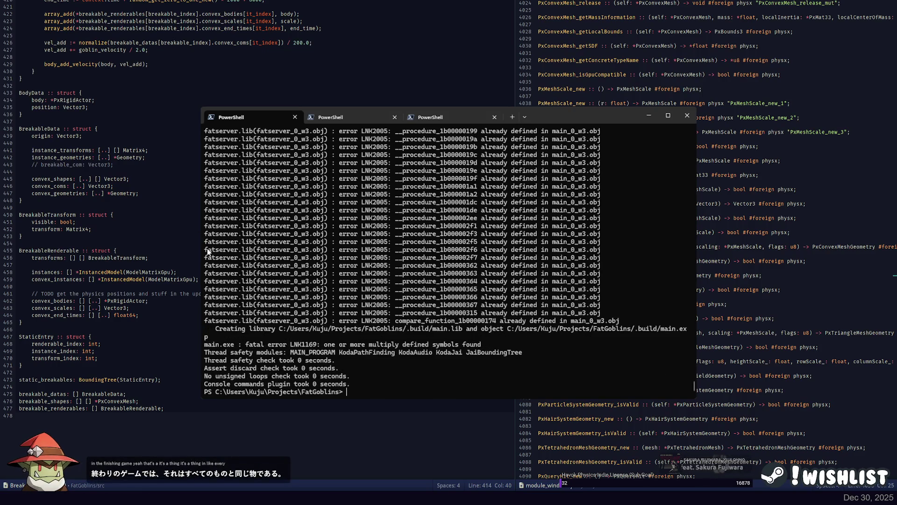
Look back through the linker error lines in the terminal output
drag(341, 258, 589, 255)
click(589, 255)
scroll(426, 265, up, 10)
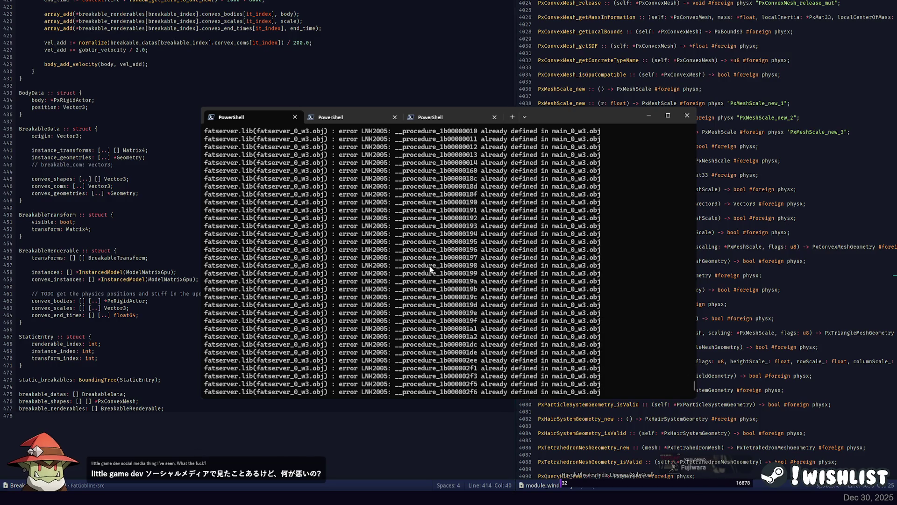
scroll(439, 278, up, 10)
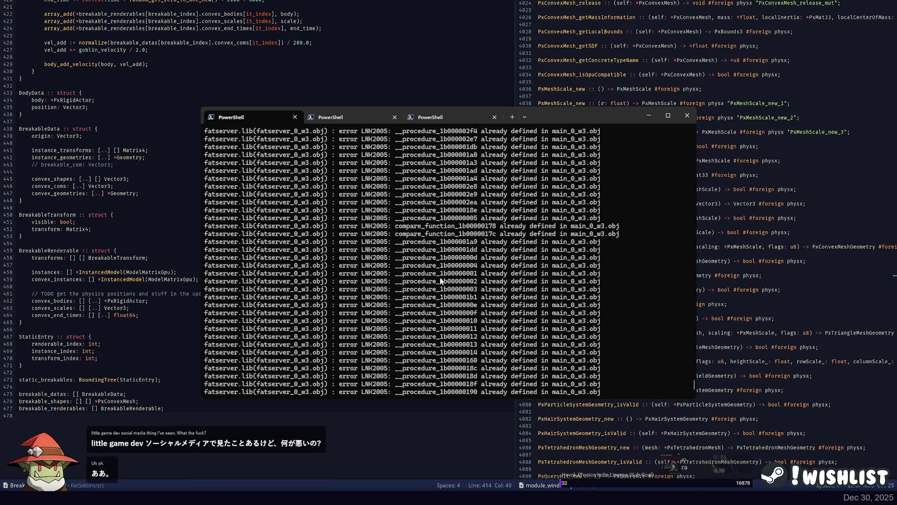
scroll(434, 272, up, 10)
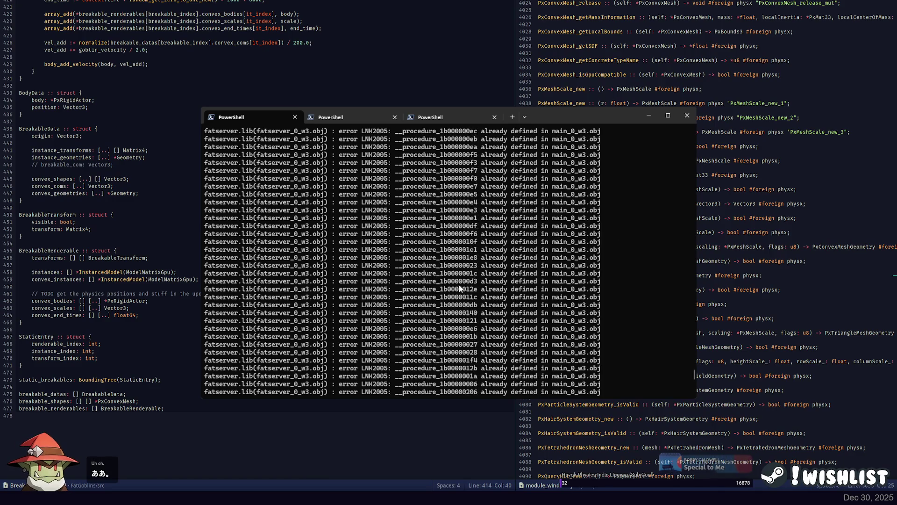
scroll(423, 266, up, 10)
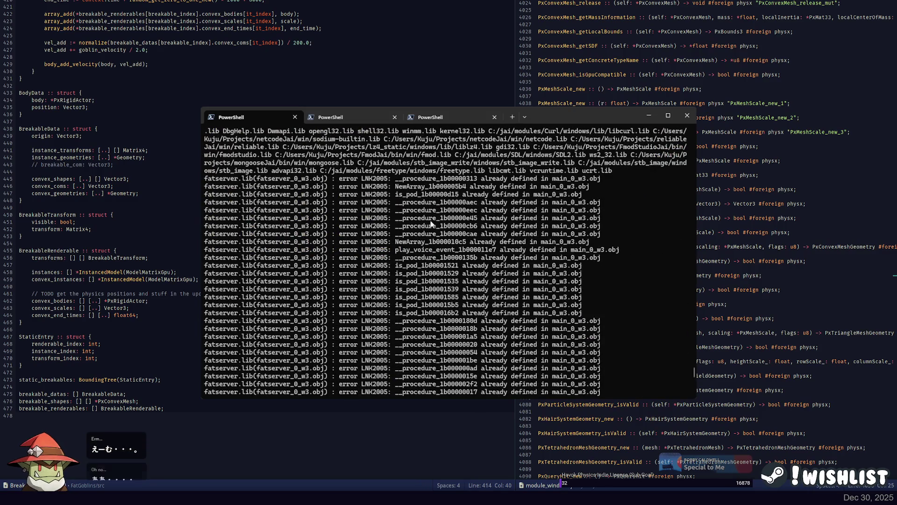
scroll(429, 223, up, 3)
scroll(429, 223, up, 3)
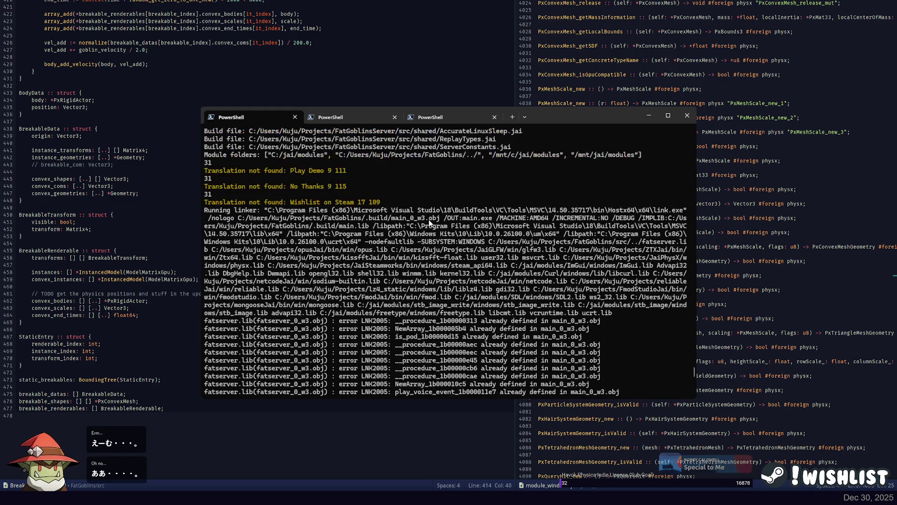
scroll(429, 224, down, 4)
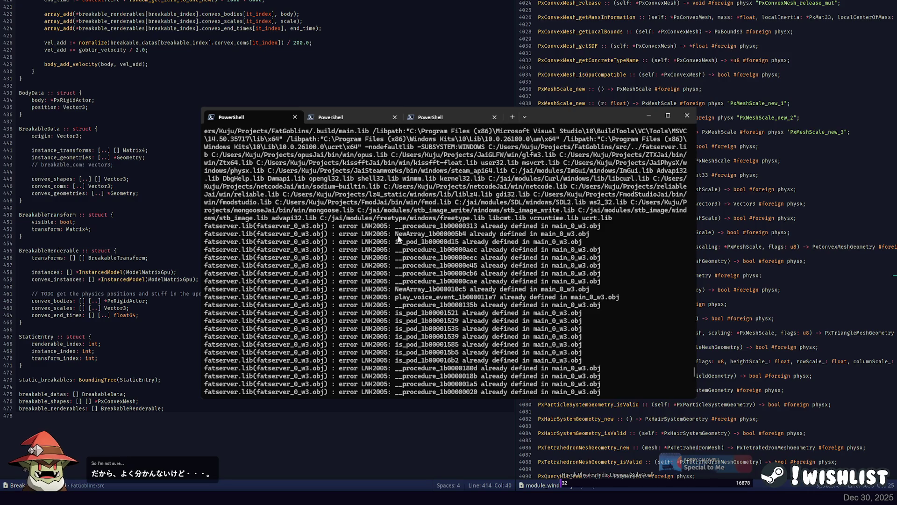
scroll(437, 222, down, 1)
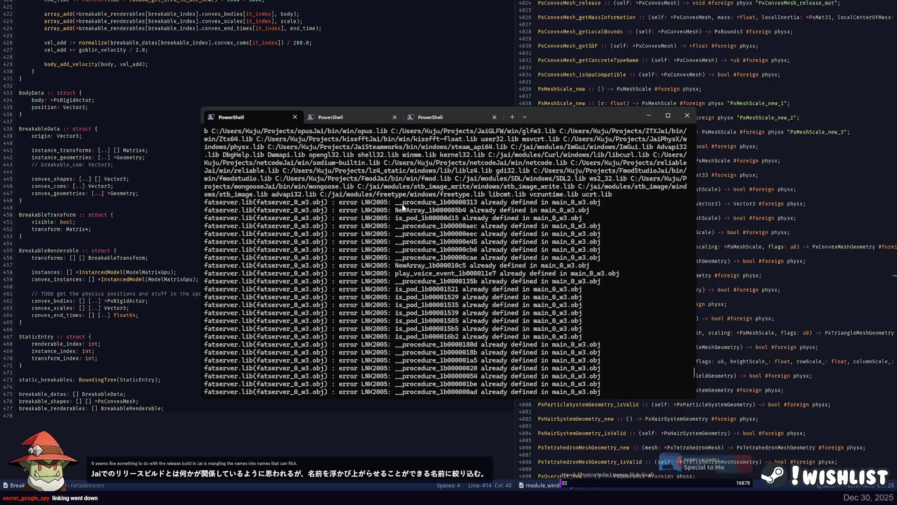
scroll(402, 207, up, 3)
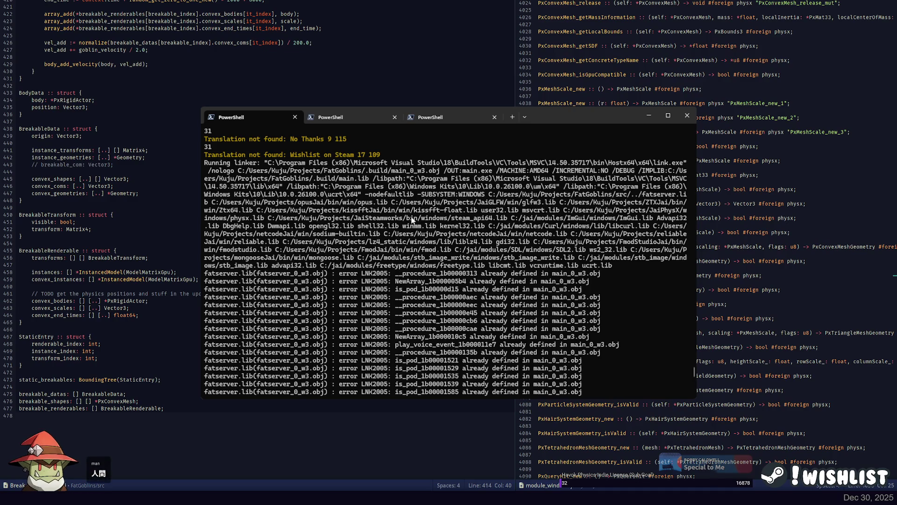
Open the server's main_build.jai build script with the file finder
click(119, 101)
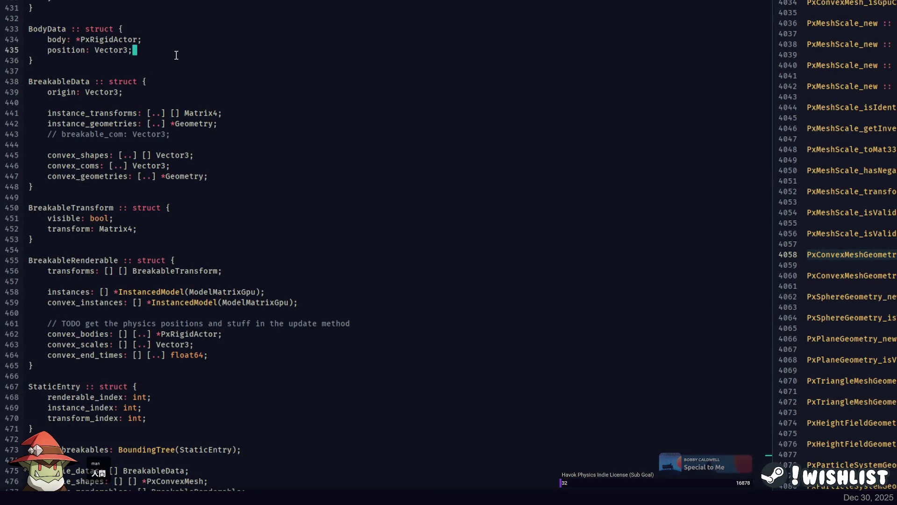
key(Down)
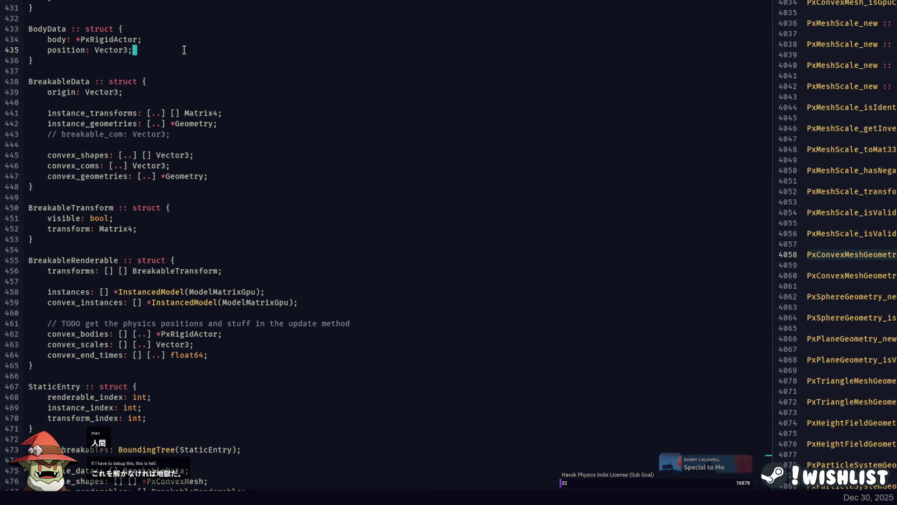
key(ctrl+p)
key(Down)
key(Down)
key(Down)
key(Return)
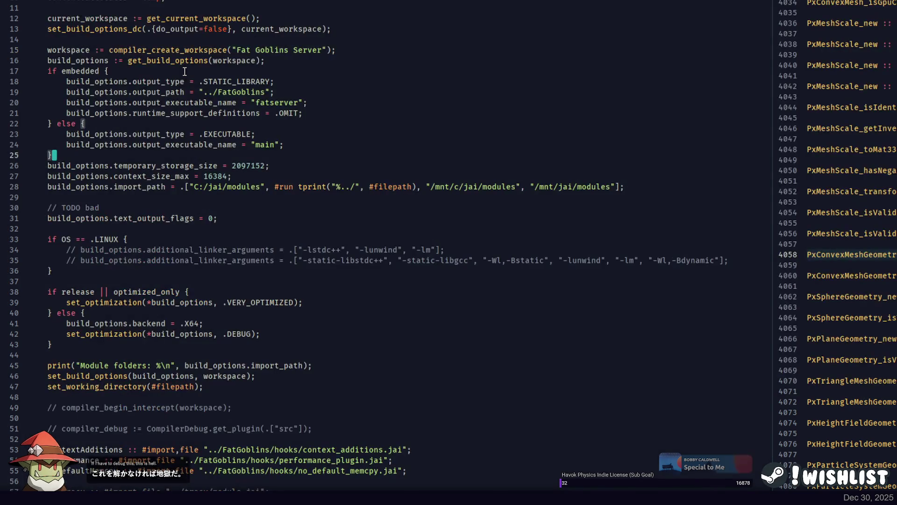
Search the whole project for set_optimization, starting from its call on line 39
double_click(77, 292)
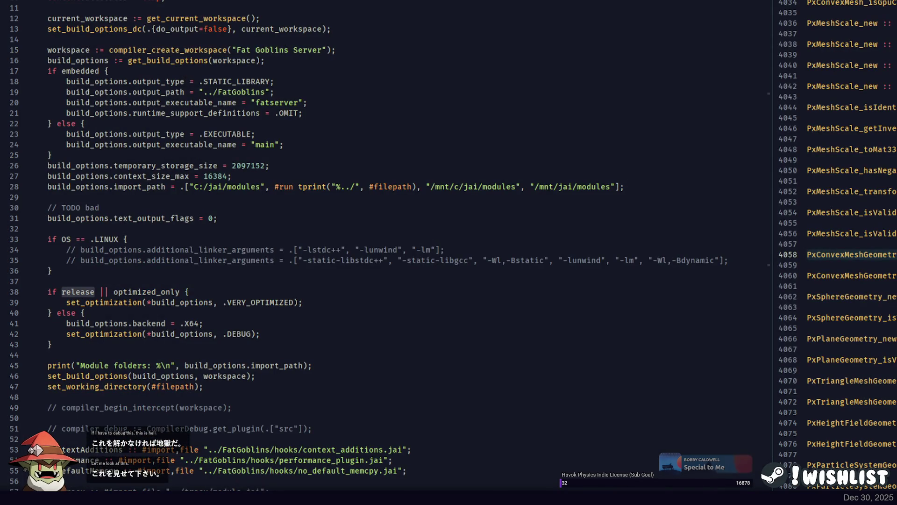
scroll(189, 195, down, 6)
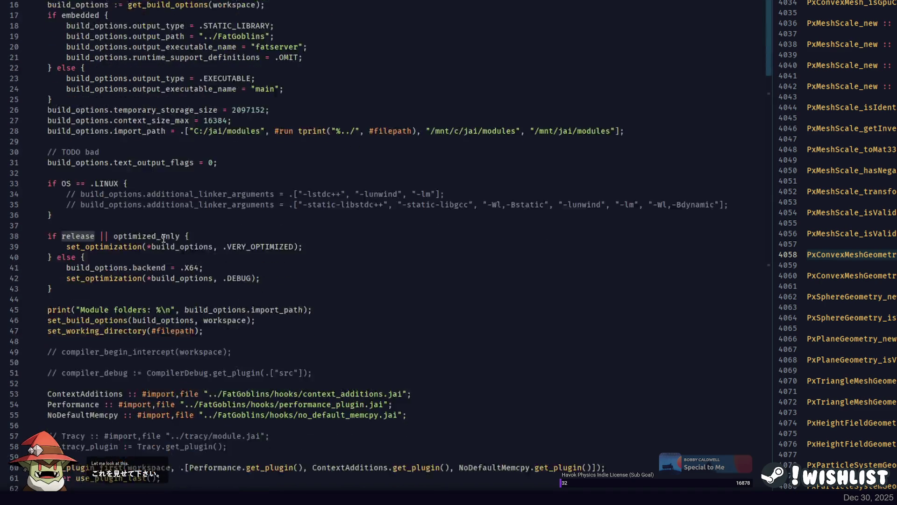
scroll(175, 224, down, 20)
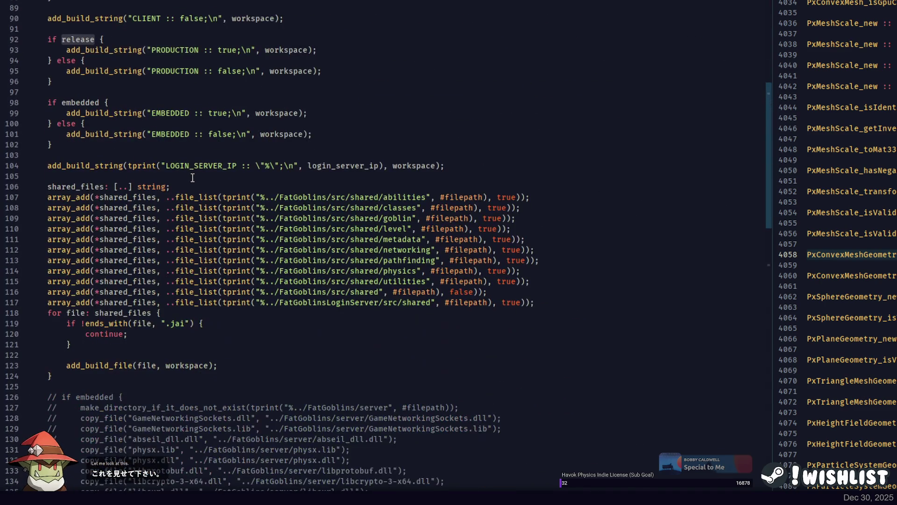
scroll(206, 113, up, 20)
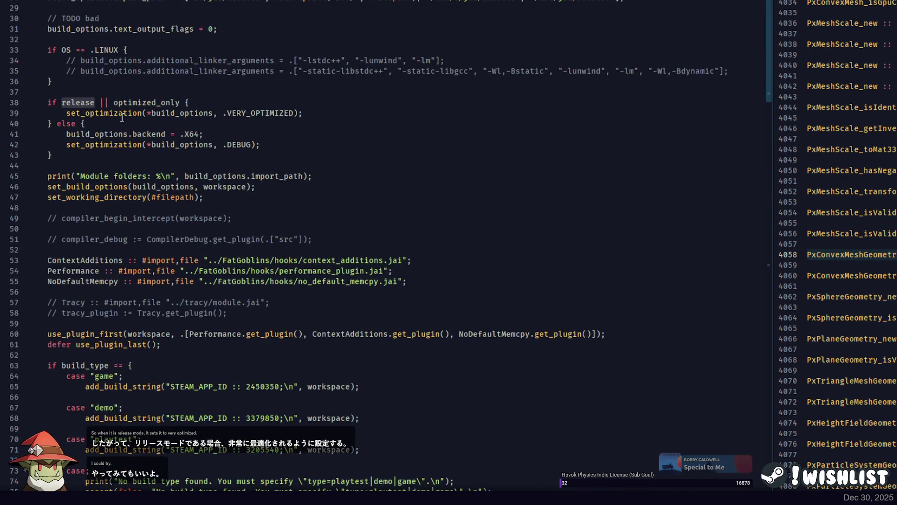
click(107, 114)
key(ctrl+shift+f)
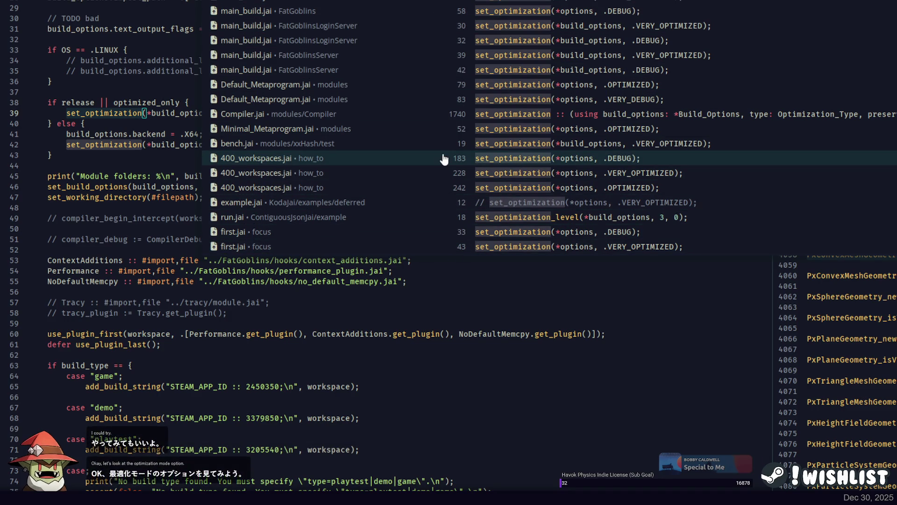
Open the set_optimization definition in Compiler.jai and widen its pane
click(444, 114)
mouse_move(773, 166)
mouse_down()
mouse_move(170, 166)
mouse_move(235, 166)
mouse_up()
scroll(375, 200, down, 10)
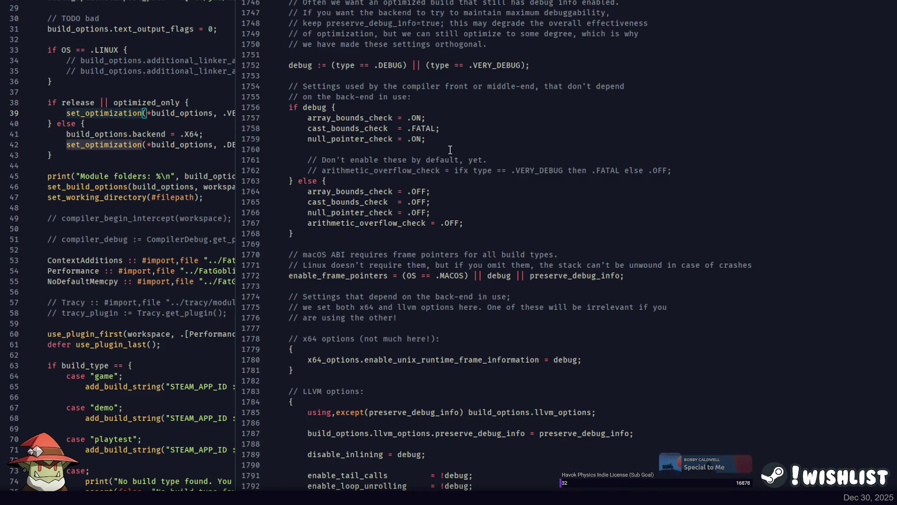
scroll(450, 150, down, 6)
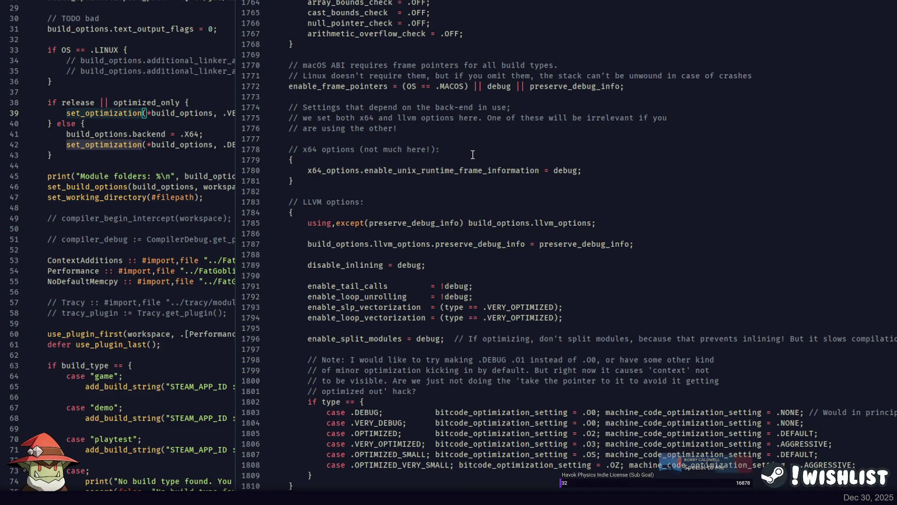
scroll(472, 154, down, 4)
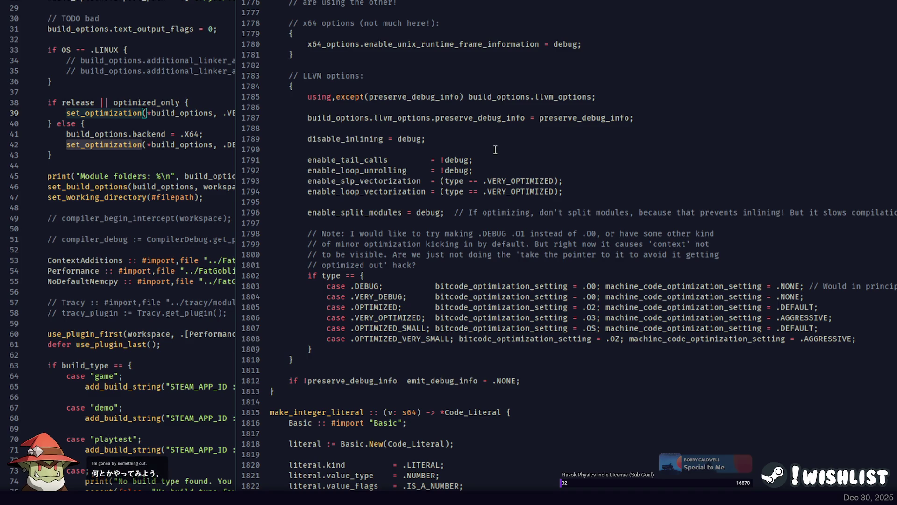
Highlight preserve_debug_info and enable_split_modules among the LLVM option settings
click(460, 150)
click(481, 138)
double_click(484, 120)
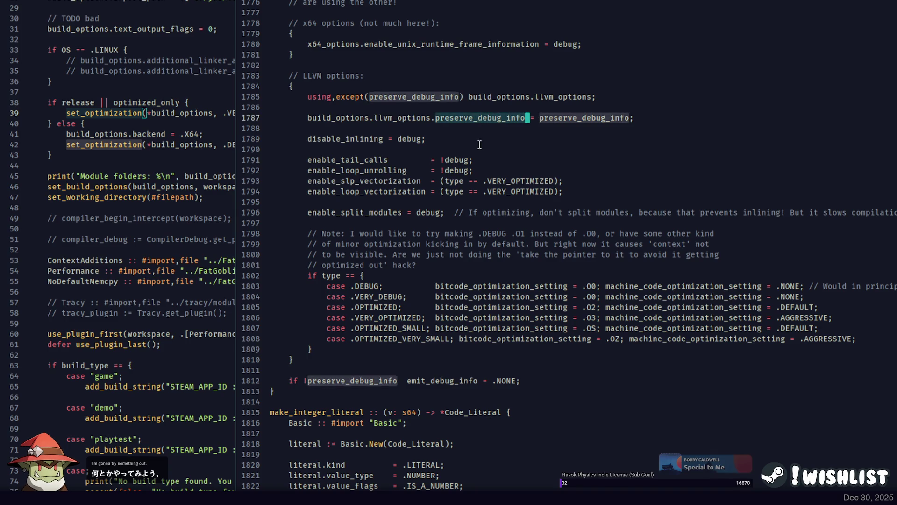
click(474, 140)
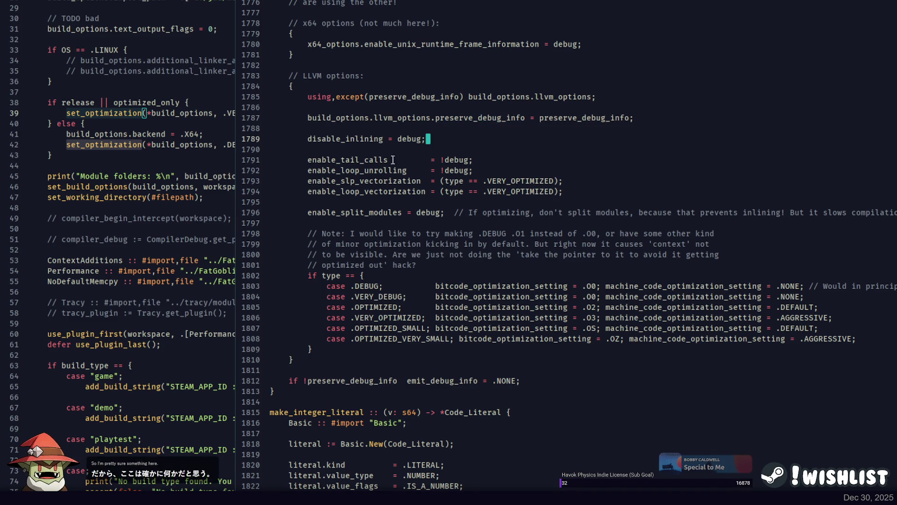
double_click(379, 210)
double_click(378, 209)
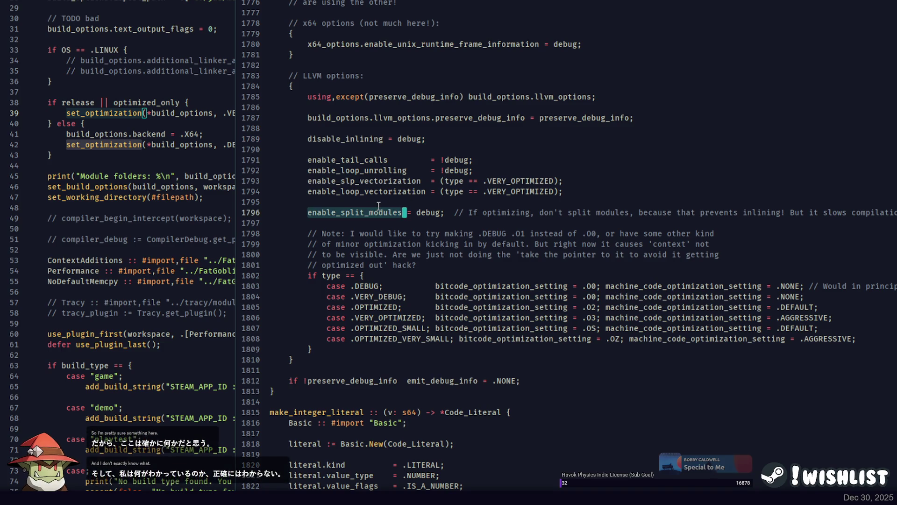
scroll(383, 202, down, 2)
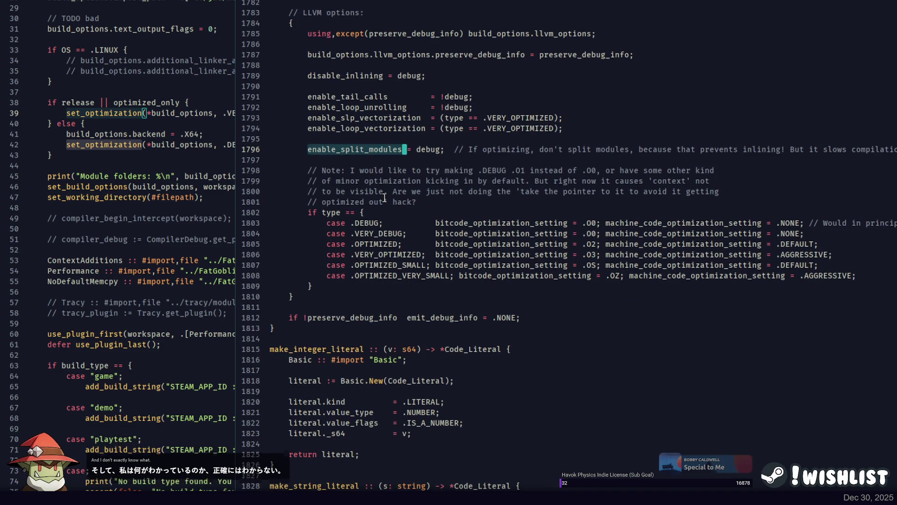
scroll(384, 198, up, 8)
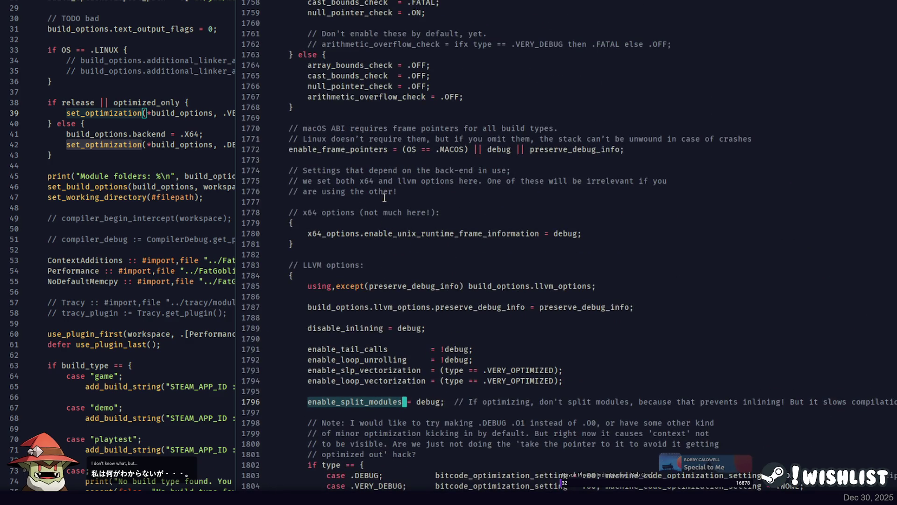
scroll(384, 198, up, 6)
Inspect the VERY_DEBUG check and the debug and else branches of set_optimization
click(442, 160)
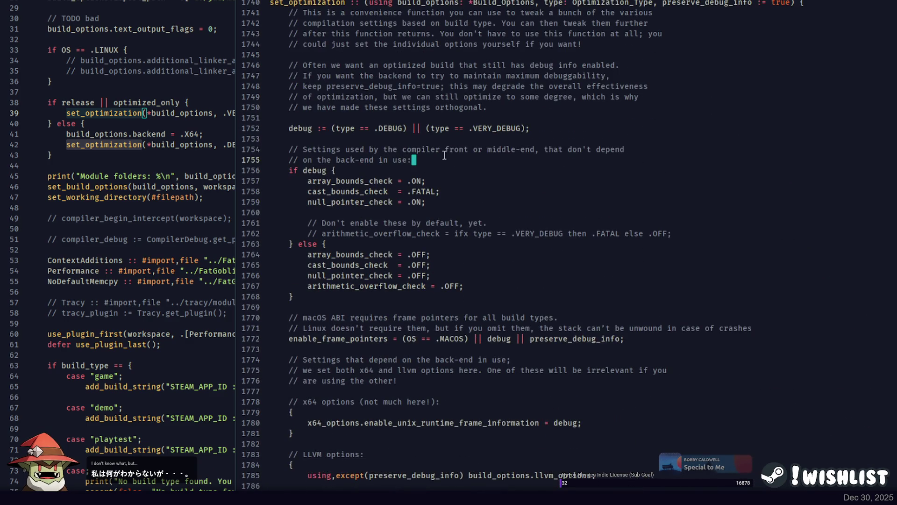
double_click(484, 128)
click(528, 128)
click(408, 170)
click(446, 159)
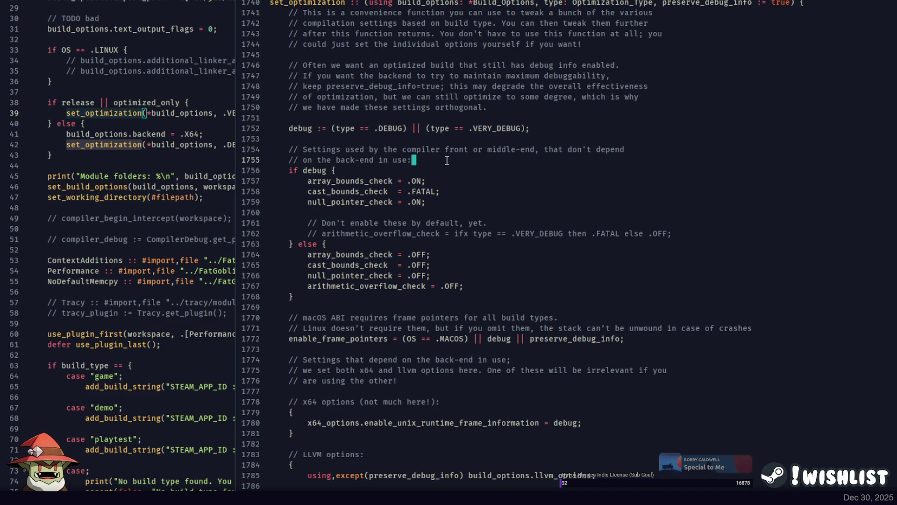
scroll(446, 159, down, 4)
click(382, 118)
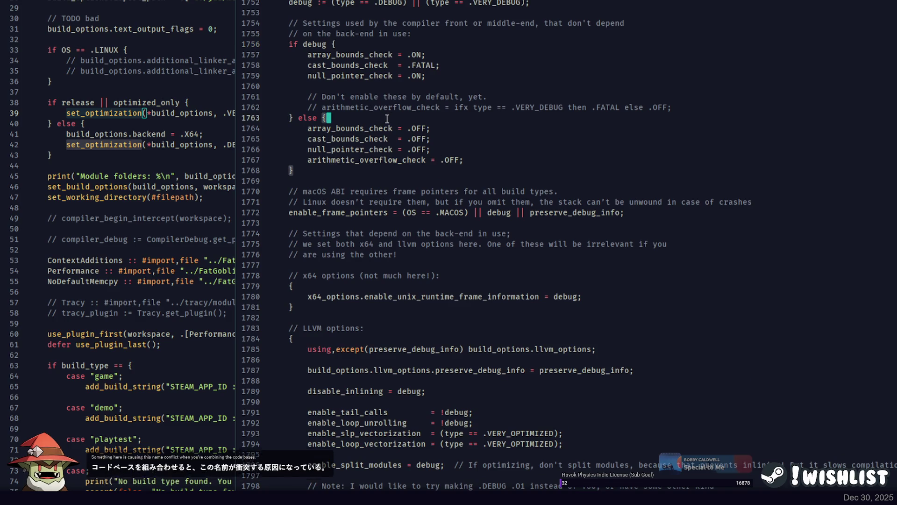
scroll(348, 95, up, 4)
Highlight build_options uses and the release condition on line 38 of the build script
click(214, 114)
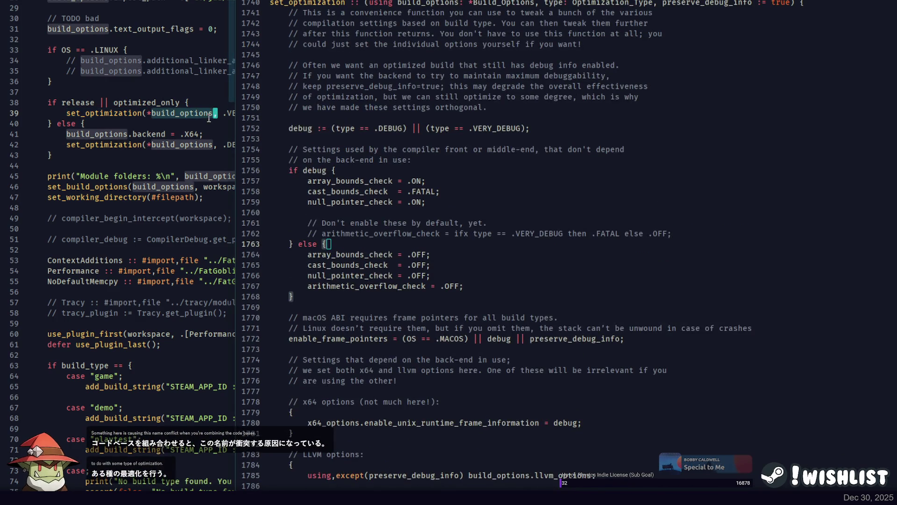
drag(237, 114, 486, 114)
click(286, 103)
scroll(224, 103, up, 6)
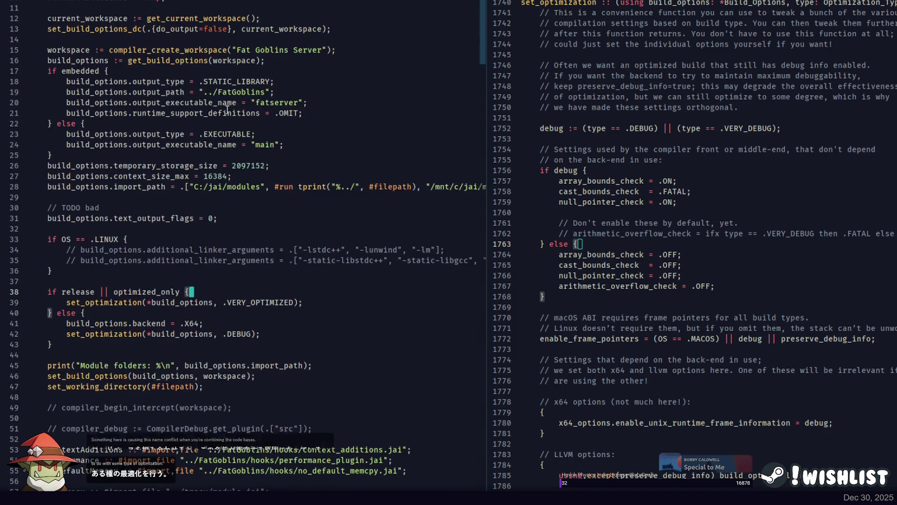
scroll(531, 231, down, 8)
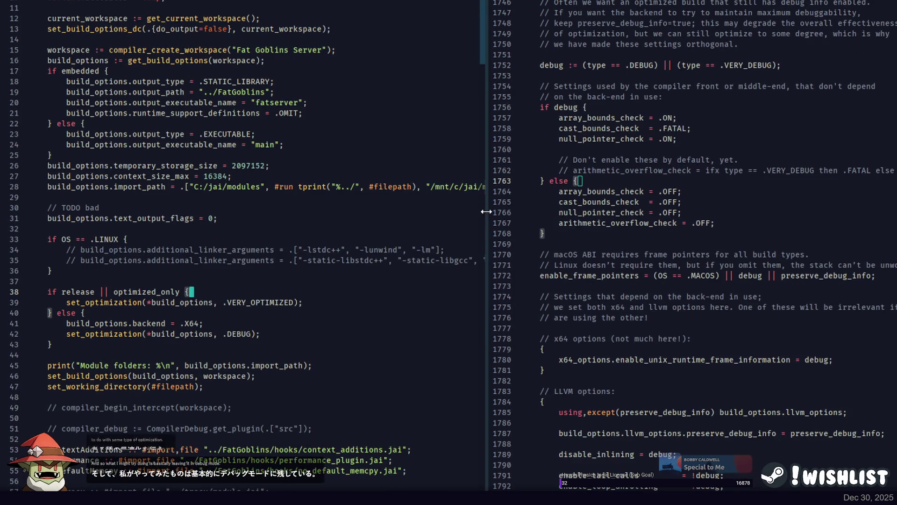
drag(487, 211, 335, 210)
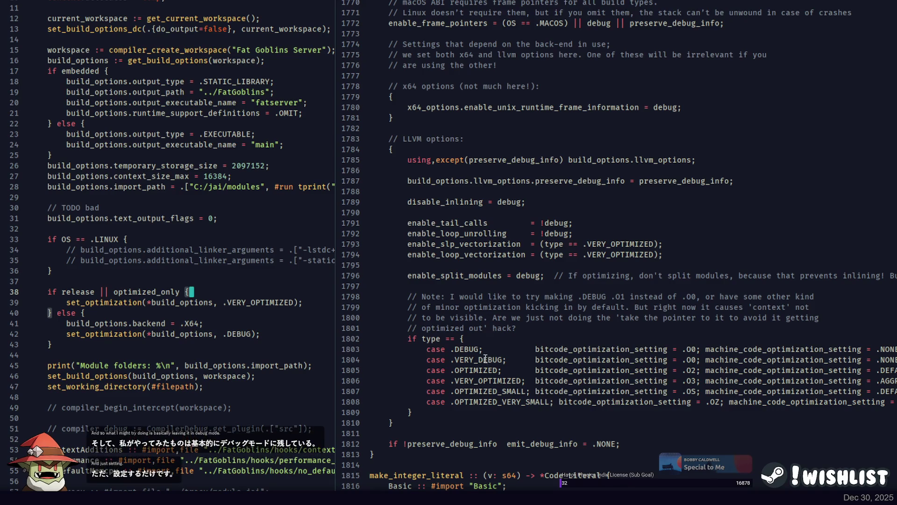
double_click(496, 381)
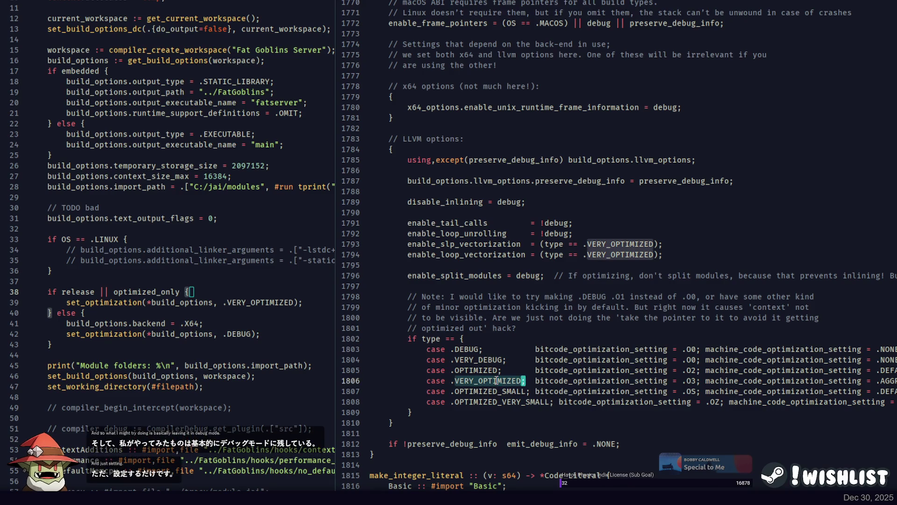
double_click(596, 379)
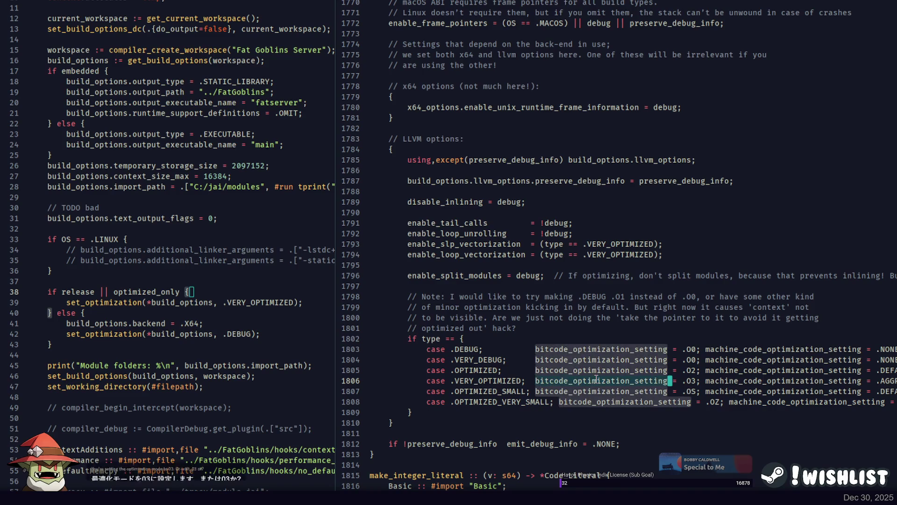
shift+click(598, 380)
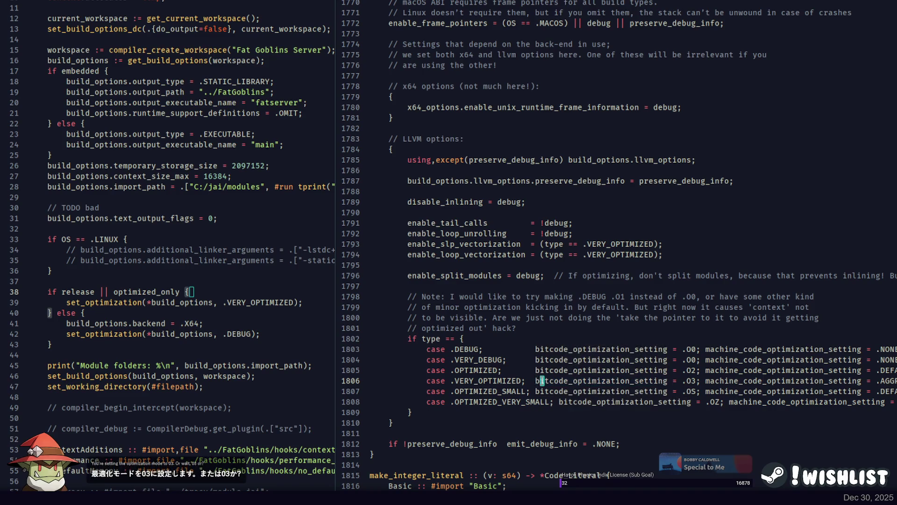
double_click(597, 380)
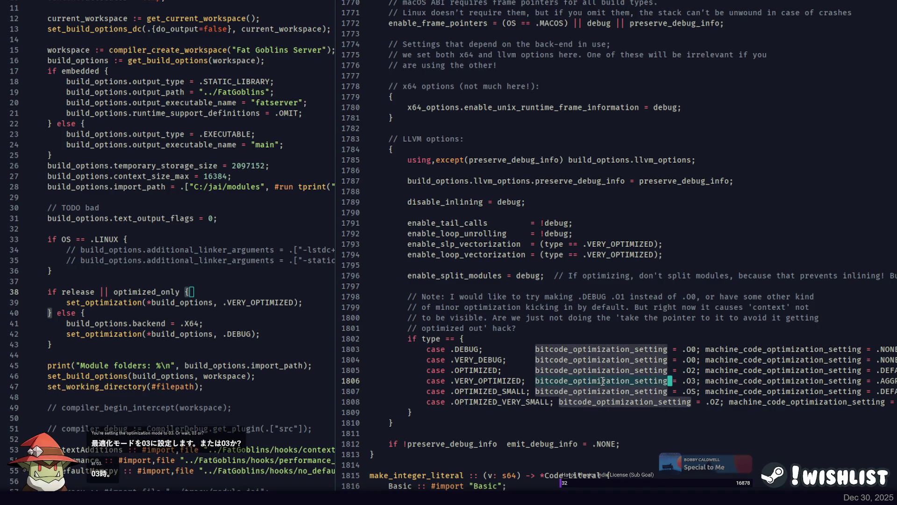
scroll(602, 378, up, 10)
scroll(608, 369, down, 10)
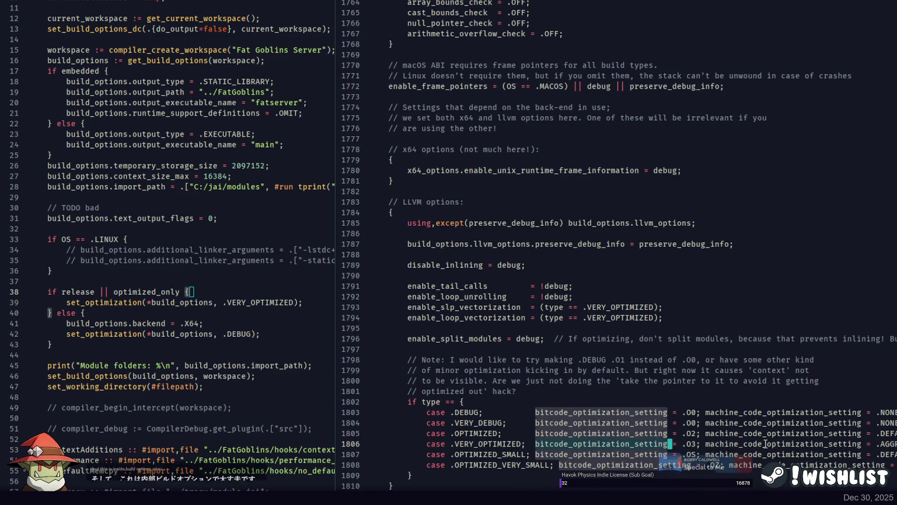
key(shift+End)
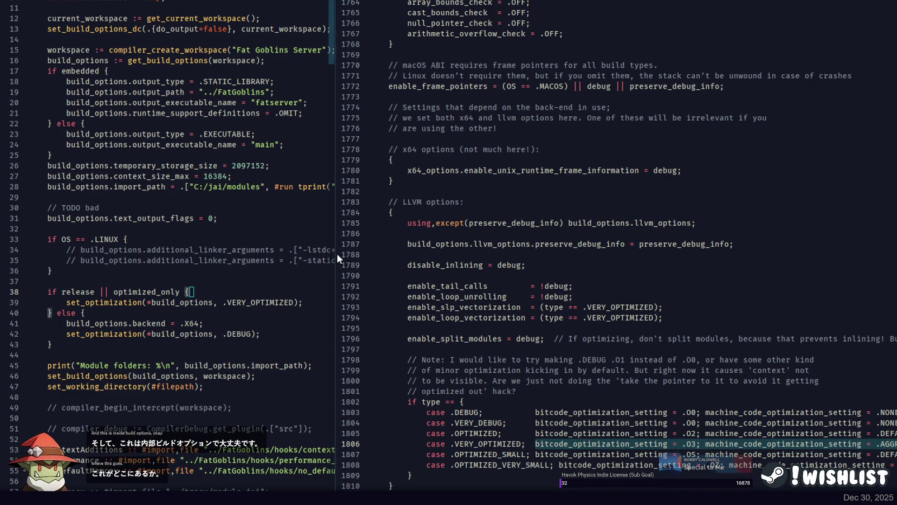
drag(337, 254, 657, 254)
click(324, 142)
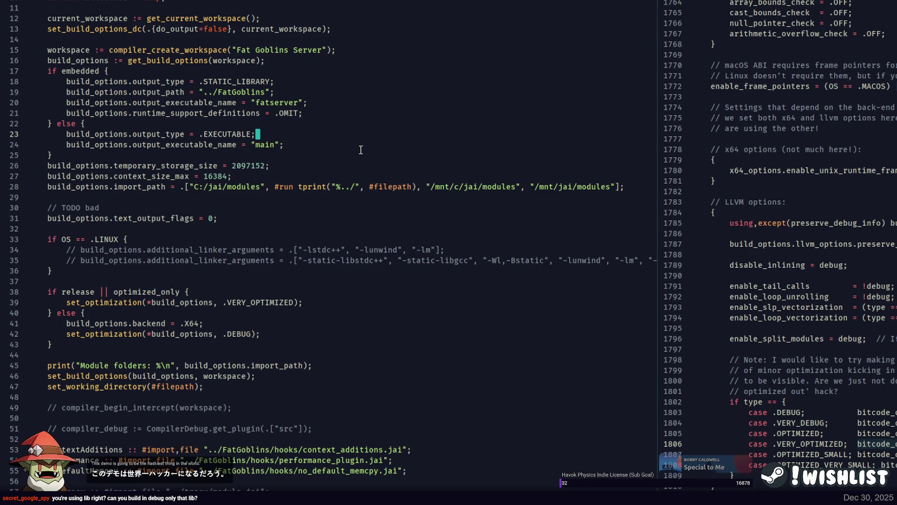
click(304, 143)
click(306, 114)
scroll(298, 162, up, 2)
scroll(298, 161, down, 2)
click(208, 240)
scroll(208, 241, down, 2)
click(211, 233)
click(208, 260)
scroll(235, 204, up, 5)
click(182, 354)
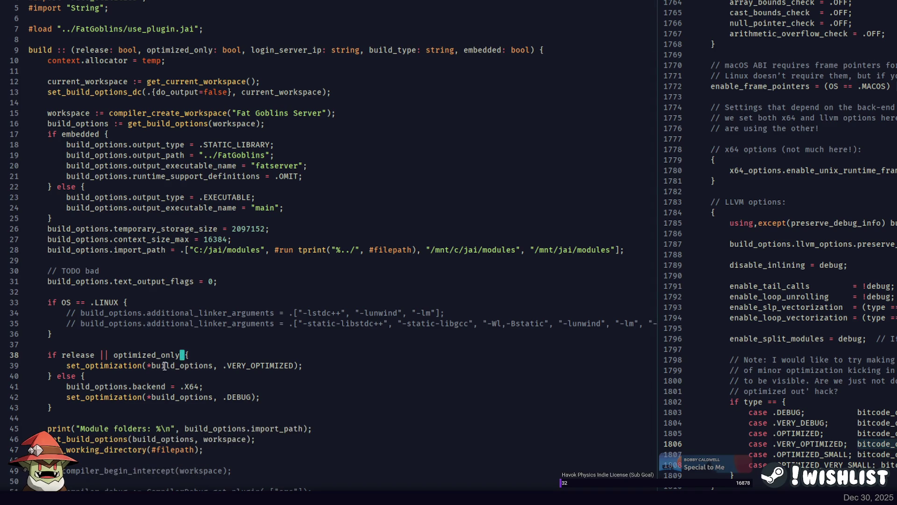
click(208, 386)
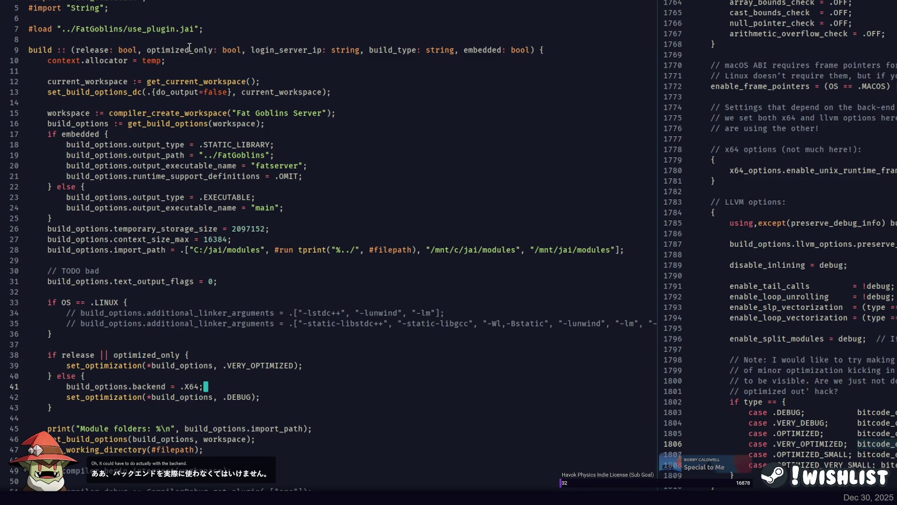
double_click(473, 51)
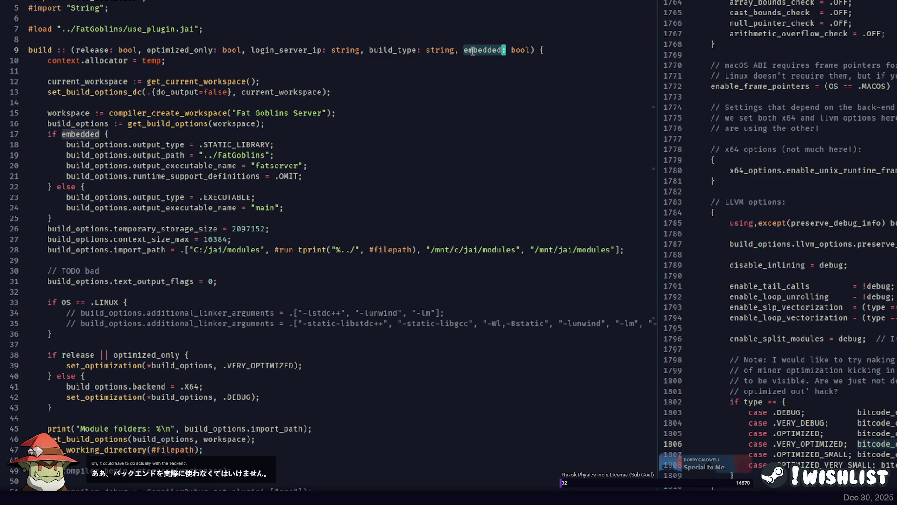
click(343, 173)
click(328, 365)
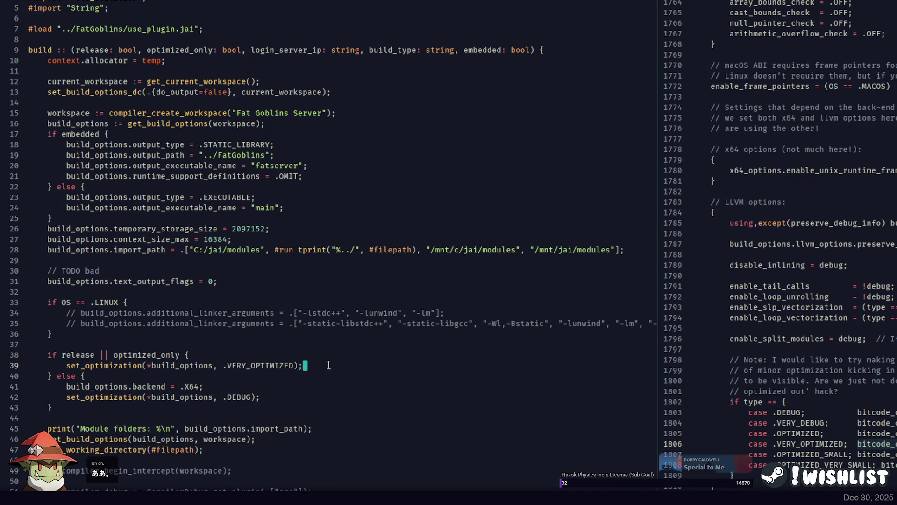
key(Up)
Comment out the X64 backend line 41, rebuild and run the demo, then stop it
click(216, 386)
key(ctrl+slash)
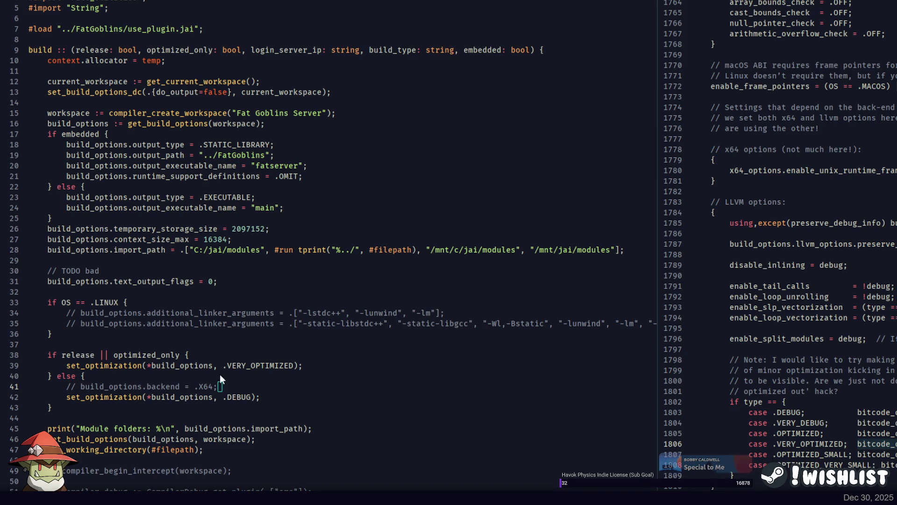
key(alt+Tab)
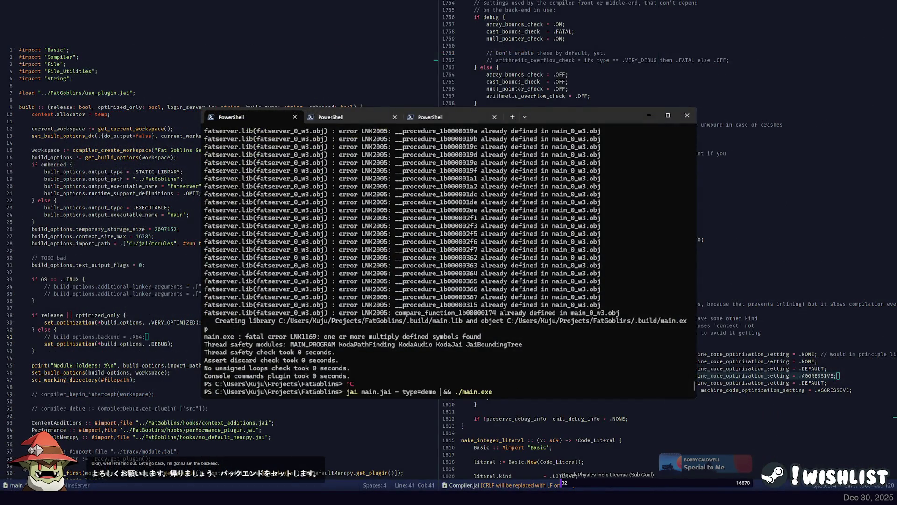
key(Return)
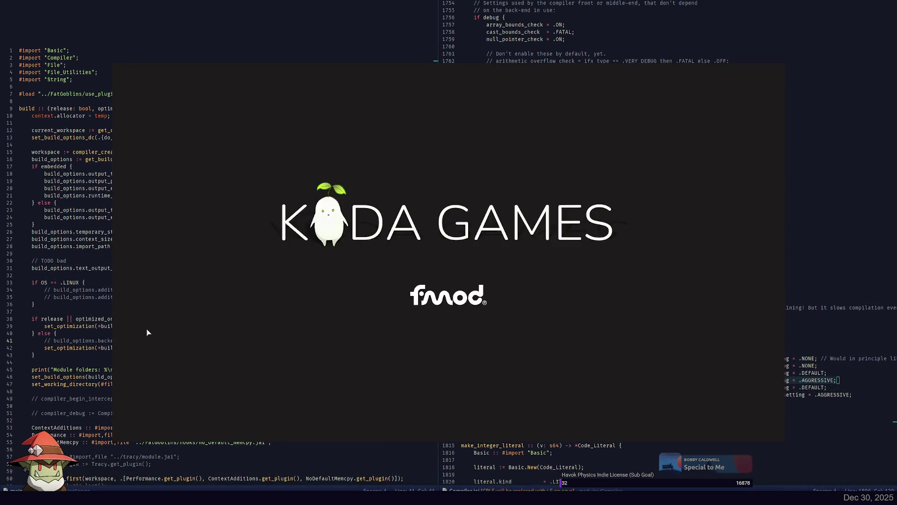
key(ctrl+c)
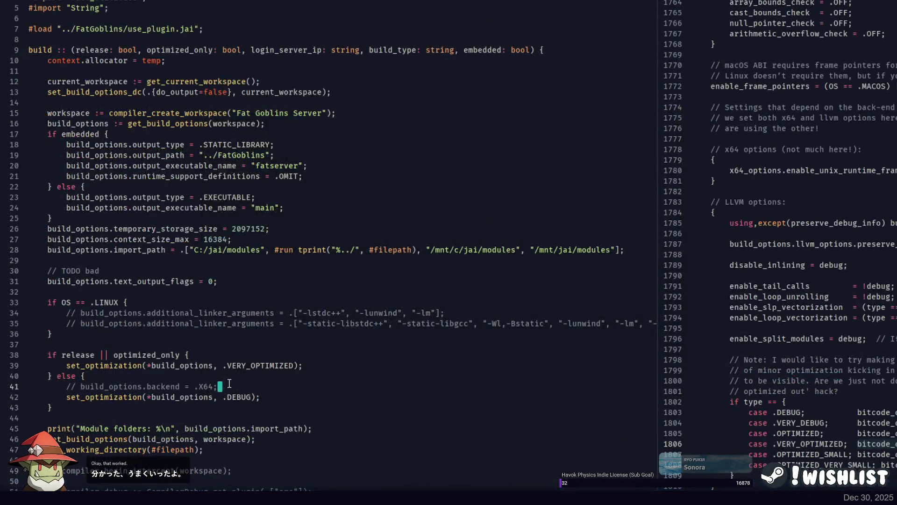
Open the game's main_build.jai in a split and comment out its X64 backend line 57
key(ctrl+shift+w)
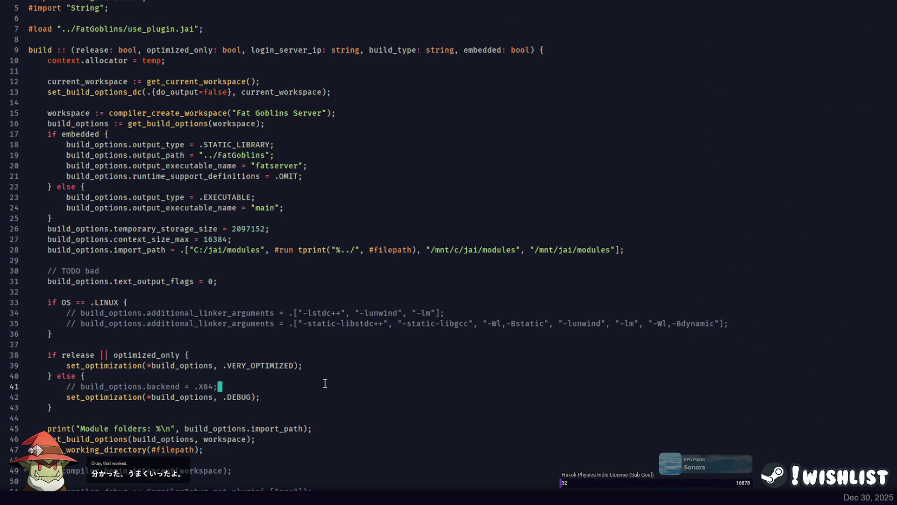
key(ctrl+p)
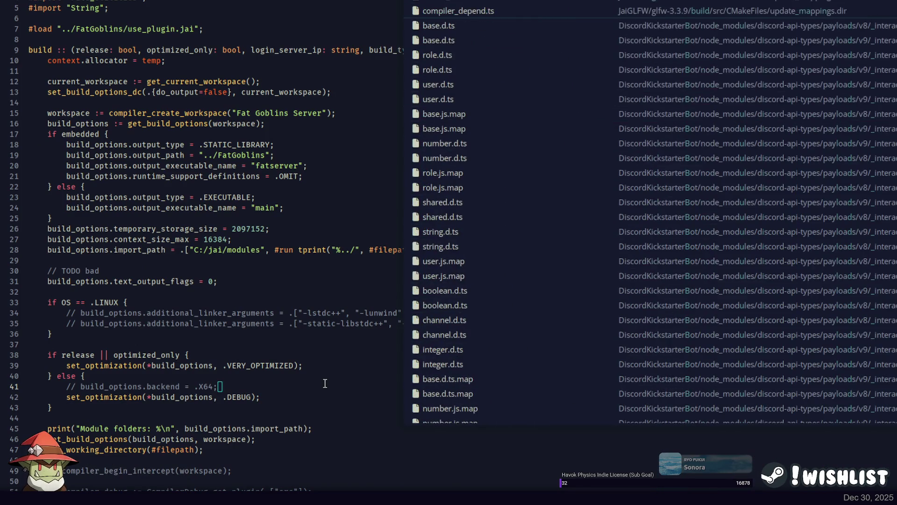
text(main_build)
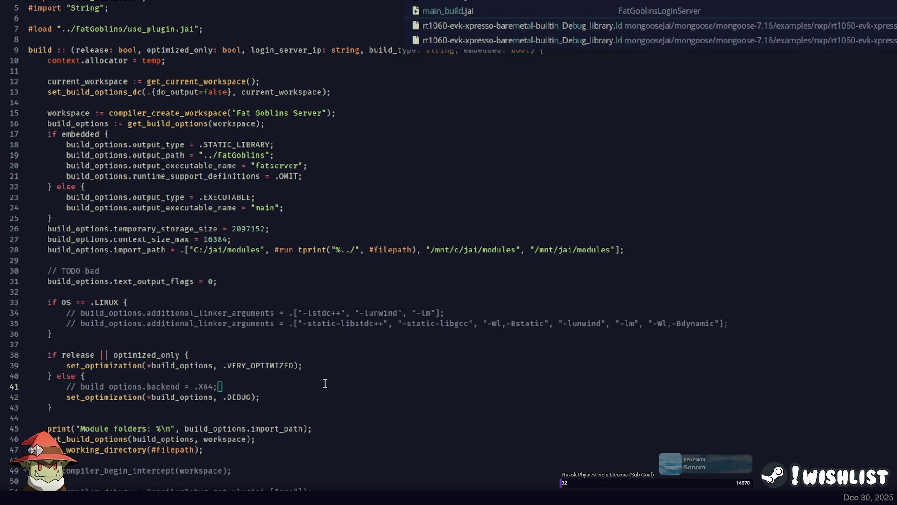
key(Return)
scroll(195, 365, down, 7)
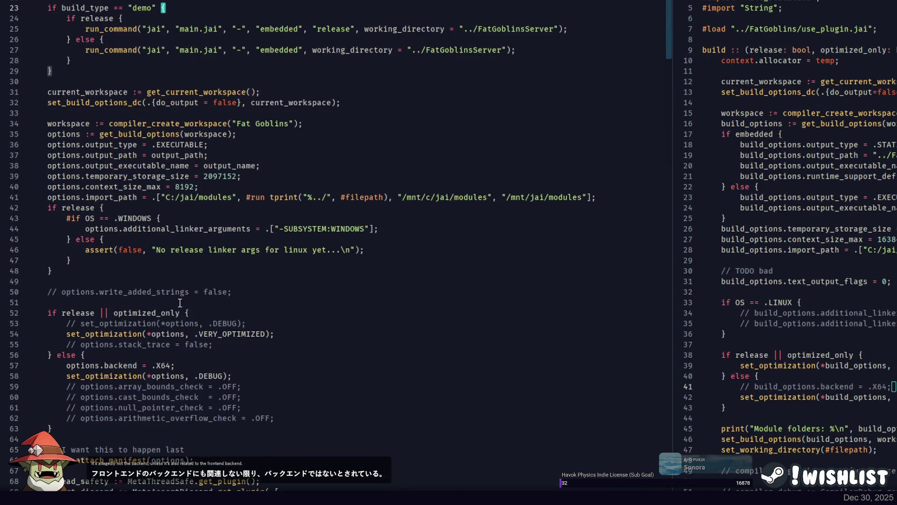
key(ctrl+slash)
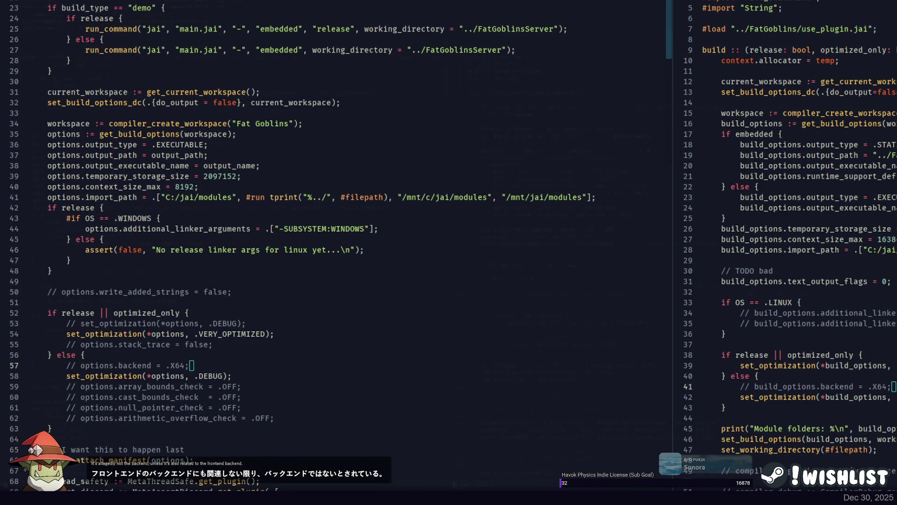
Rebuild the demo in PowerShell, then undo the comment on line 57
key(alt+Tab)
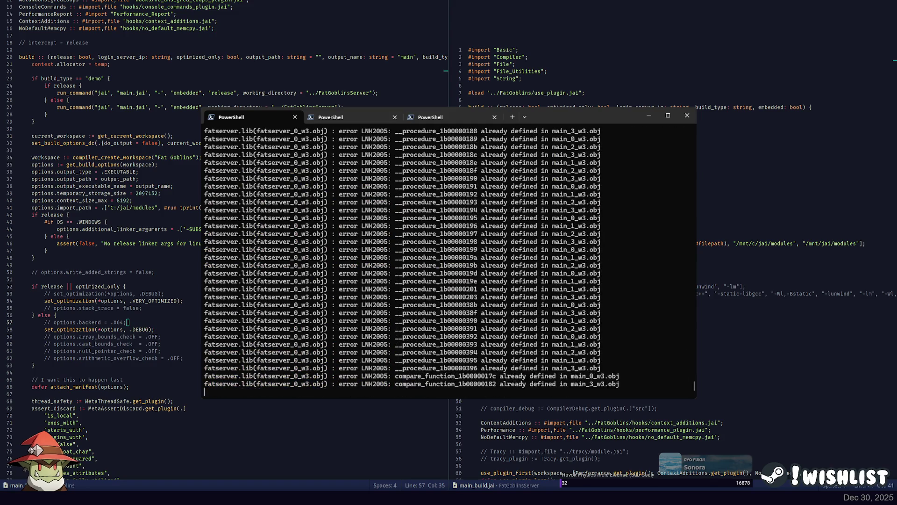
key(Return)
key(Return)
key(Return)
click(131, 322)
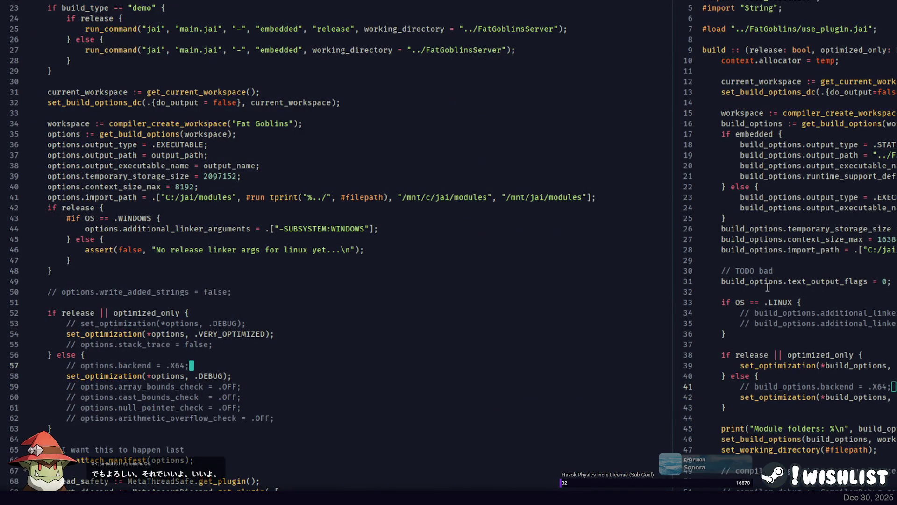
key(ctrl+z)
click(351, 343)
key(ctrl+z)
key(ctrl+z)
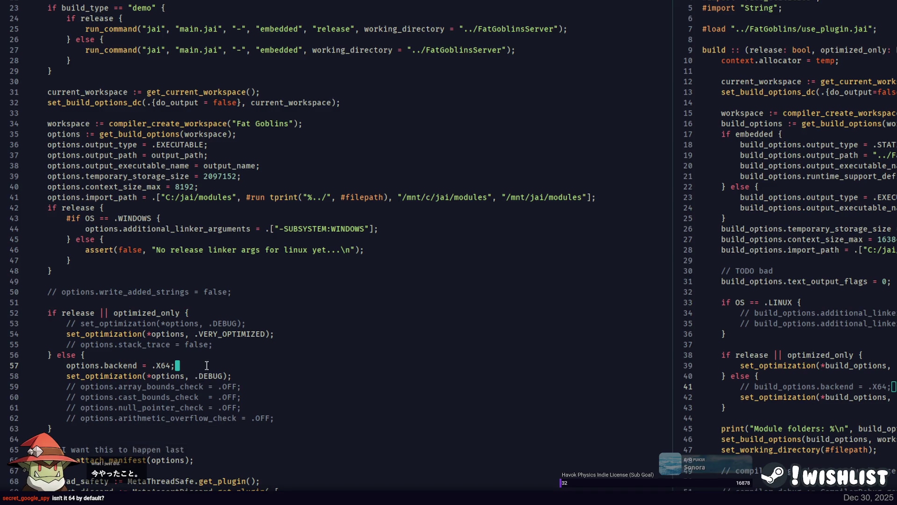
drag(671, 335, 368, 335)
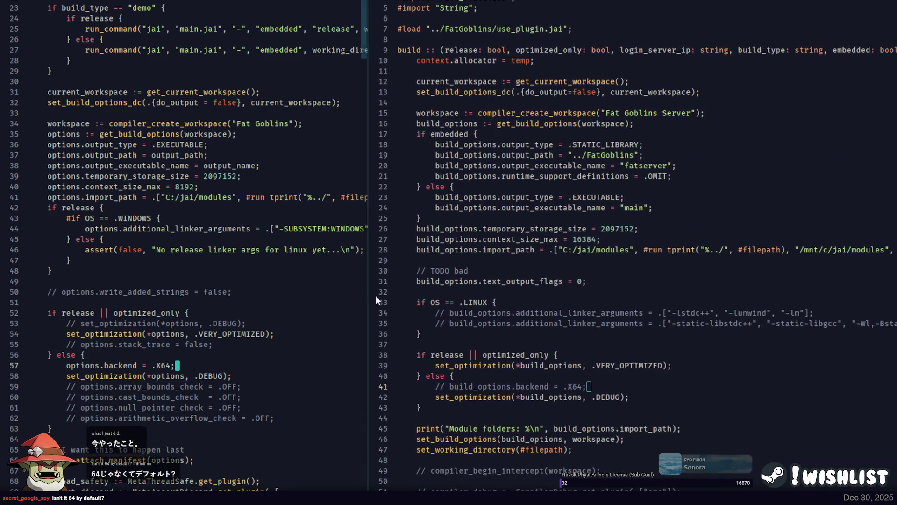
Uncomment 'build_options.backend = .X64;' on line 41 of the server build script
click(491, 270)
scroll(522, 251, up, 2)
scroll(522, 252, down, 6)
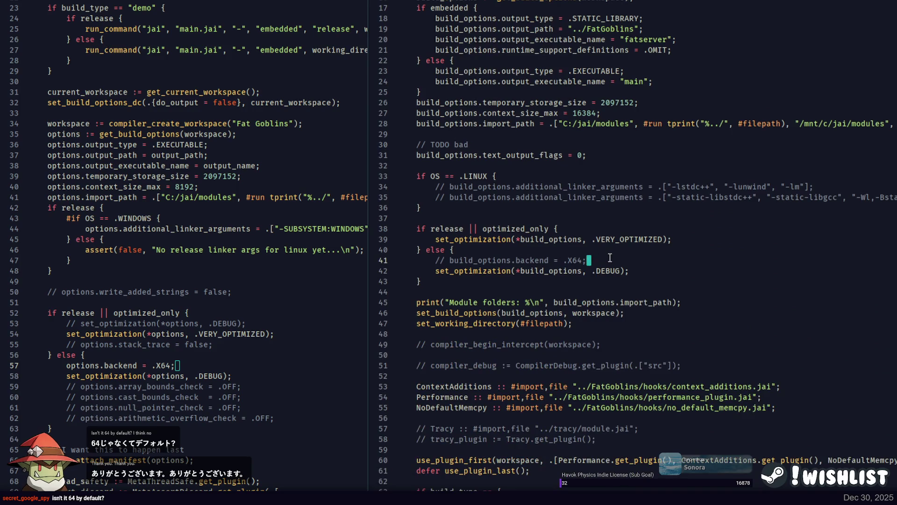
key(ctrl+slash)
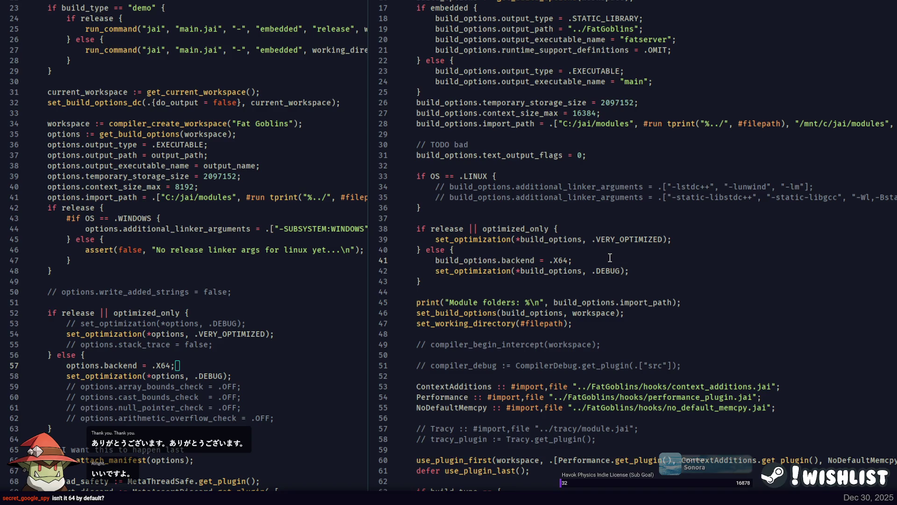
Paste a copy of the X64 backend line under the embedded branch's runtime_support_definitions line
key(ctrl+c)
scroll(600, 243, up, 2)
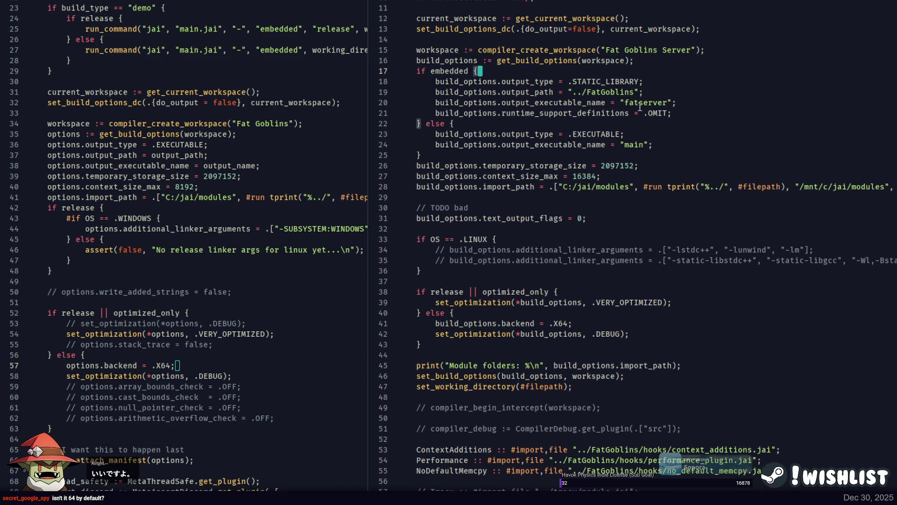
click(673, 112)
key(ctrl+v)
click(489, 112)
click(573, 124)
click(244, 312)
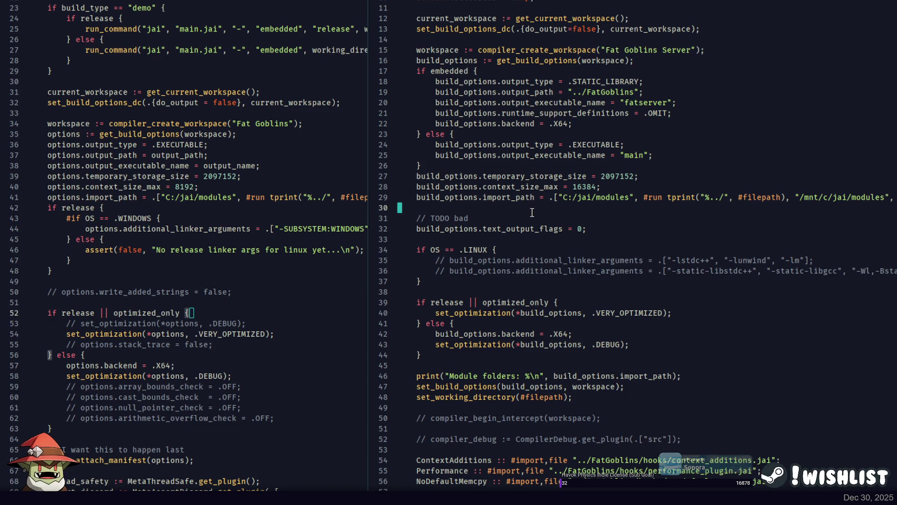
Recall the demo build-and-run command in PowerShell
key(alt+Tab)
key(Up)
click(458, 392)
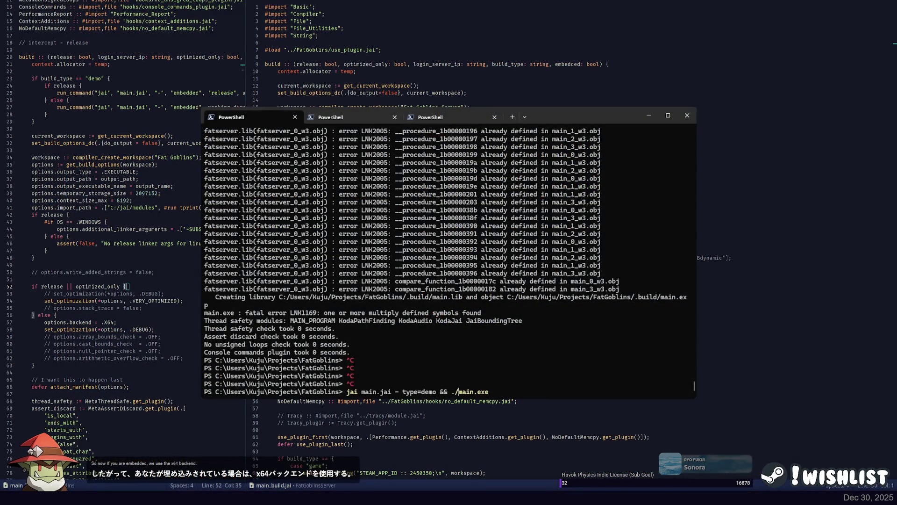
Build and launch with 'jai main.jai - type=demo release && ./main.exe', then switch to the game
key(Left)
key(Left)
key(Left)
text(re)
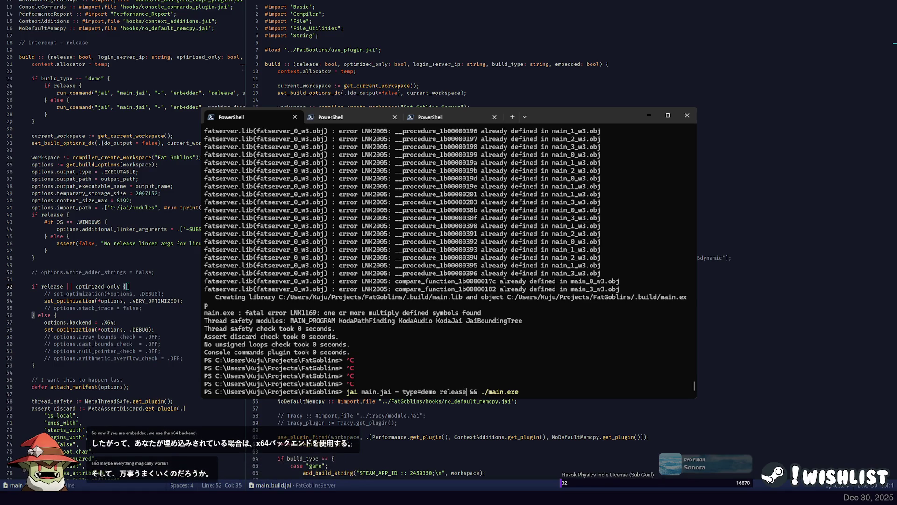
key(Return)
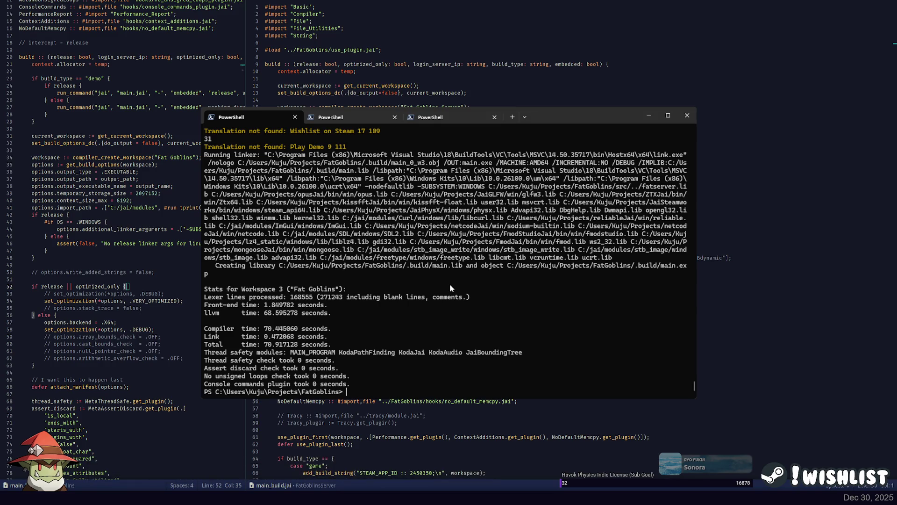
key(alt+Tab)
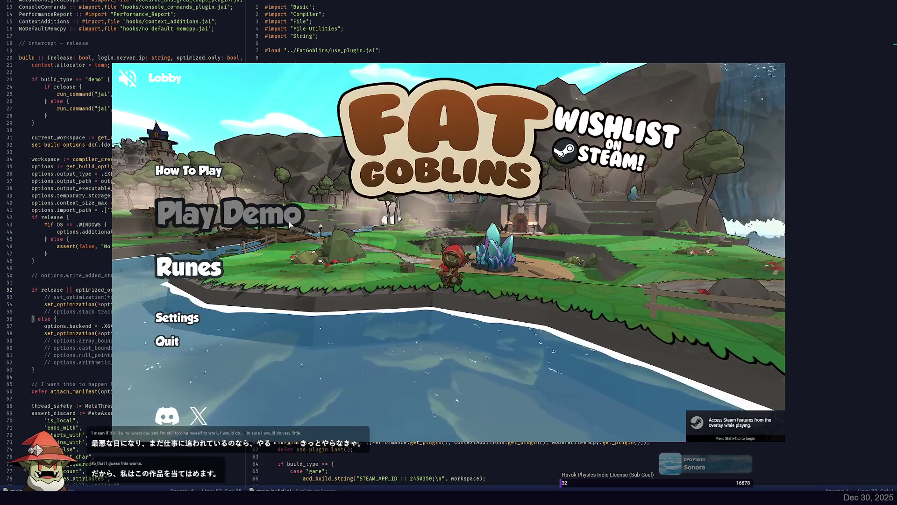
Start Play Demo and run the character south, then north onto the fountain
click(289, 225)
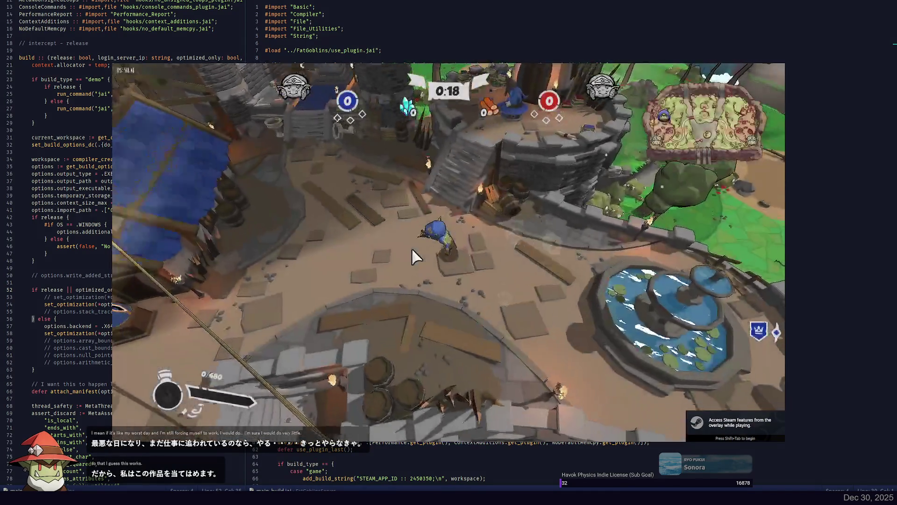
key(s)
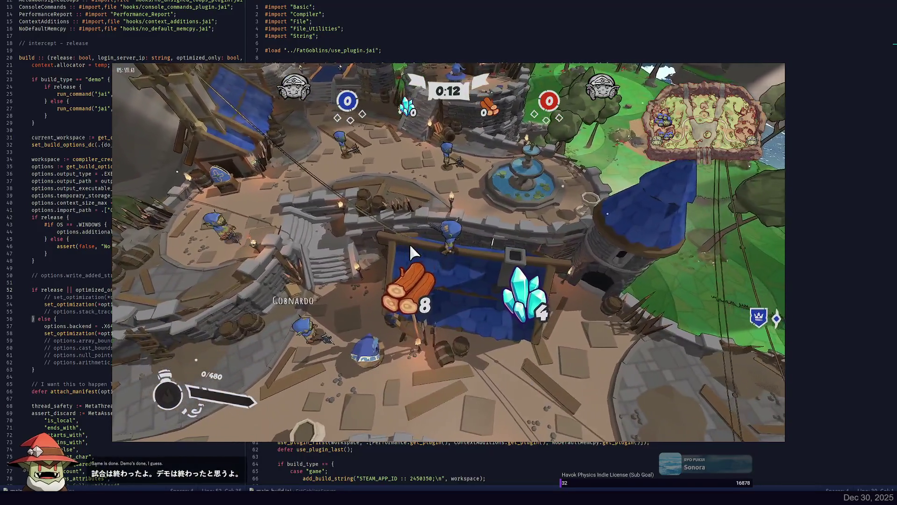
key(w)
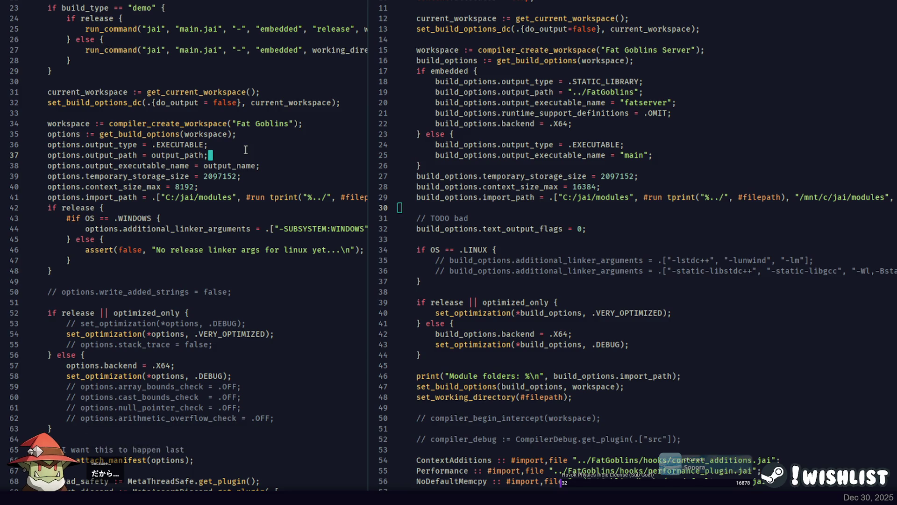
Compare the get_build_options, else block, output type and text_output_flags lines across both build files
click(260, 135)
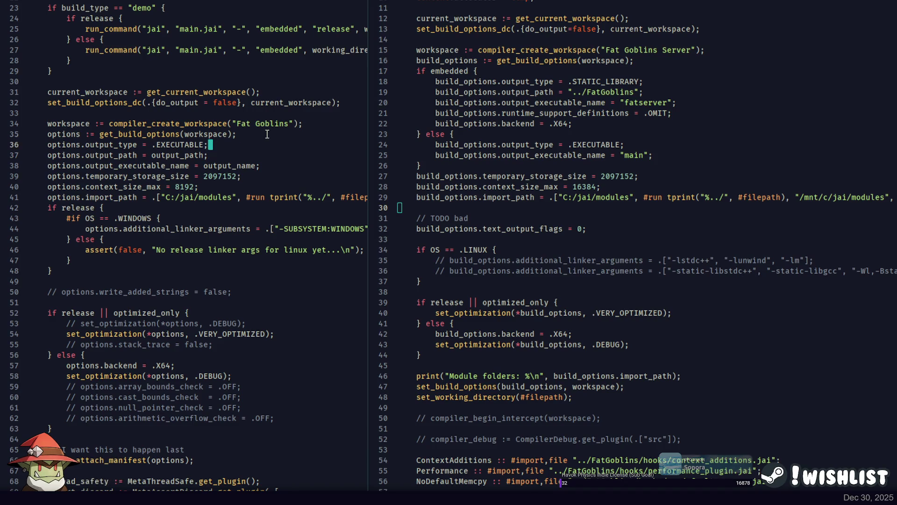
click(466, 136)
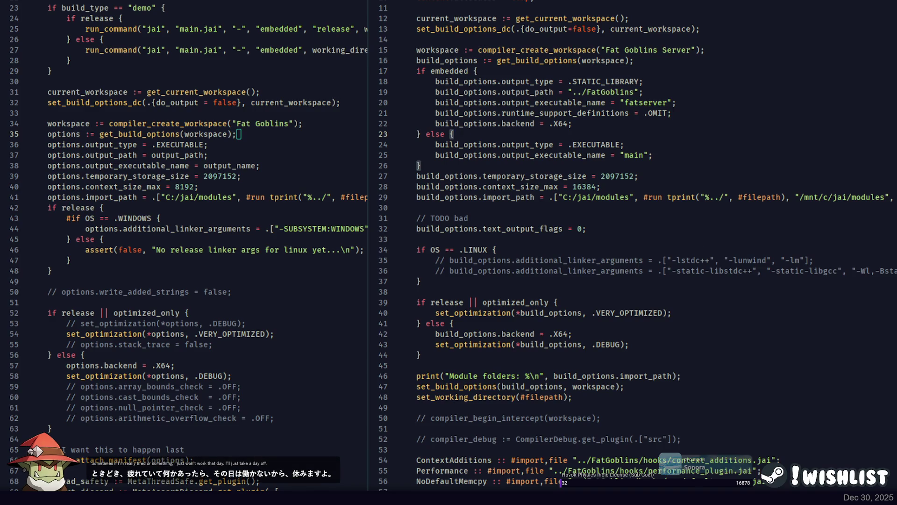
click(806, 166)
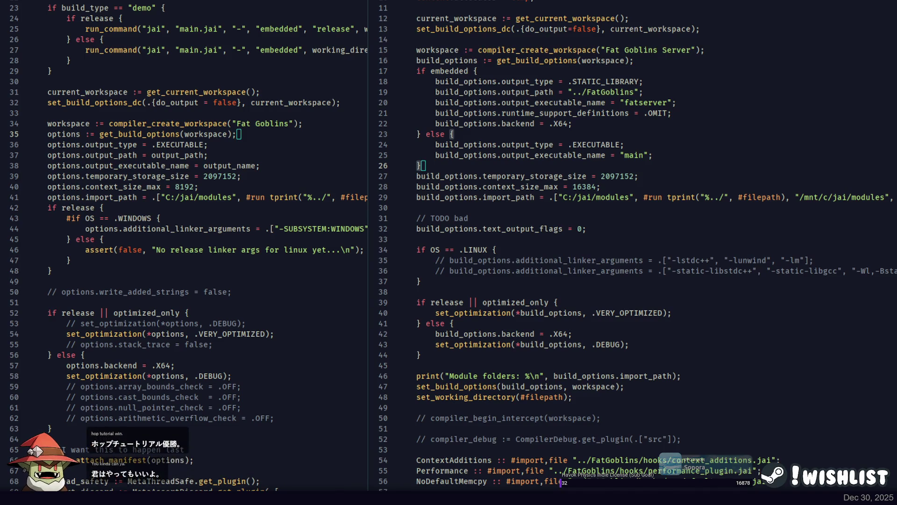
click(669, 143)
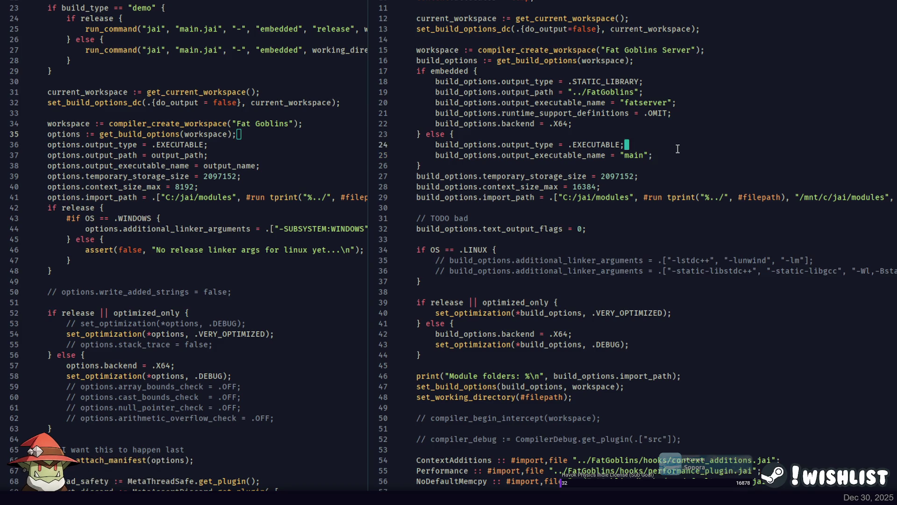
scroll(672, 149, down, 4)
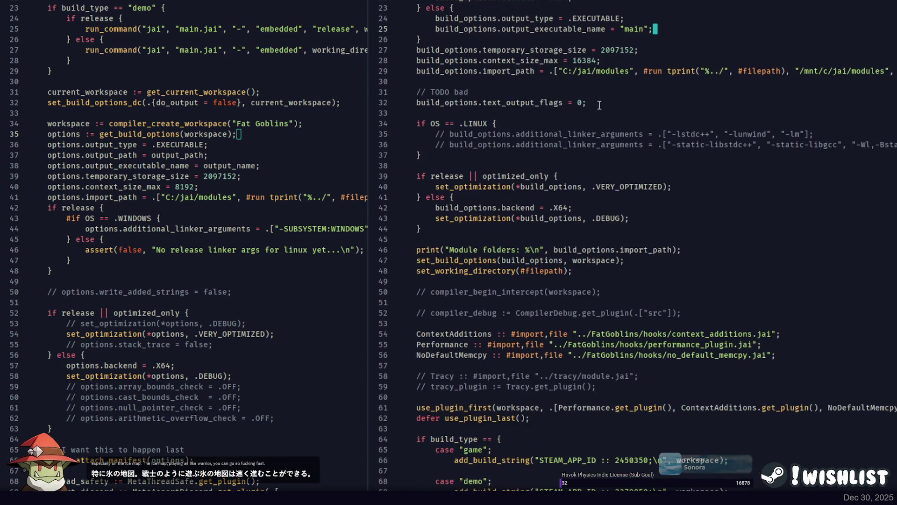
click(599, 104)
scroll(598, 129, up, 4)
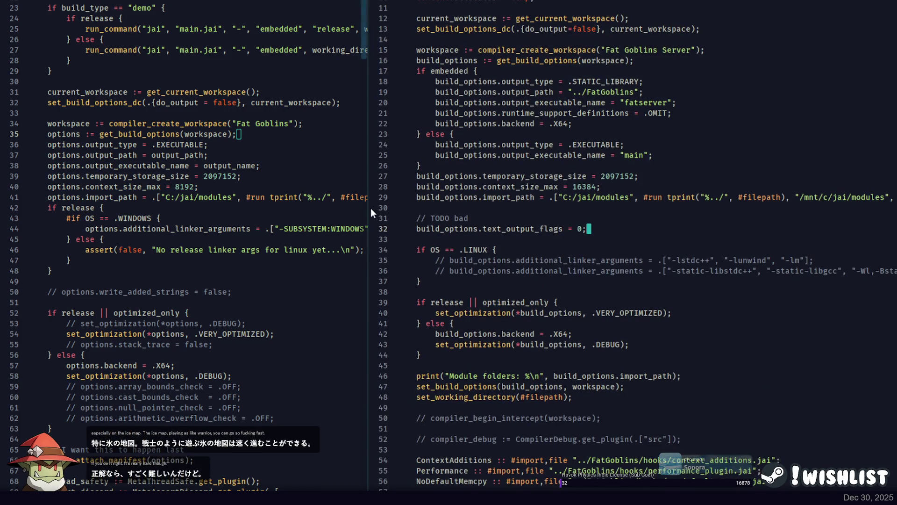
Widen the game's main_build.jai and bring up the project folder browser
key(ctrl+1)
click(398, 187)
scroll(398, 186, up, 2)
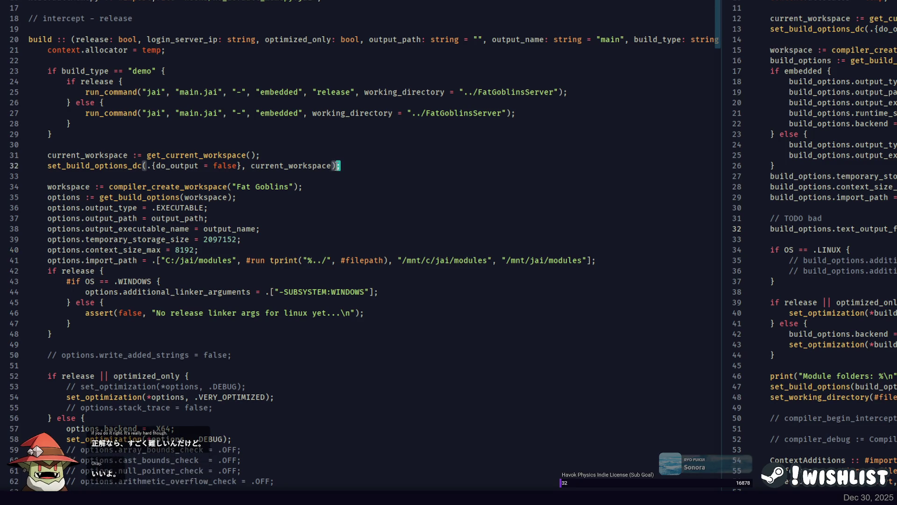
key(ctrl+p)
key(Escape)
key(ctrl+o)
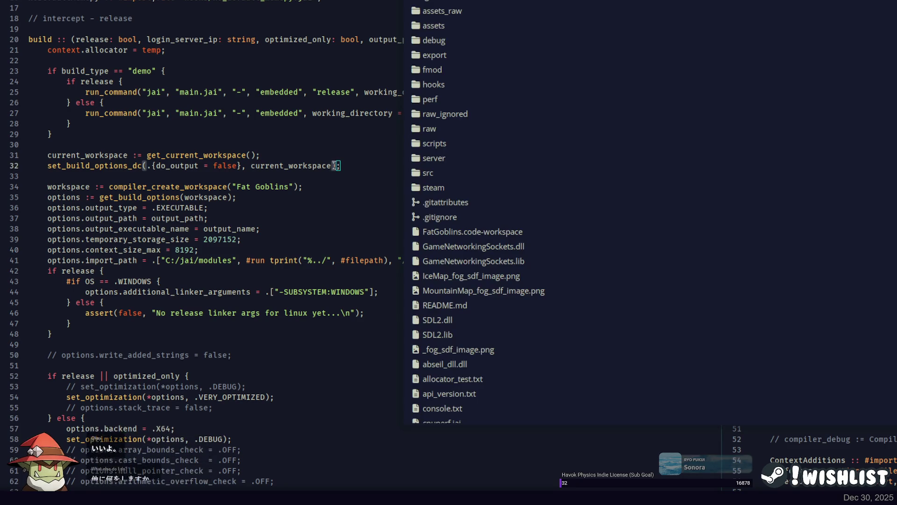
Open the todo notes file and delete the exit-to-main-menu item
text(todo)
key(Return)
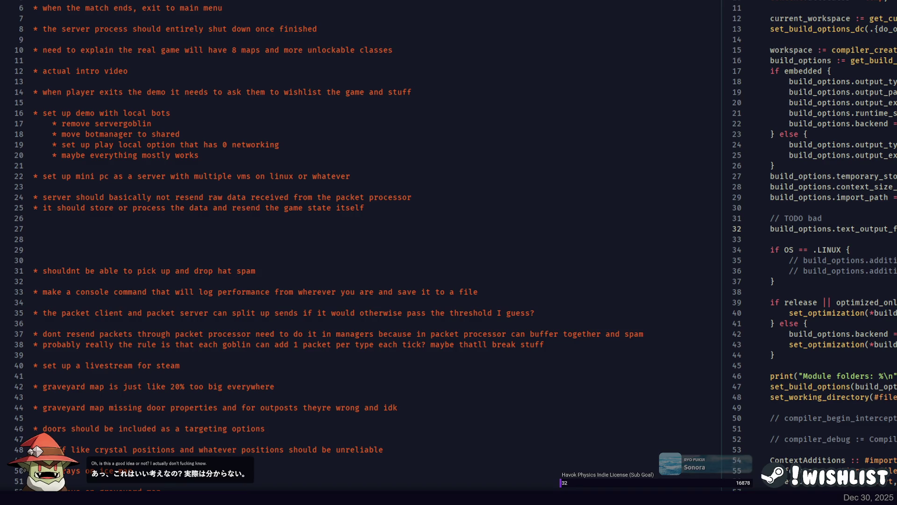
key(shift+Down)
key(shift+Down)
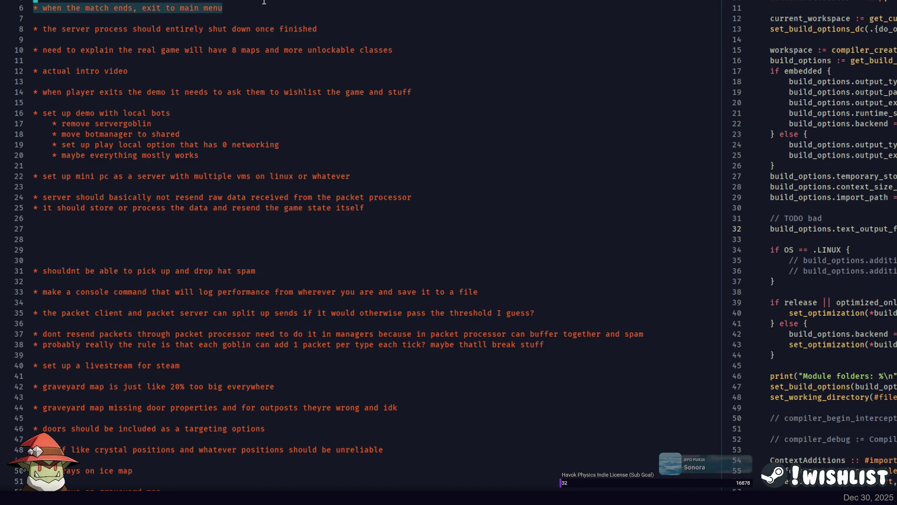
key(Delete)
key(End)
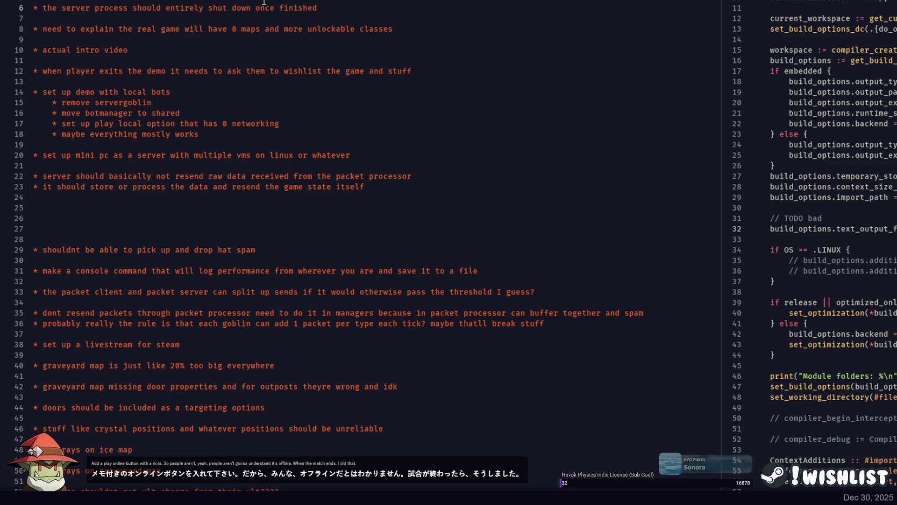
Delete the todo item about shutting down the server process
click(215, 8)
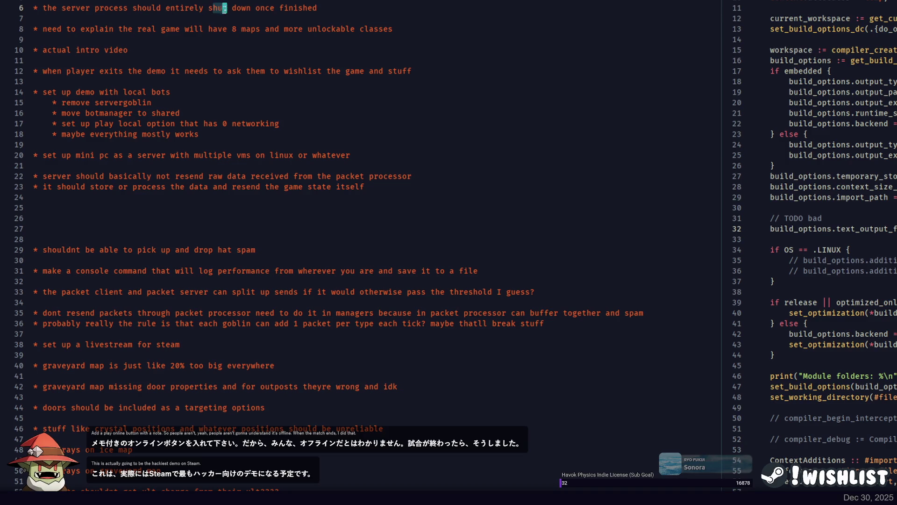
key(End)
key(ctrl+shift+Left)
key(ctrl+shift+Left)
key(ctrl+shift+Left)
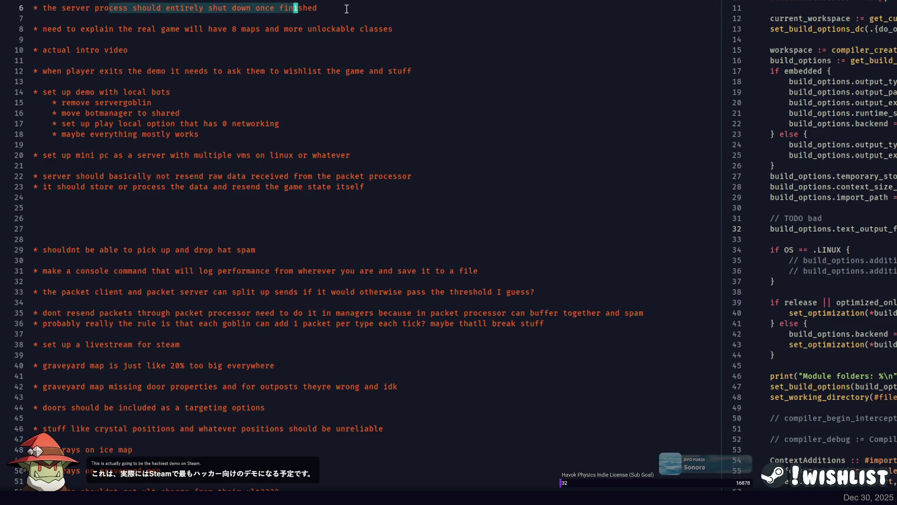
key(Delete)
key(Delete)
key(Delete)
Look over the 8 maps explanation, intro video and wishlist items
drag(95, 11, 346, 9)
drag(150, 28, 38, 26)
click(115, 28)
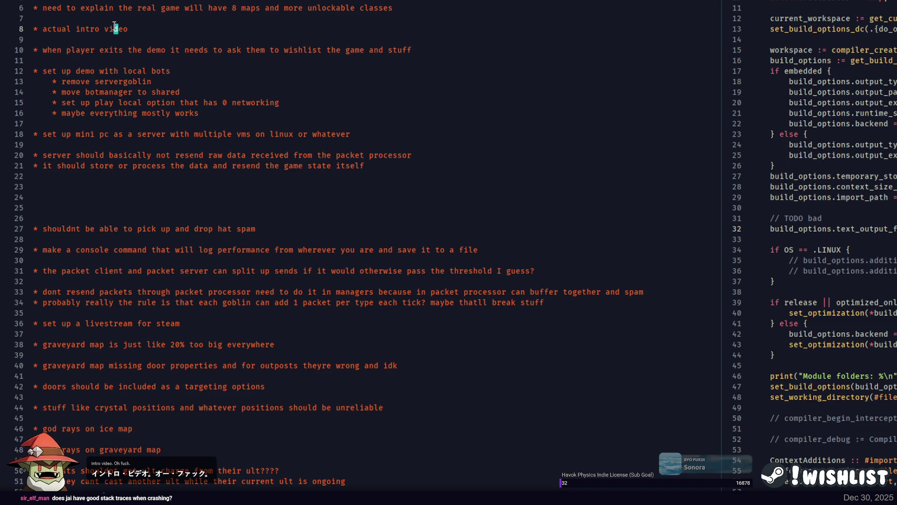
click(420, 48)
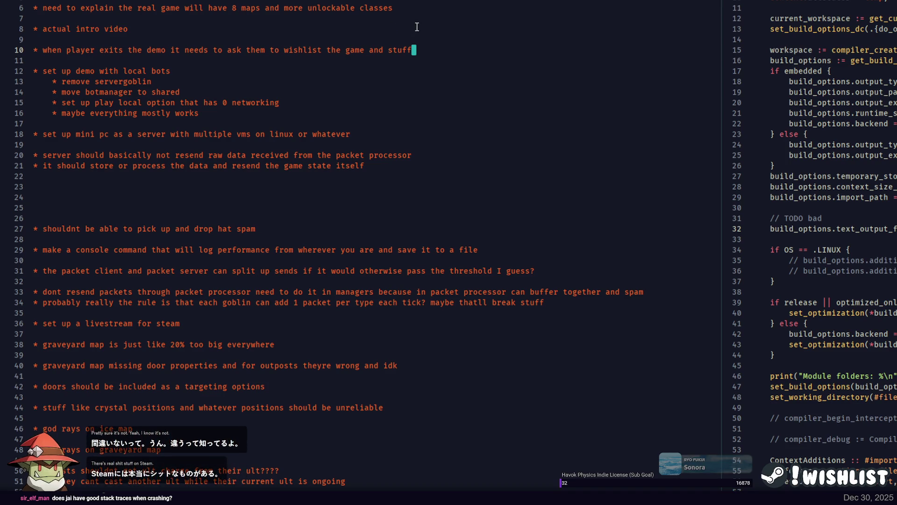
click(429, 47)
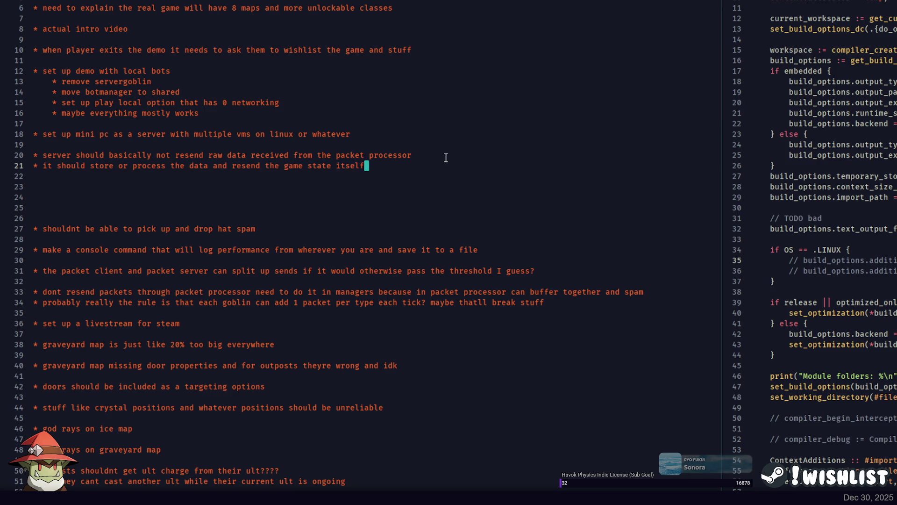
Delete the mini PC server todo on line 18 and its blank line, then review the 8 maps item
key(shift+Home)
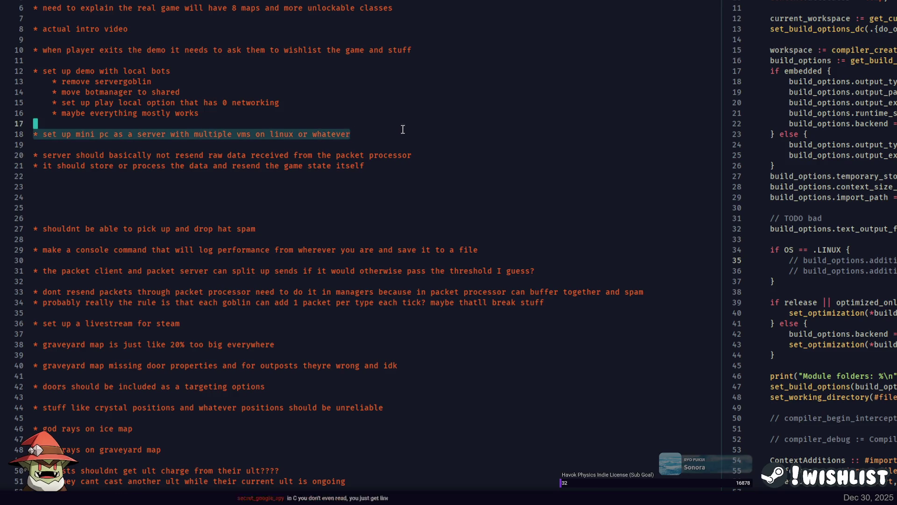
key(BackSpace)
key(BackSpace)
key(Delete)
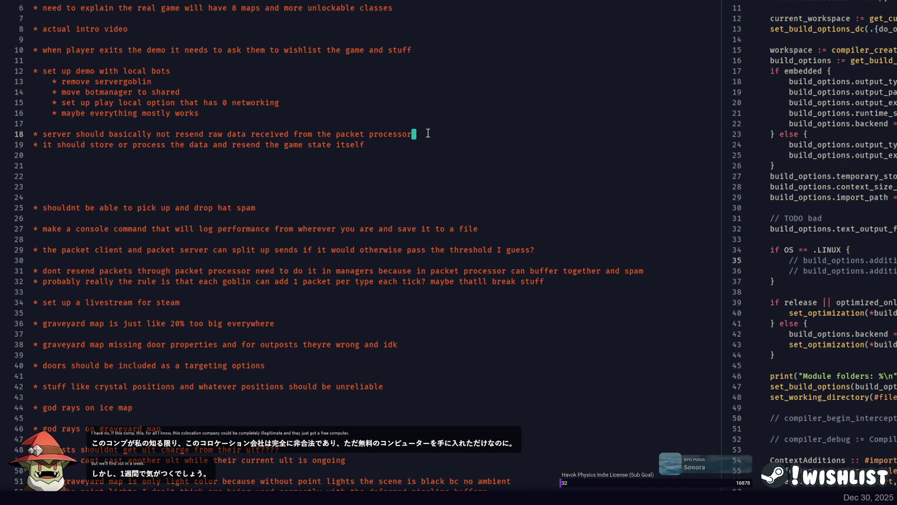
scroll(226, 96, up, 2)
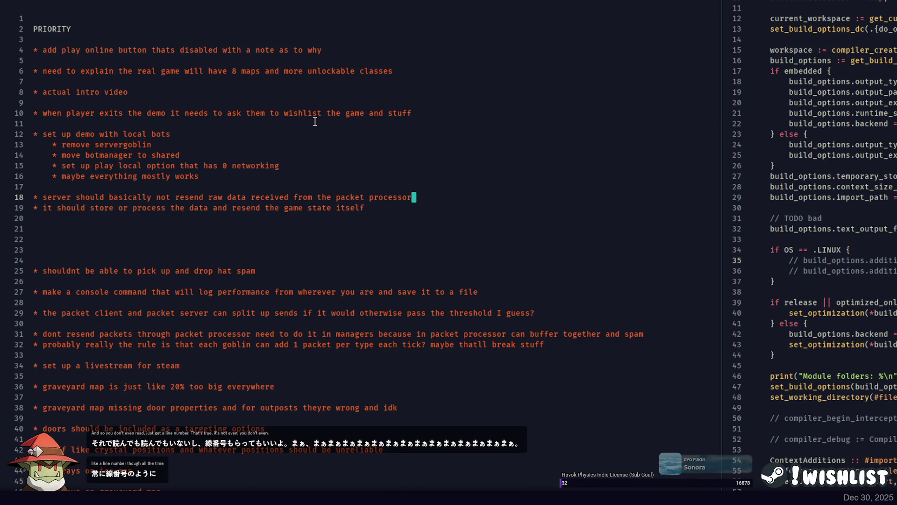
drag(281, 72, 397, 71)
click(403, 58)
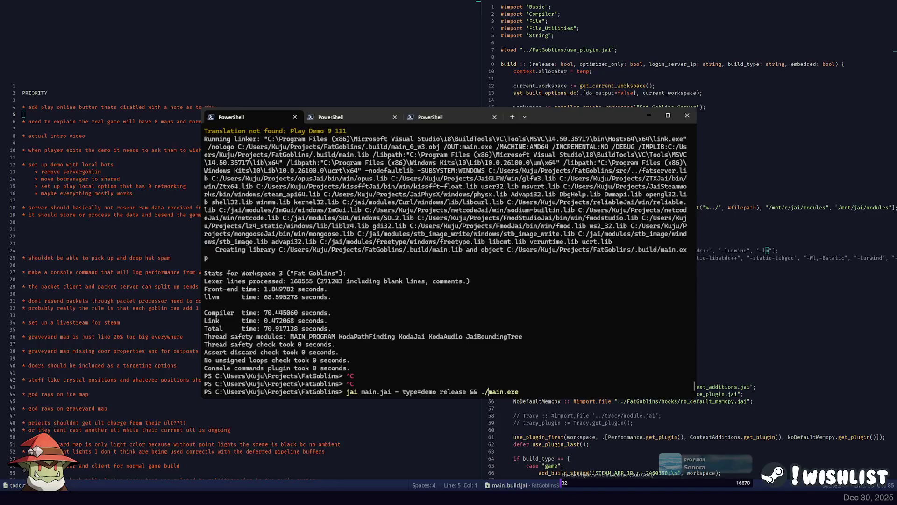
Delete 'release' from the demo build command and return to the title interface code in Focus
key(ctrl+Left)
key(ctrl+Left)
key(ctrl+Left)
key(ctrl+BackSpace)
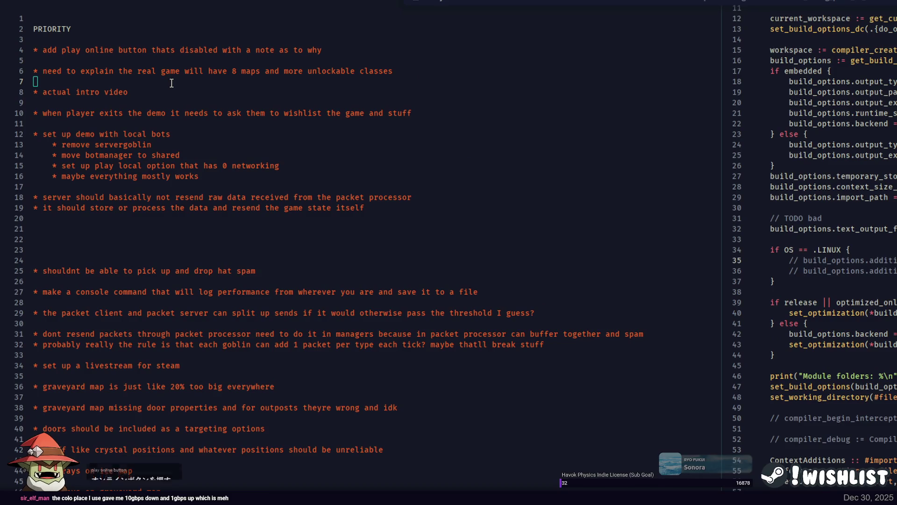
key(ctrl+Tab)
Move to the title_interface_loaded lines at the top of the texture and sprite load block
click(226, 59)
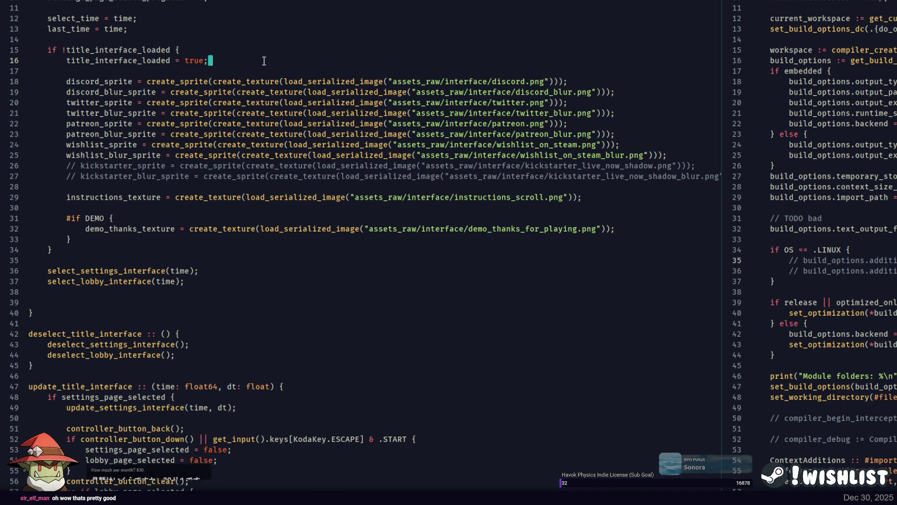
click(242, 52)
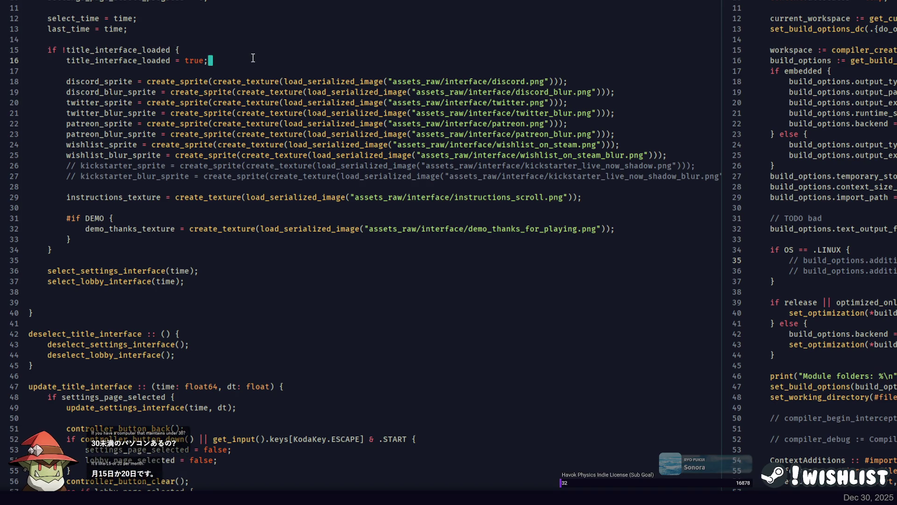
scroll(248, 62, up, 2)
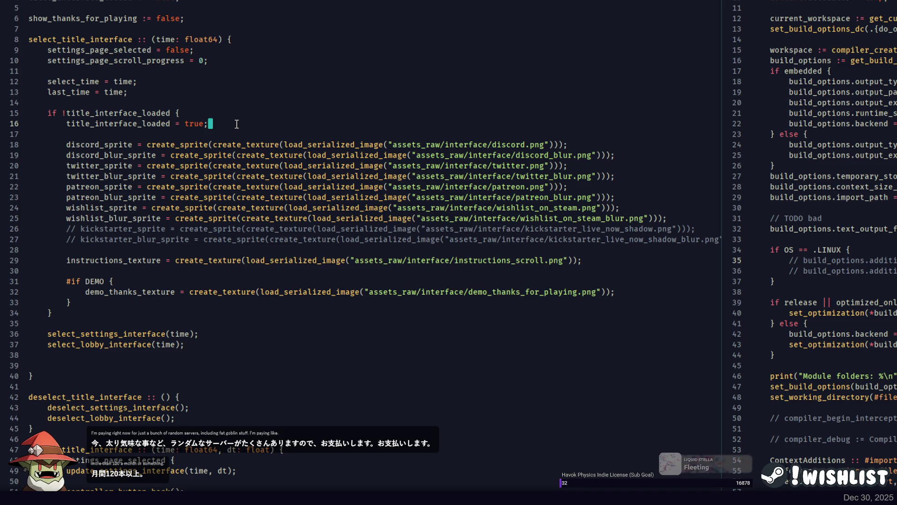
click(240, 116)
click(244, 123)
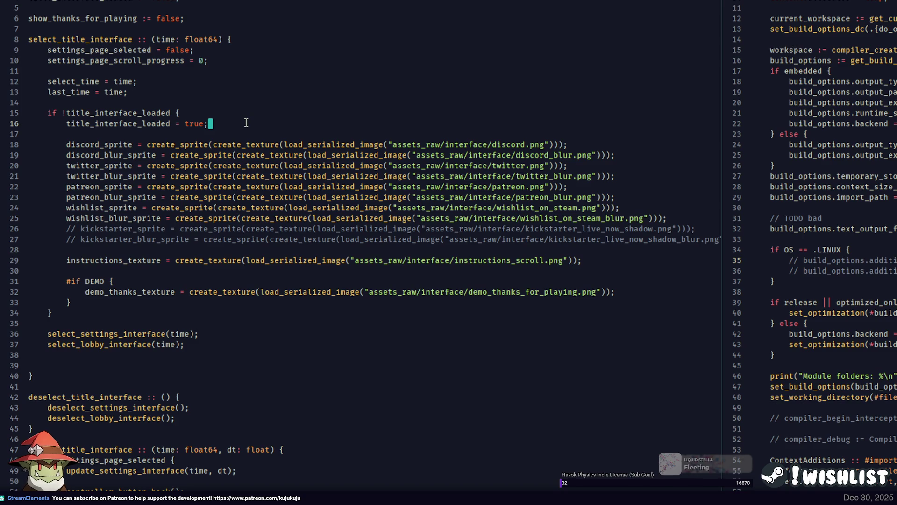
scroll(243, 122, up, 2)
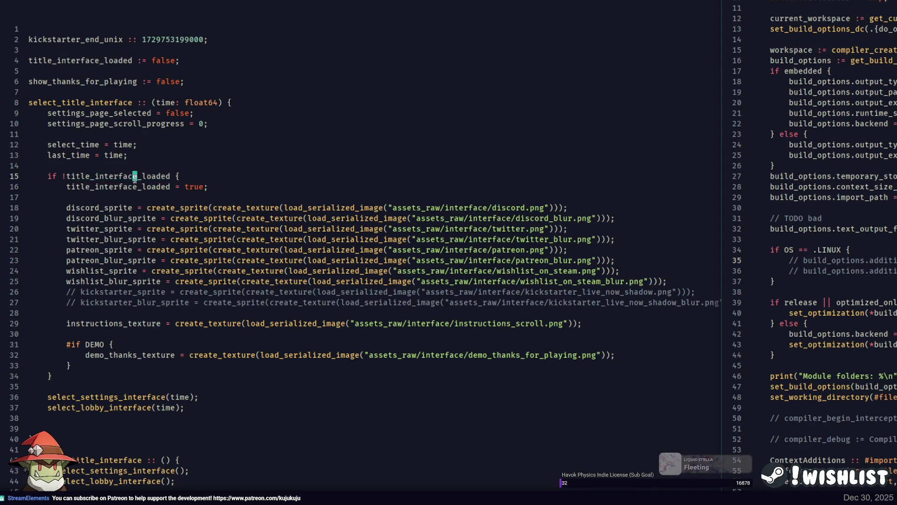
Open a blank line just inside the #if DEMO branch
click(220, 175)
scroll(223, 163, down, 15)
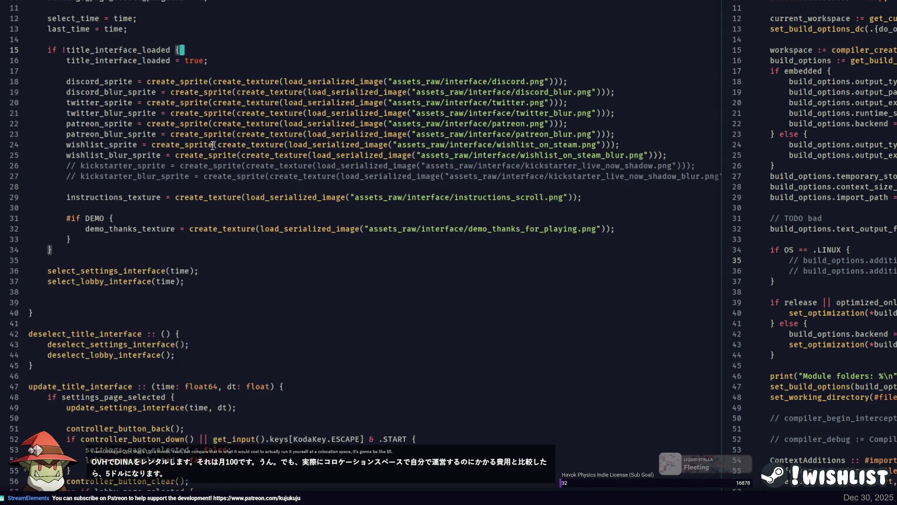
scroll(190, 155, down, 20)
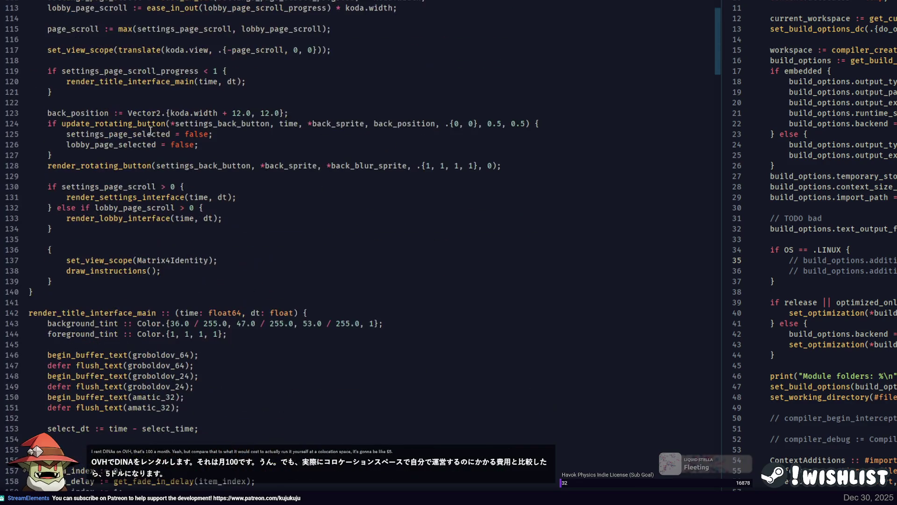
scroll(172, 153, down, 10)
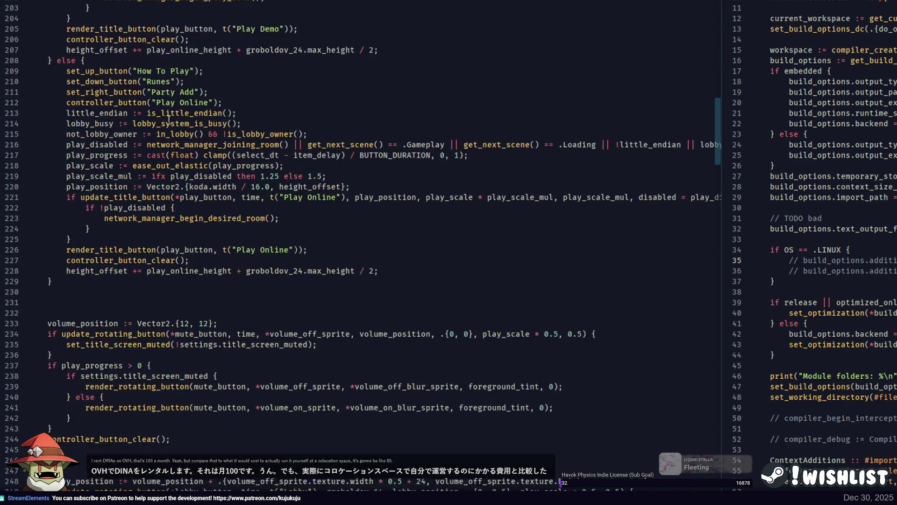
scroll(172, 153, up, 5)
click(234, 286)
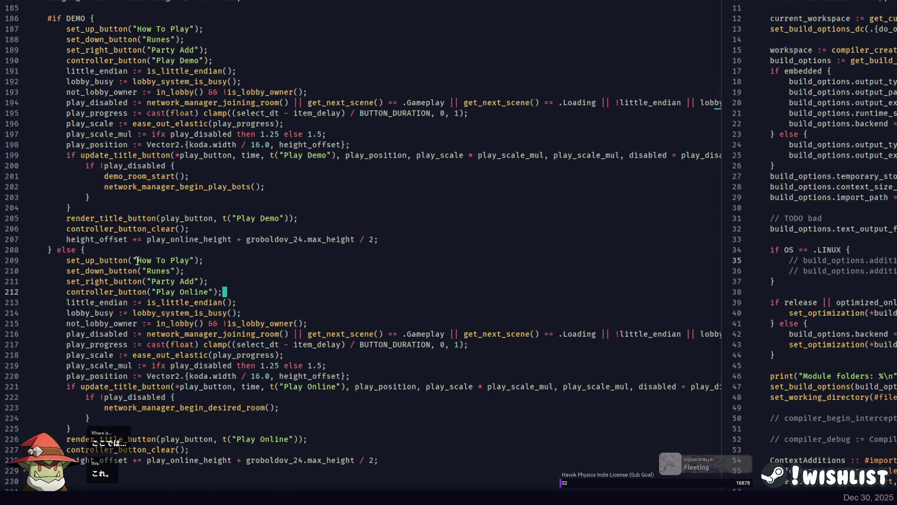
double_click(120, 257)
click(152, 16)
key(Return)
key(Return)
key(Return)
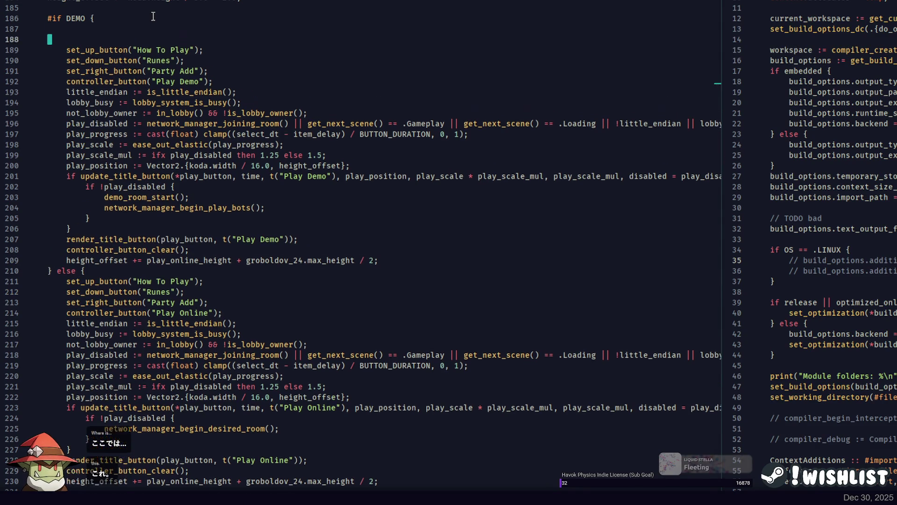
key(Up)
key(Up)
Copy the else-branch Play Online button block into the DEMO branch
click(152, 284)
drag(149, 283, 397, 475)
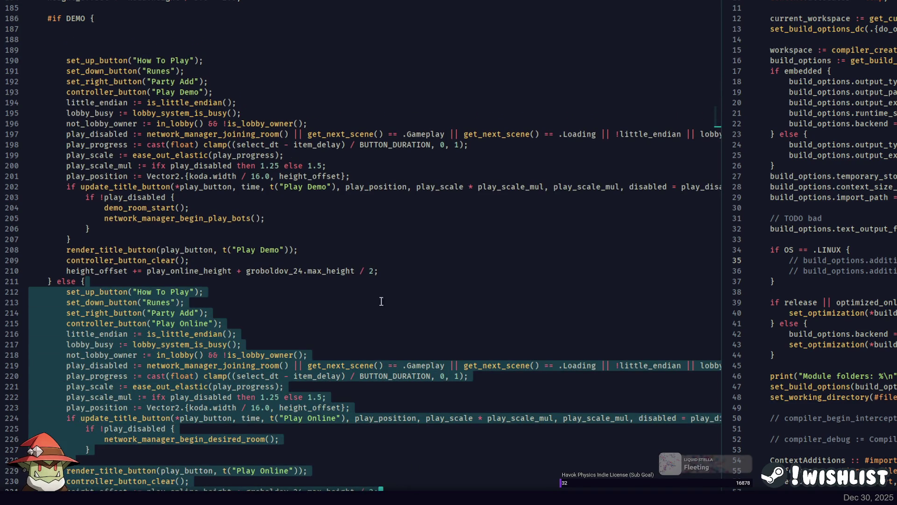
drag(151, 32, 168, 21)
key(ctrl+v)
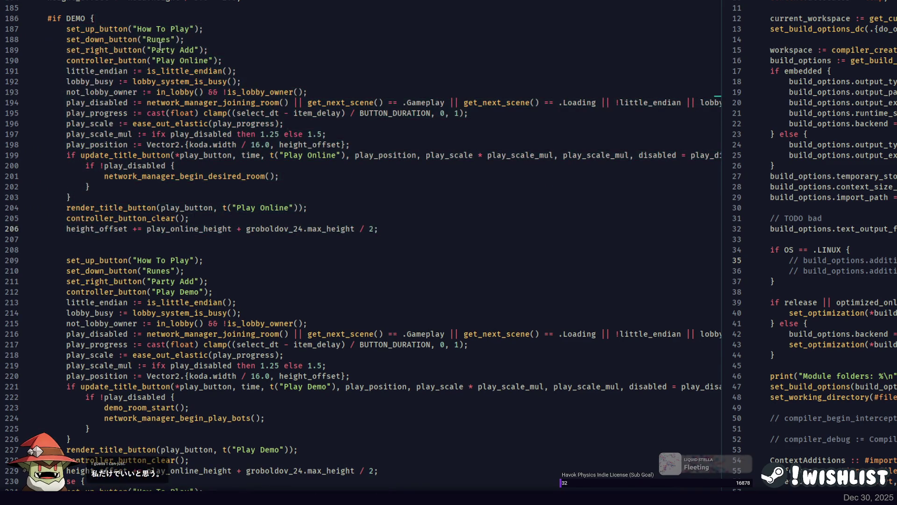
Close the right split and select both play_scale_mul arguments on line 199
drag(727, 157, 894, 157)
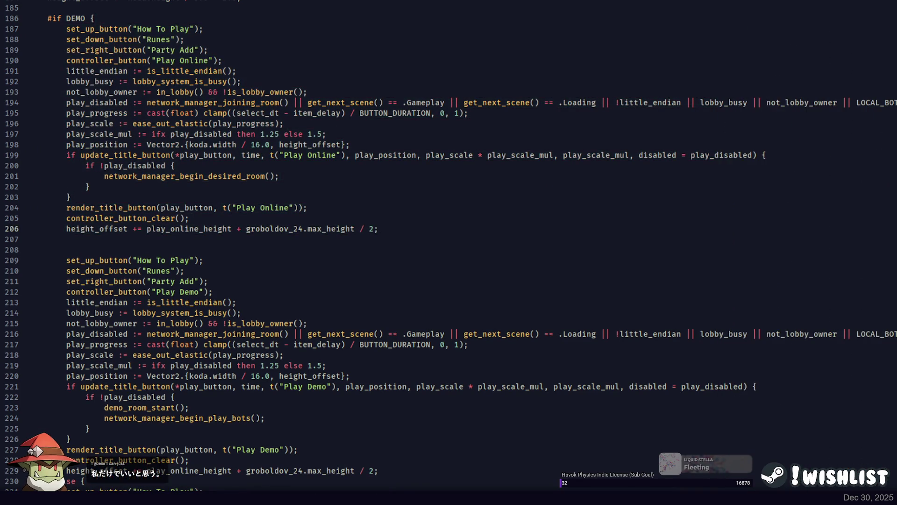
double_click(106, 134)
double_click(107, 133)
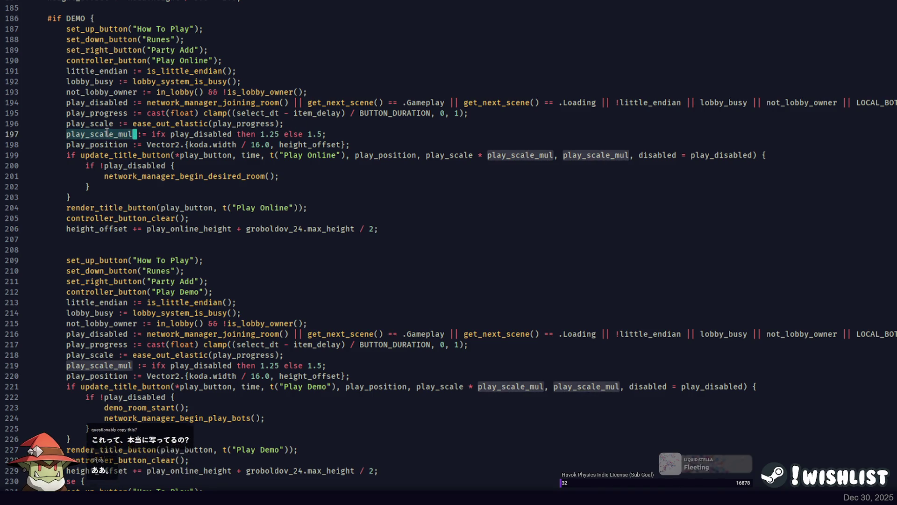
double_click(514, 155)
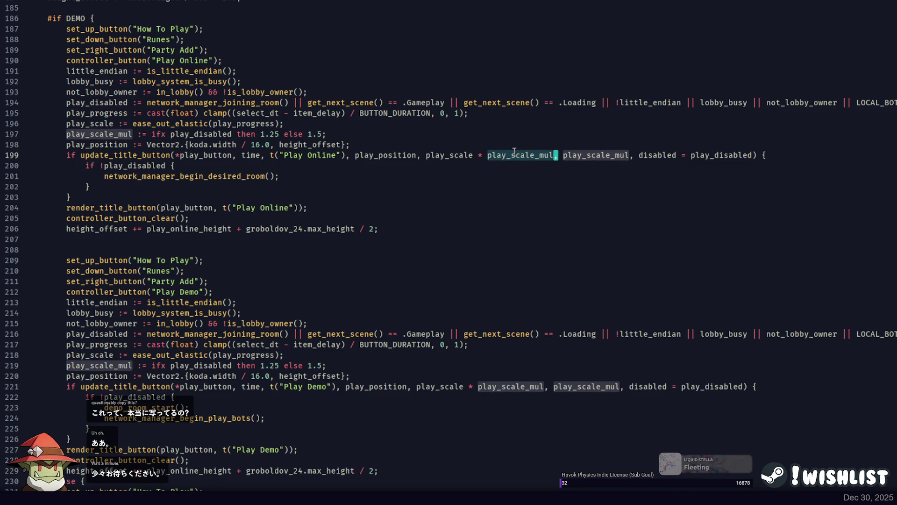
click(523, 155)
key(ctrl+d)
key(ctrl+d)
Replace both play_scale_mul arguments with 1.25 and delete the play_scale_mul declaration line
text(1.25)
triple_click(339, 133)
key(BackSpace)
Rename play_progress to online_progress on lines 195 and 196
double_click(78, 123)
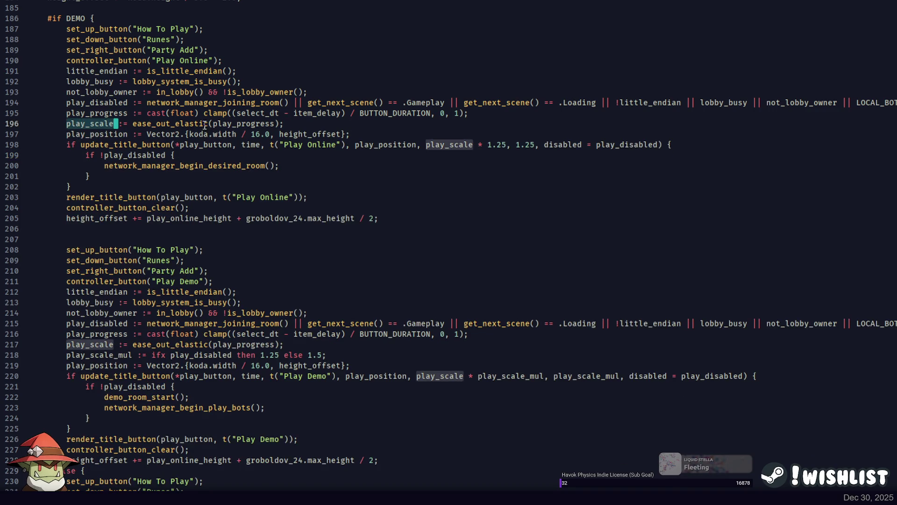
double_click(230, 122)
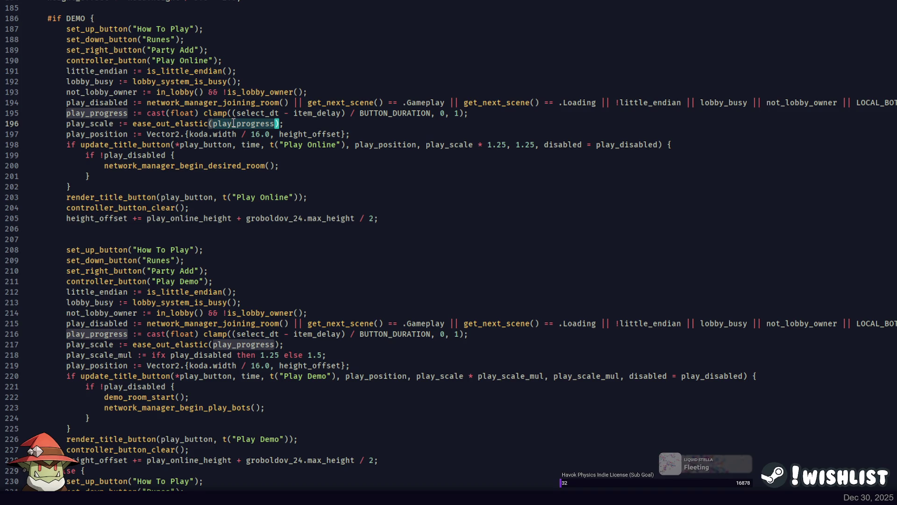
click(88, 114)
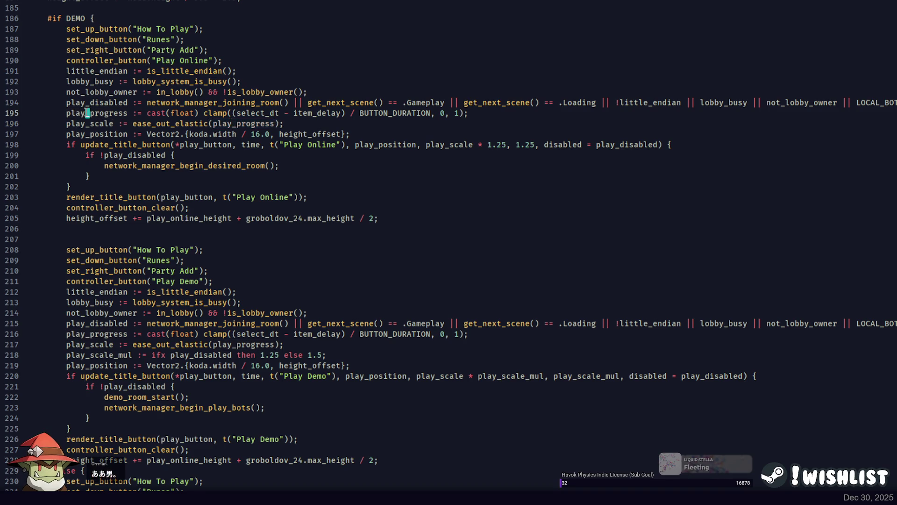
key(ctrl+alt+Down)
double_click(82, 113)
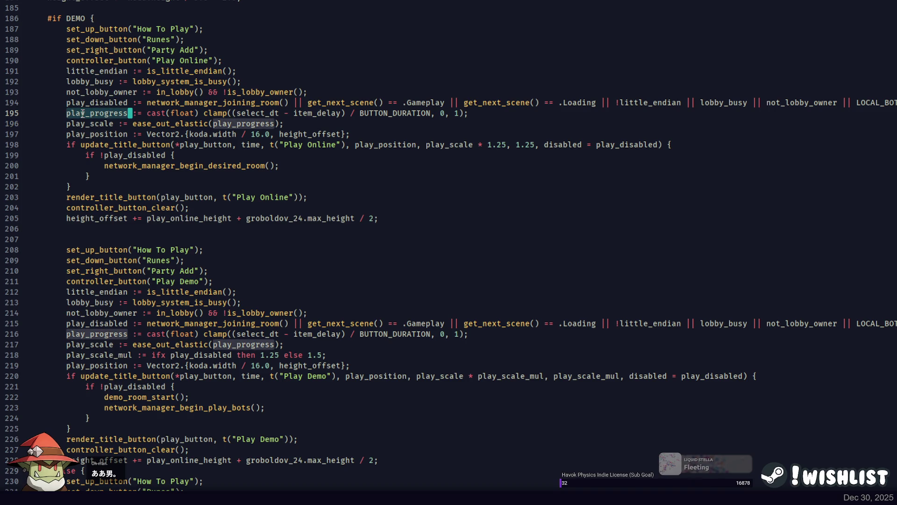
key(Left)
key(Delete)
key(Delete)
key(Delete)
text(onl)
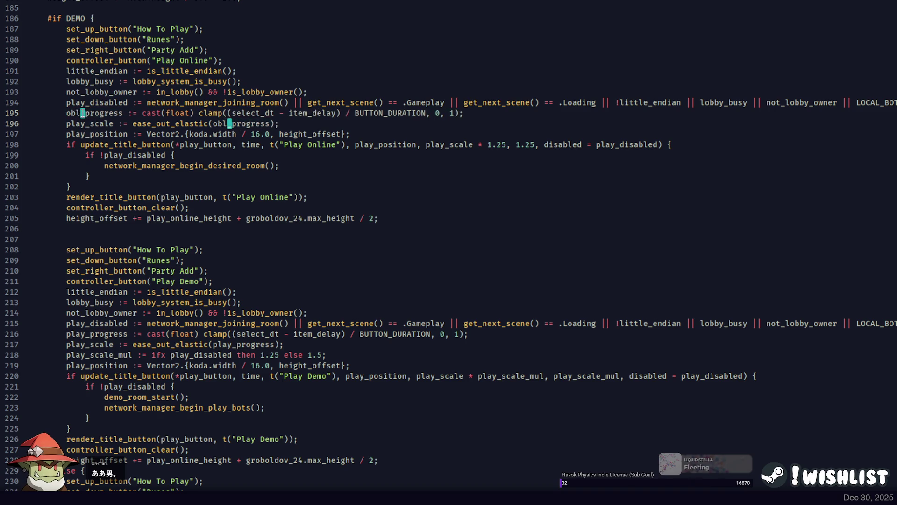
text(ine)
Paste and indent the item_delay/item_index fade-in lines between the blocks
click(352, 113)
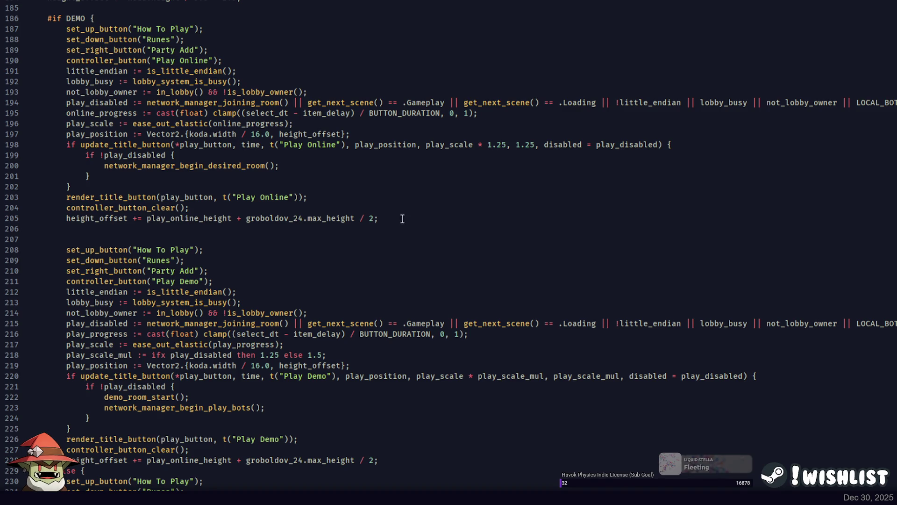
key(Down)
key(Down)
key(ctrl+v)
key(Tab)
click(156, 261)
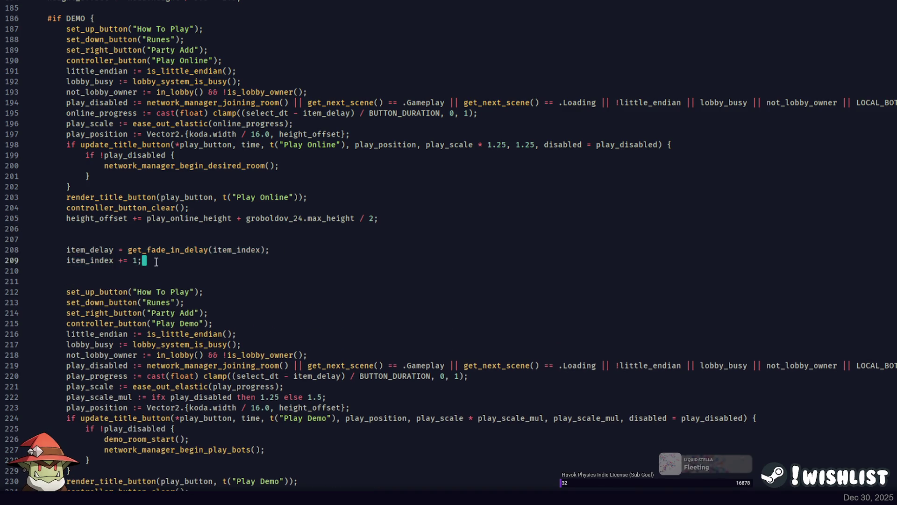
click(136, 238)
double_click(77, 251)
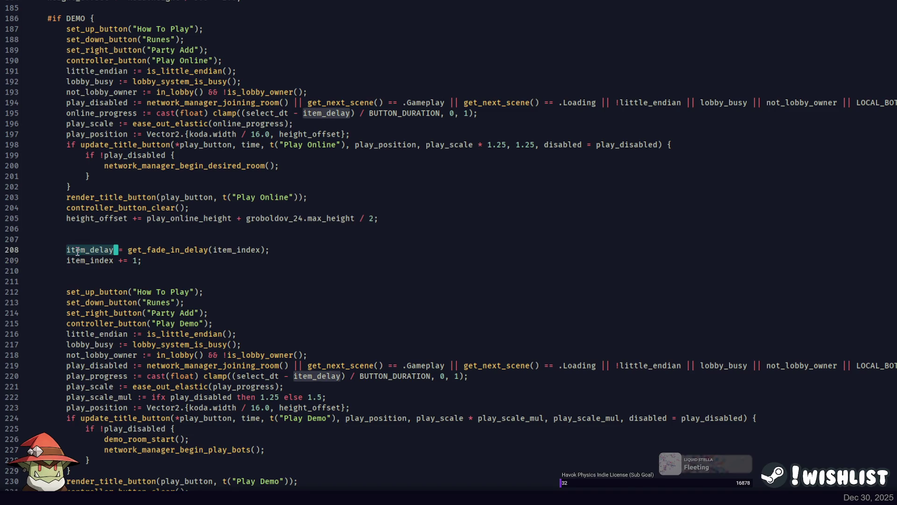
Delete the little_endian line and select the play_disabled expression for replacement
double_click(98, 70)
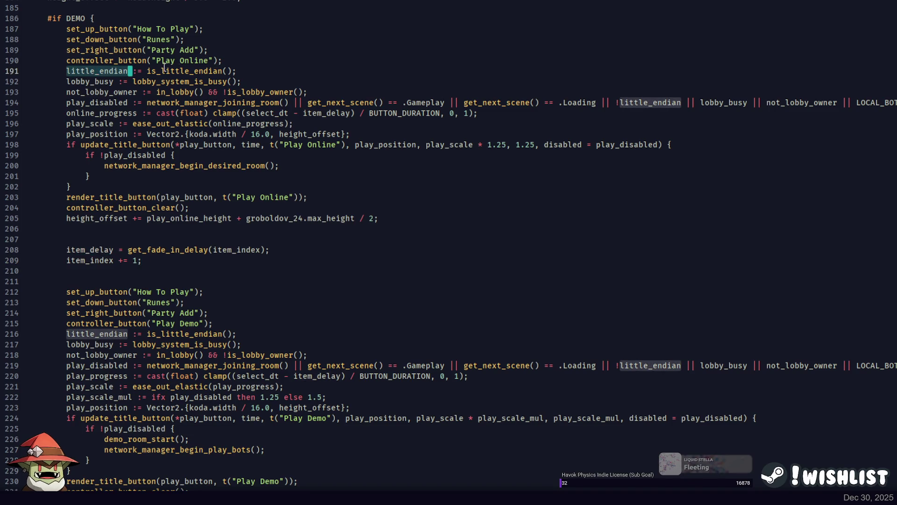
click(273, 65)
key(shift+Down)
key(BackSpace)
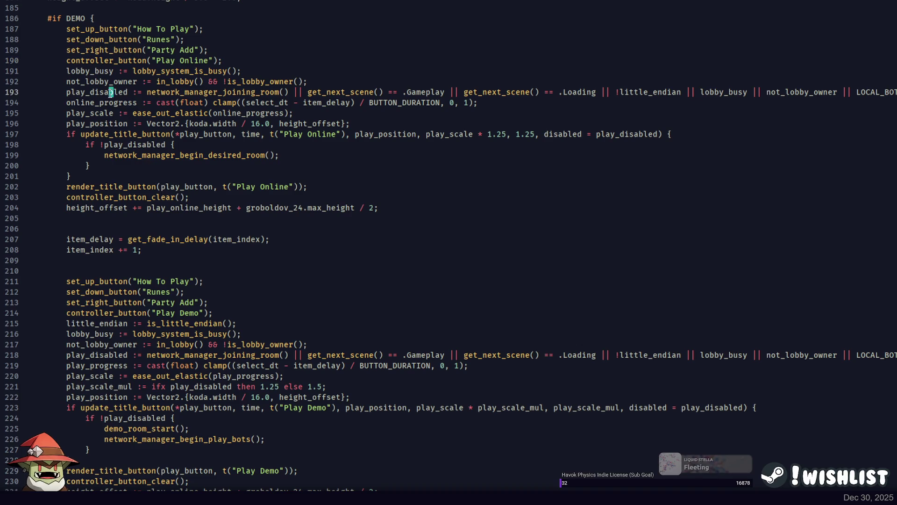
click(147, 92)
key(shift+End)
Set play_disabled := true and delete the lobby_busy and not_lobby_owner lines
text(true;)
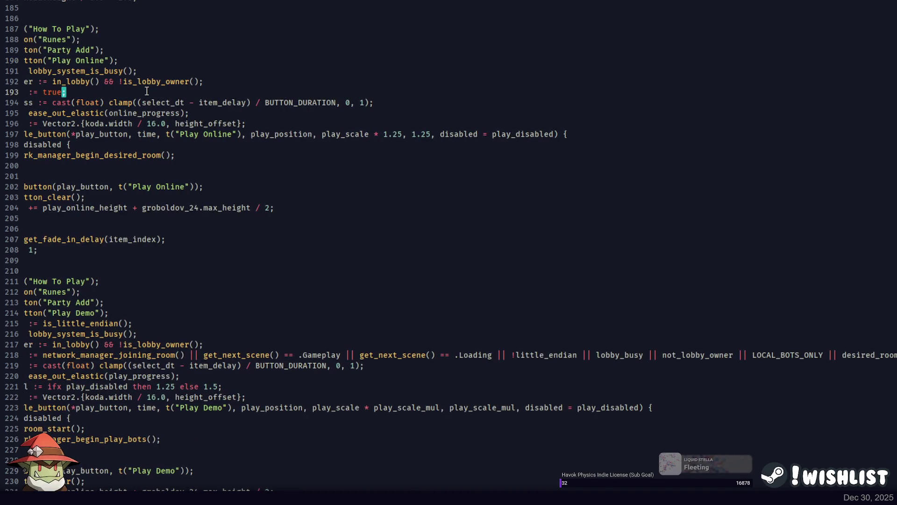
scroll(147, 91, left, 3)
double_click(101, 81)
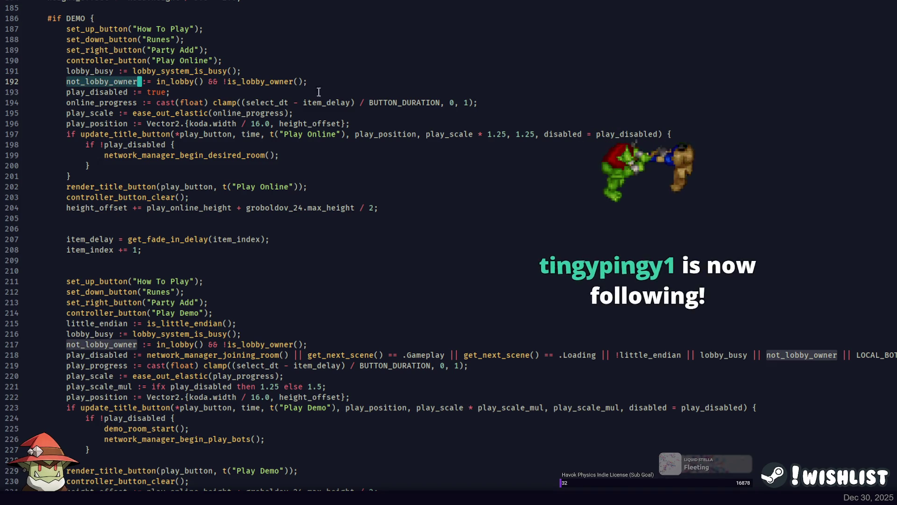
click(110, 80)
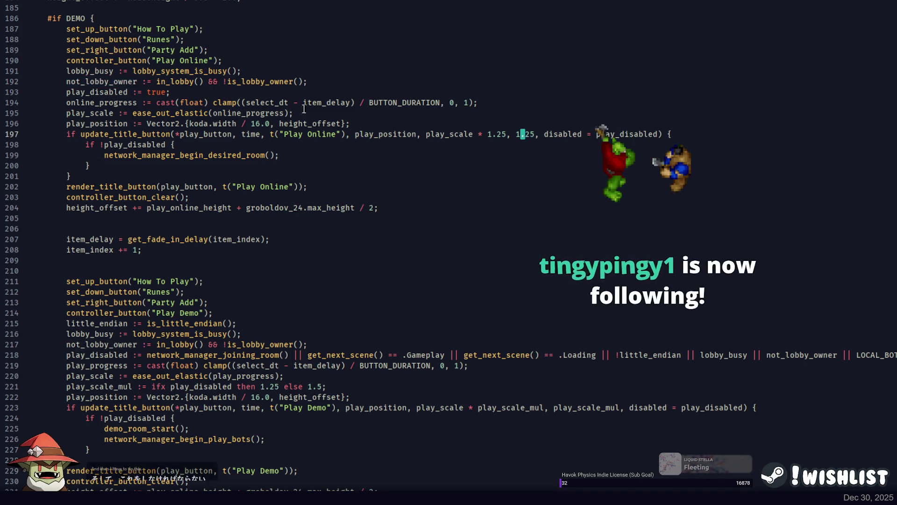
double_click(101, 71)
scroll(104, 70, down, 2)
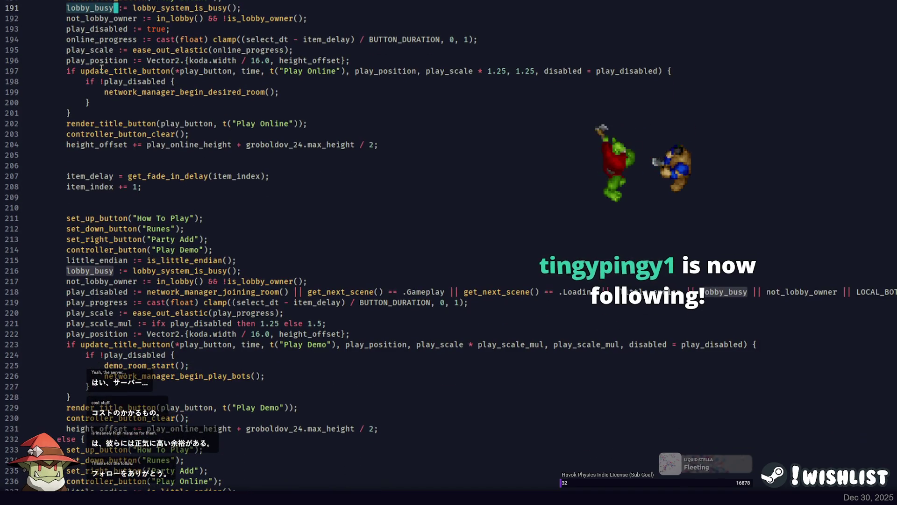
key(ctrl+l)
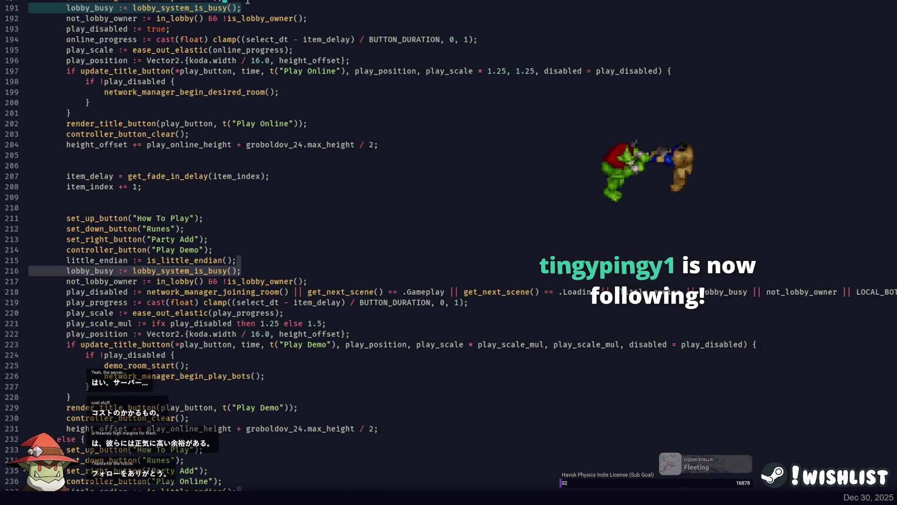
key(Delete)
key(ctrl+l)
key(Delete)
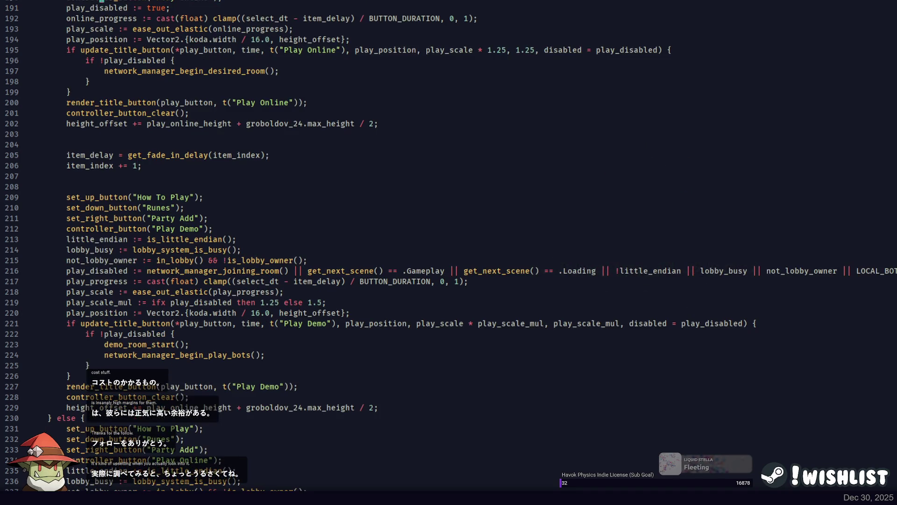
Edit the button label text and inspect the set_up_button and set_right_button calls
double_click(197, 1)
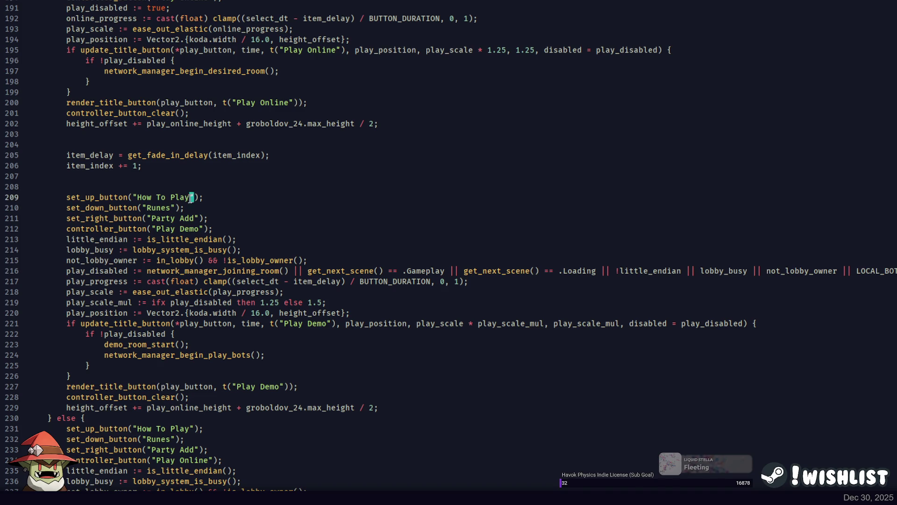
drag(191, 196, 137, 197)
text(li)
text(ine)
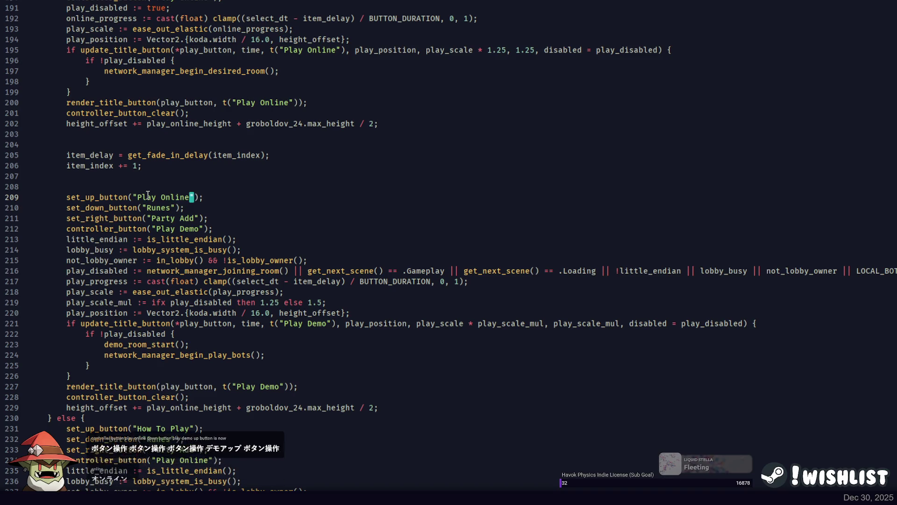
click(128, 198)
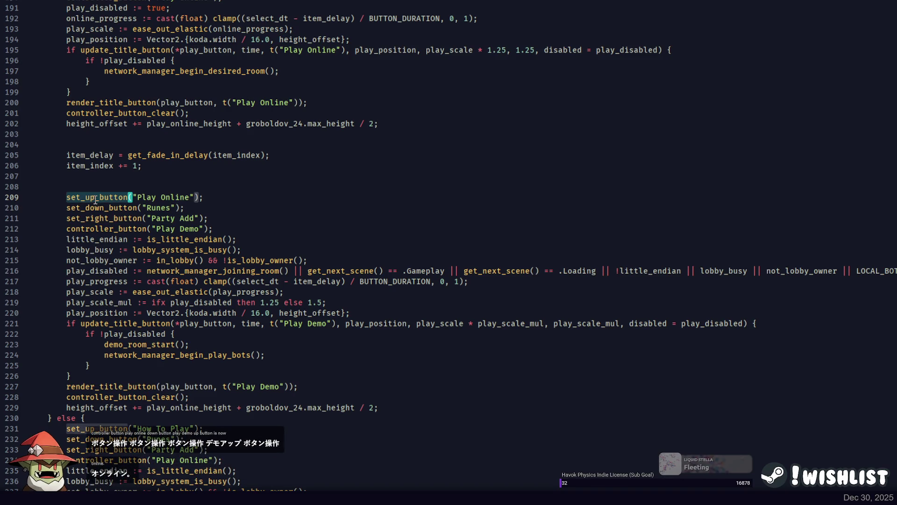
click(148, 197)
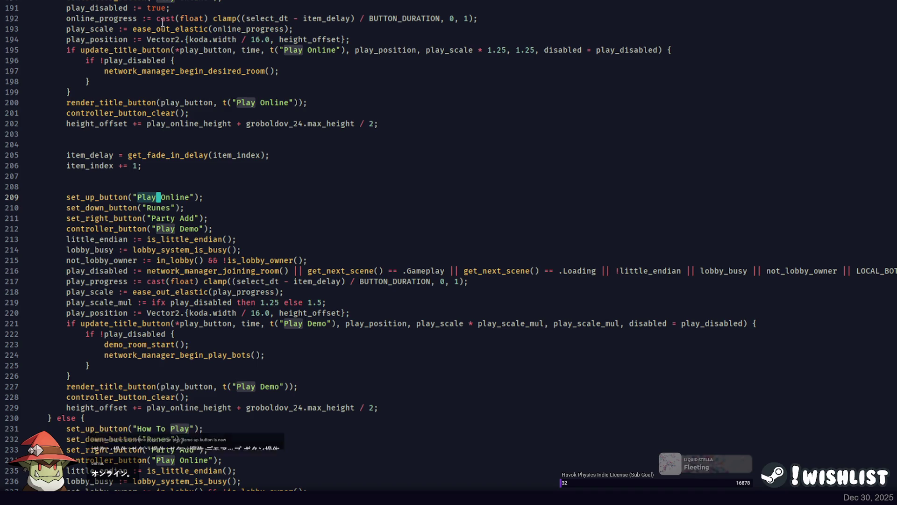
click(103, 218)
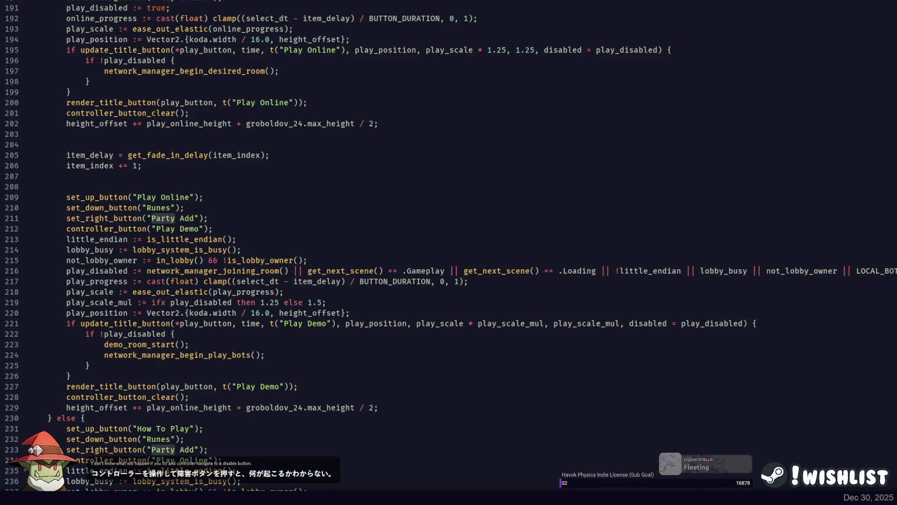
Rename every play_disabled in the Play Online block to online_disabled
double_click(114, 7)
double_click(108, 19)
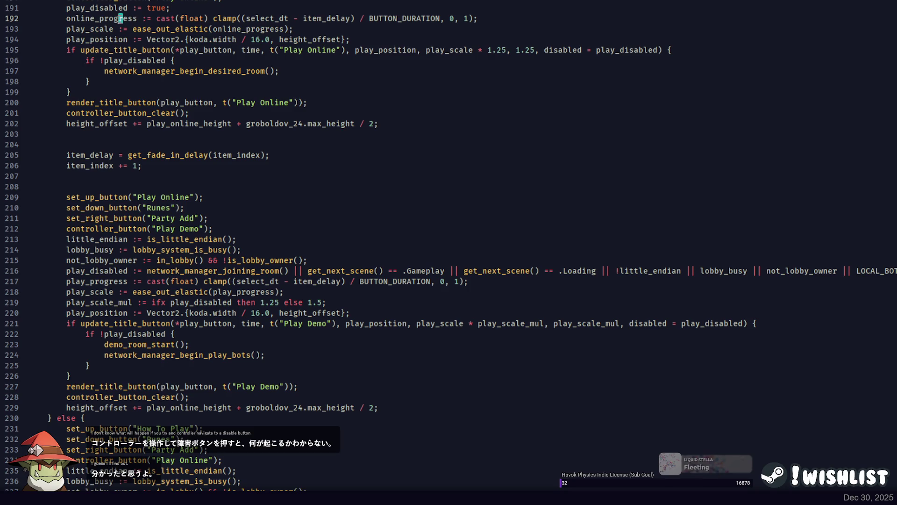
double_click(89, 7)
click(86, 8)
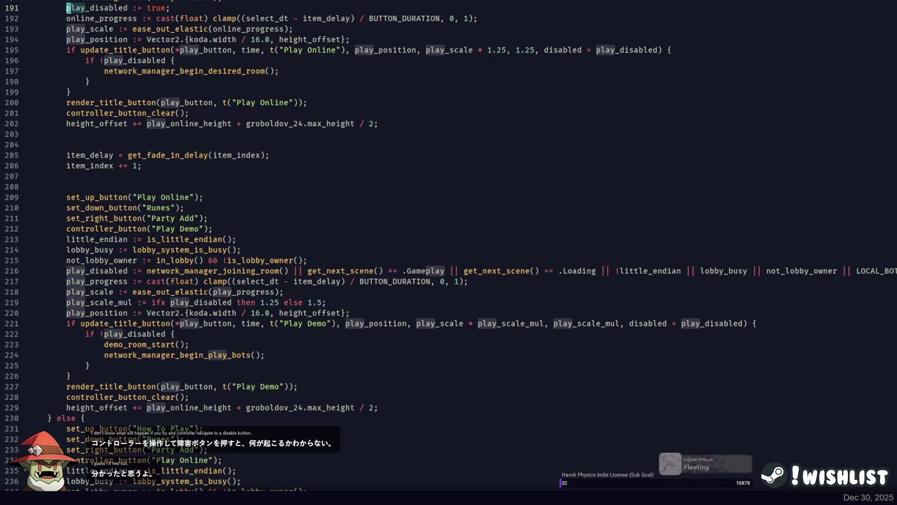
double_click(88, 7)
key(ctrl+d)
key(ctrl+d)
key(Left)
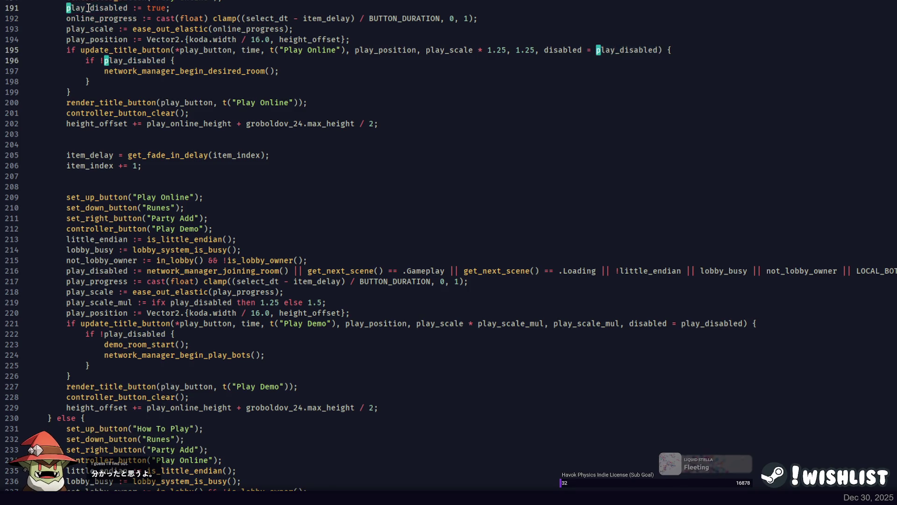
key(Delete)
key(Delete)
key(Delete)
text(nline)
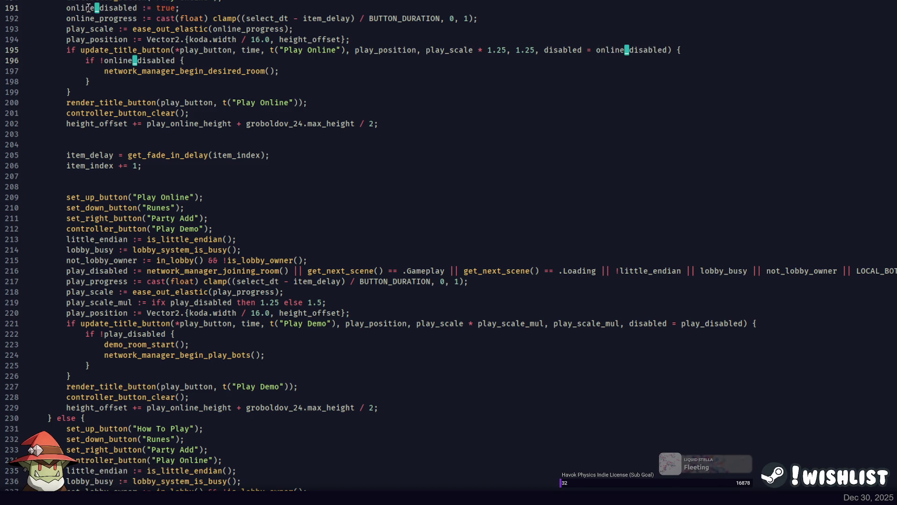
Rename play_scale to online_scale and play_position to online_position
double_click(100, 31)
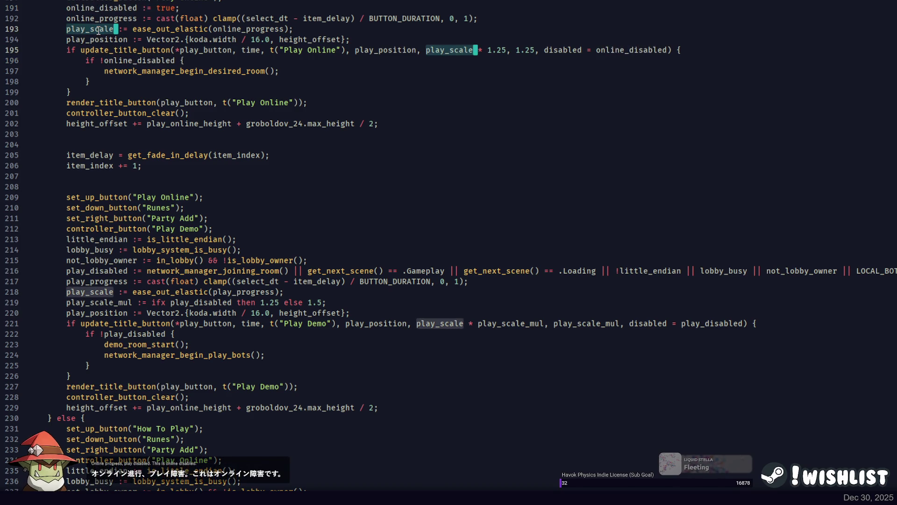
key(Left)
key(Delete)
key(Delete)
key(Delete)
text(ob)
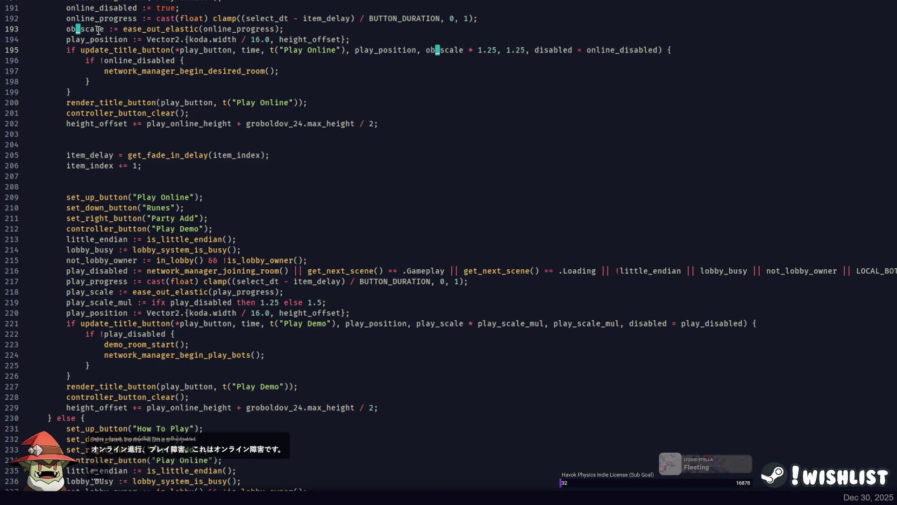
key(BackSpace)
text(nline)
double_click(111, 39)
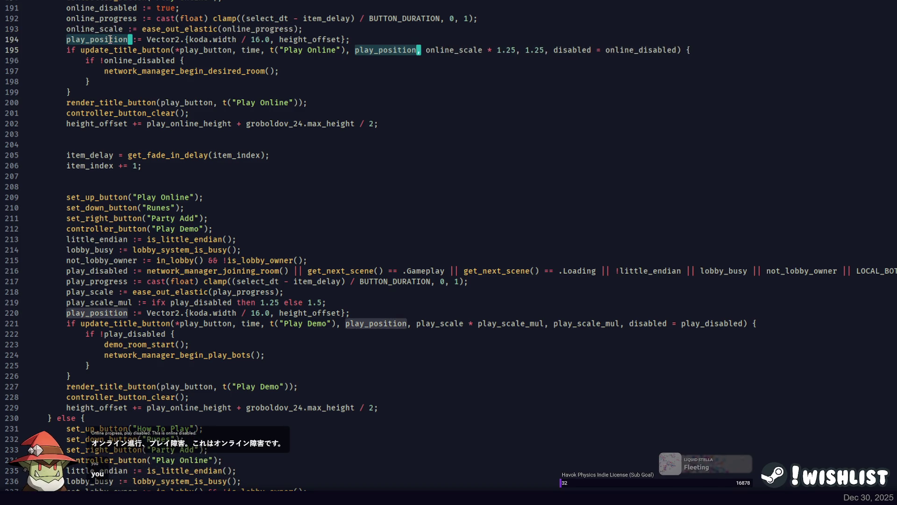
key(Left)
key(Delete)
key(Delete)
key(Delete)
text(online)
Try renaming the Play Online block's play_button, then undo it back to play_button
double_click(204, 50)
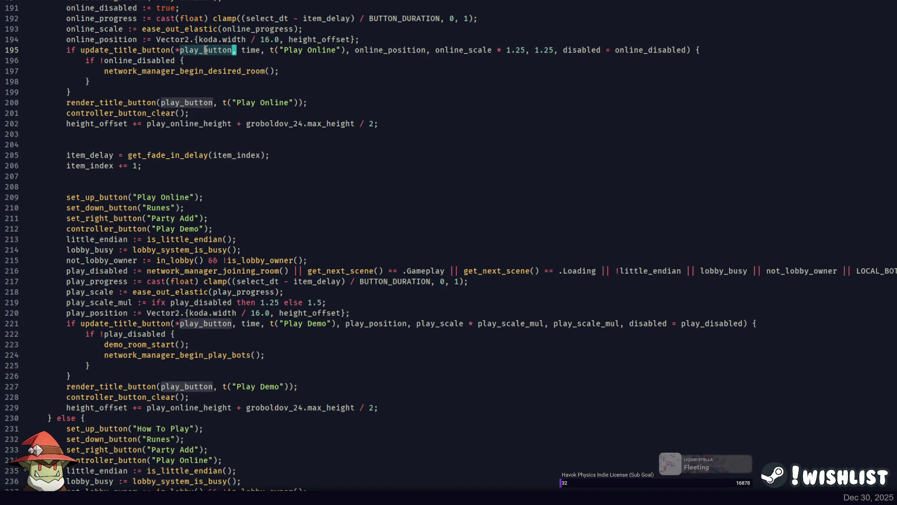
key(ctrl+d)
key(Left)
key(Delete)
key(Delete)
key(Delete)
key(Delete)
text(online)
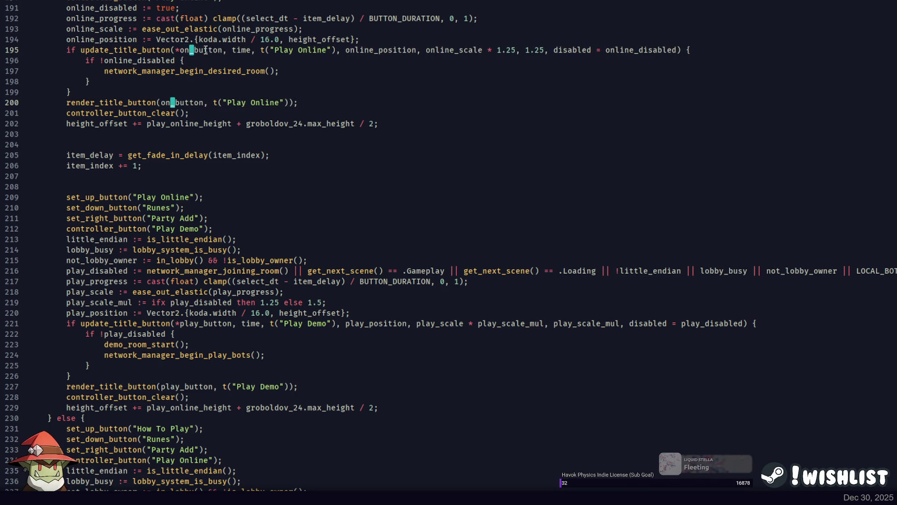
double_click(210, 49)
key(ctrl+z)
key(ctrl+z)
key(ctrl+z)
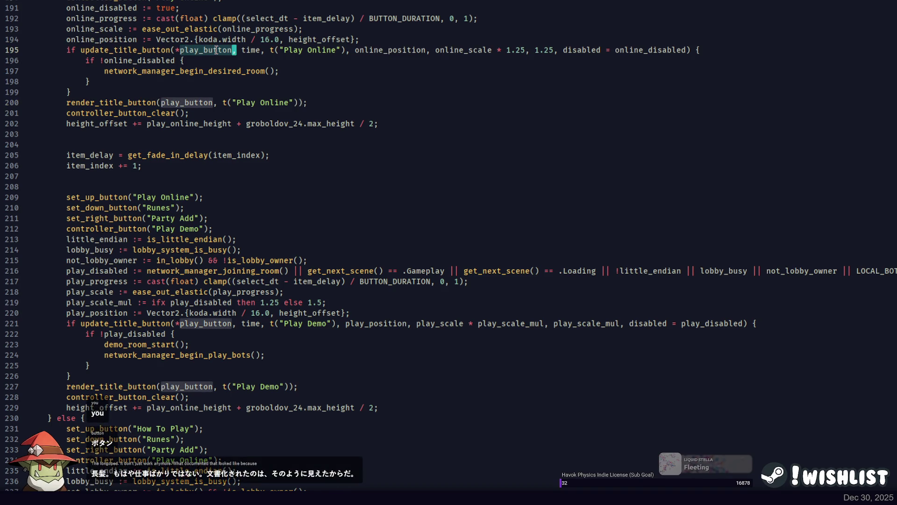
Rename both play_button uses in the Play Demo block to demo_button
scroll(216, 50, down, 4)
double_click(203, 196)
key(ctrl+d)
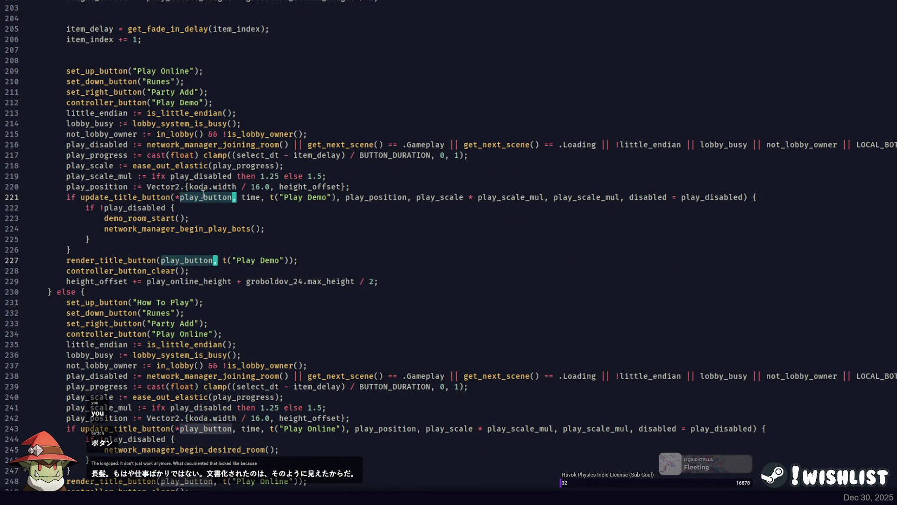
key(Left)
text(dem)
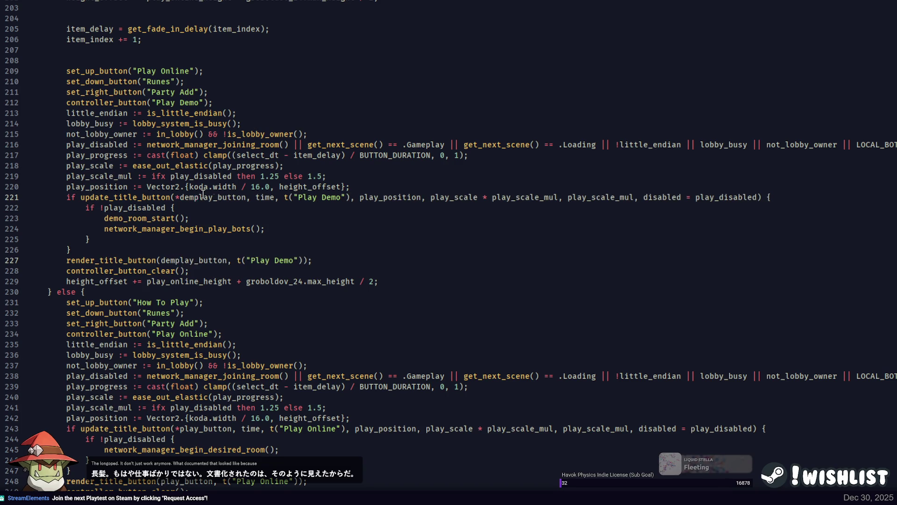
text(o)
key(Delete)
key(Delete)
key(Delete)
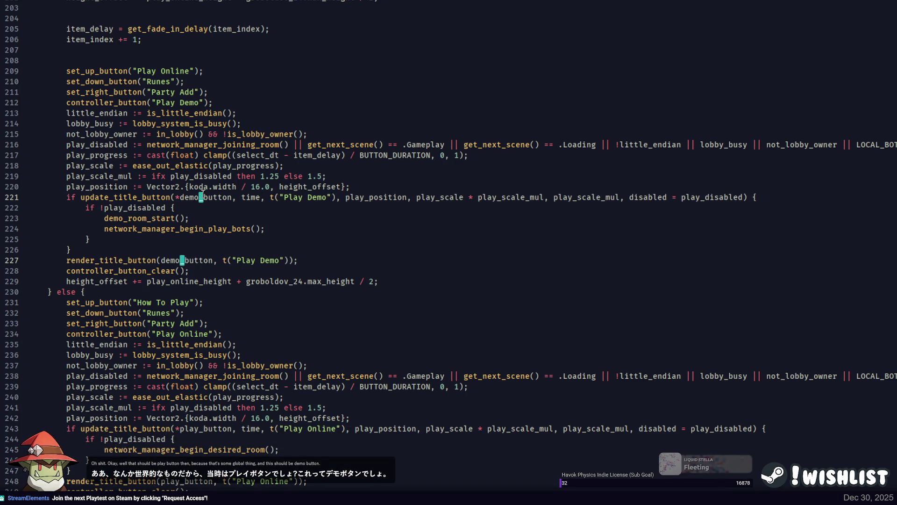
scroll(211, 195, down, 20)
scroll(226, 206, up, 6)
scroll(174, 186, down, 8)
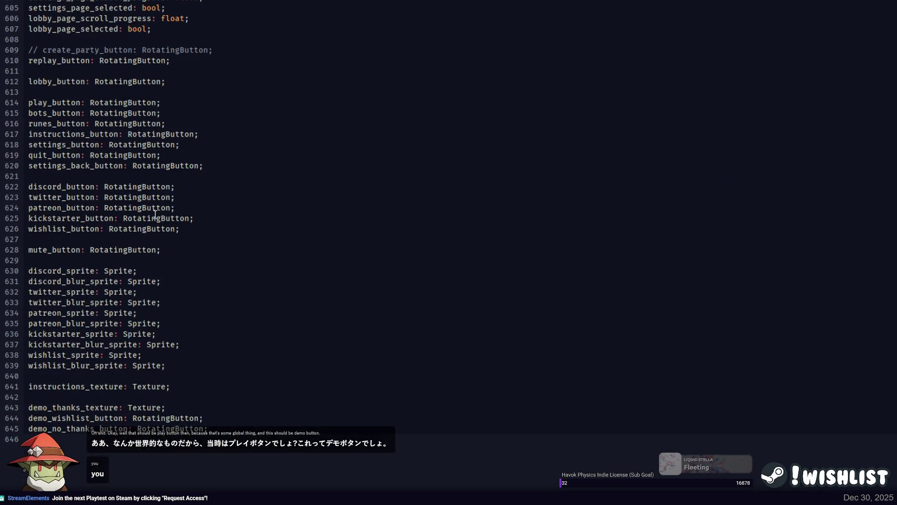
Duplicate the play_button declaration as demo_button and jump to its usage with F3
click(70, 99)
key(ctrl+shift+d)
key(Home)
text(demo)
key(Delete)
key(Delete)
key(Delete)
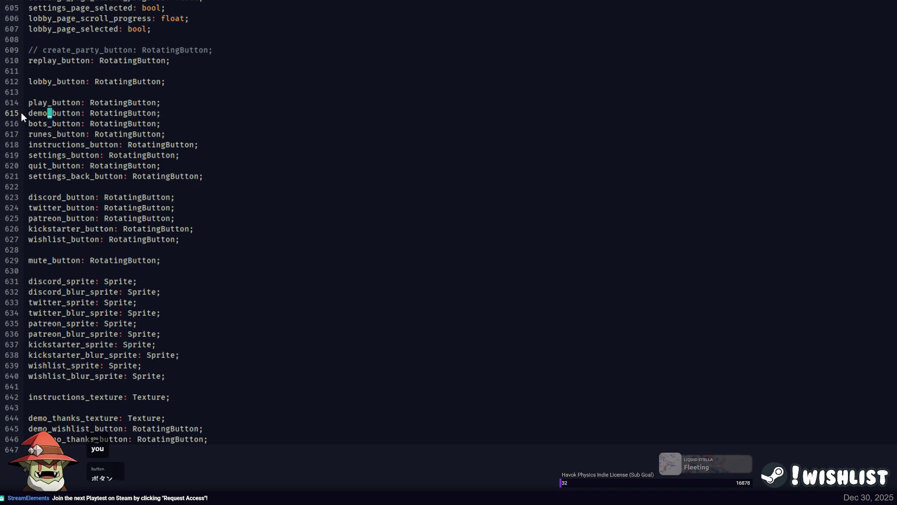
double_click(71, 113)
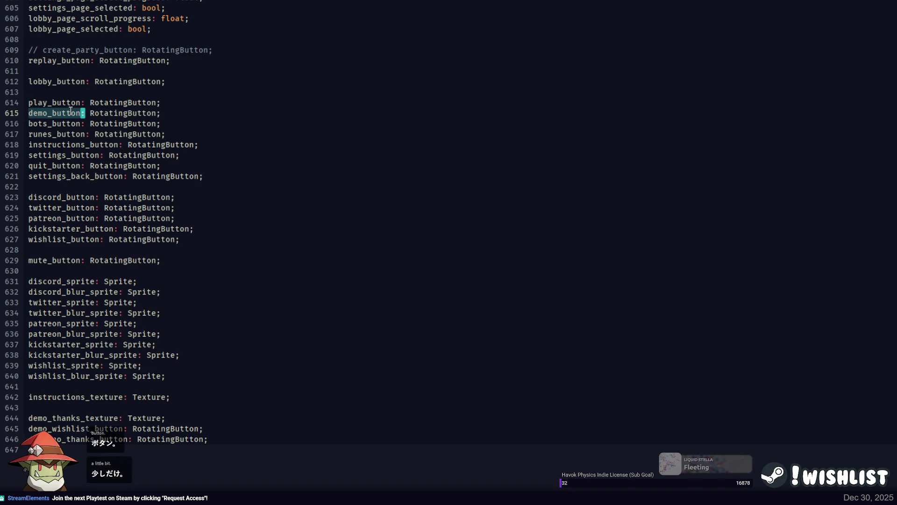
key(F3)
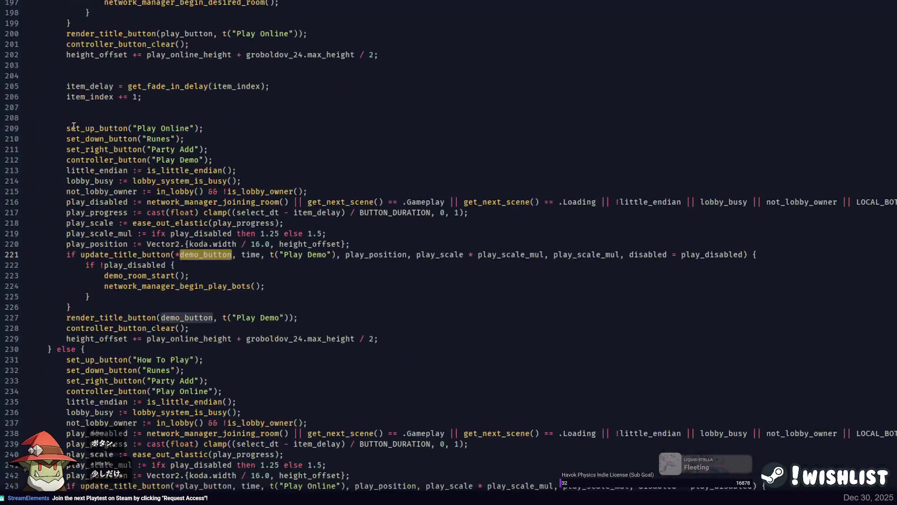
Review the online_progress, online_position, online_scale and online_disabled arguments of the Play Online call
scroll(73, 126, up, 4)
click(113, 86)
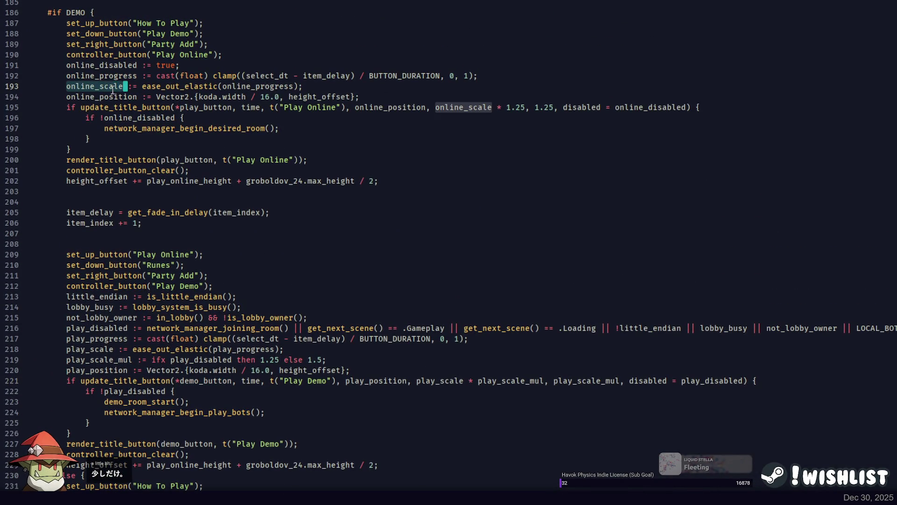
click(262, 86)
click(128, 96)
click(215, 107)
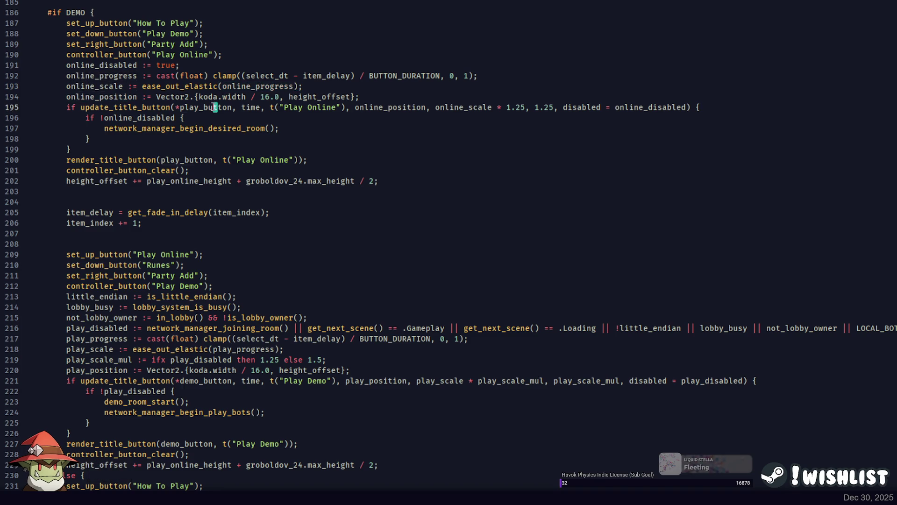
click(248, 107)
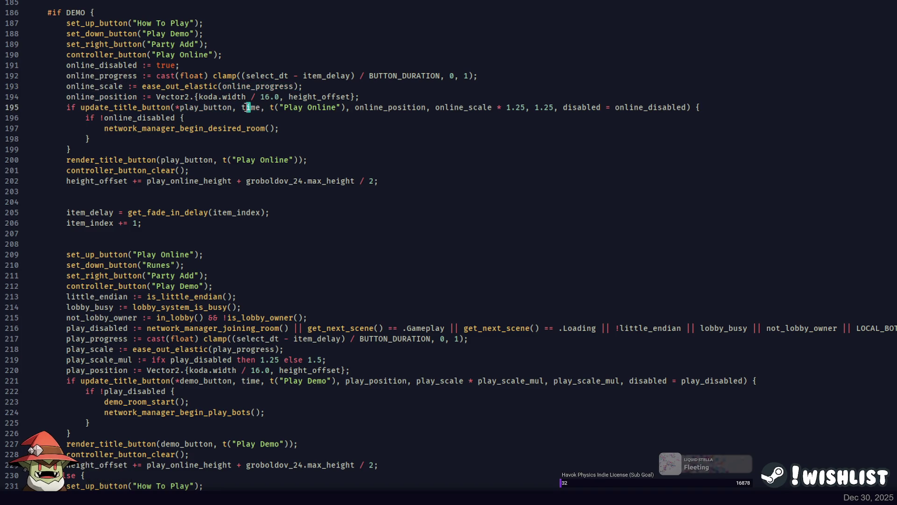
click(386, 108)
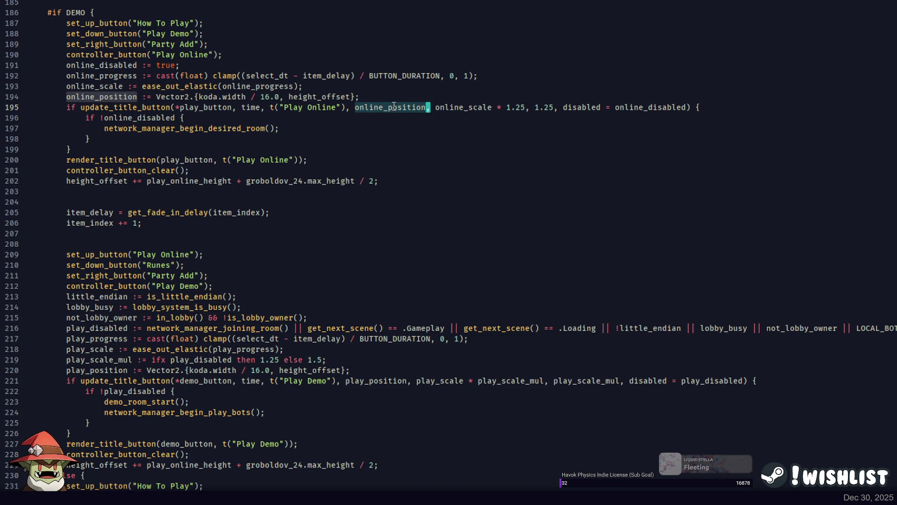
click(463, 107)
click(582, 107)
click(625, 109)
click(195, 120)
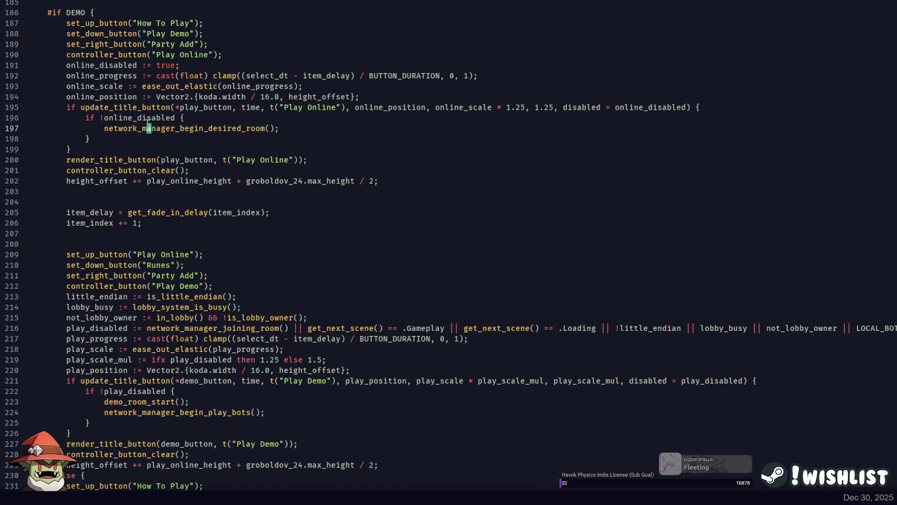
mouse_move(91, 138)
mouse_down()
mouse_move(187, 119)
mouse_move(743, 108)
mouse_up()
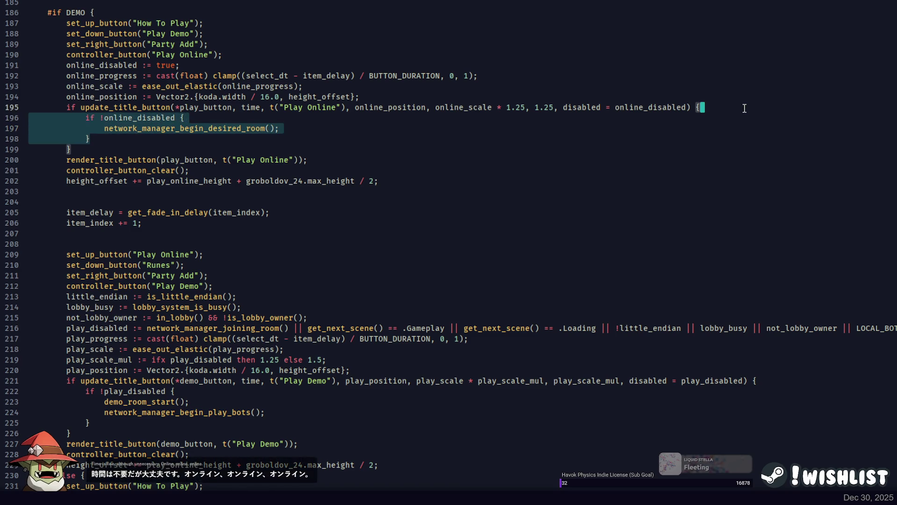
key(BackSpace)
key(Down)
key(End)
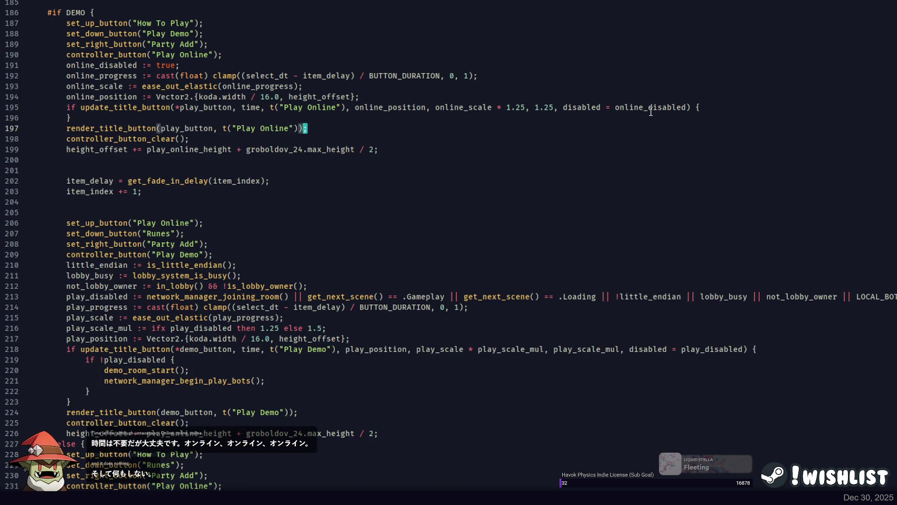
double_click(203, 127)
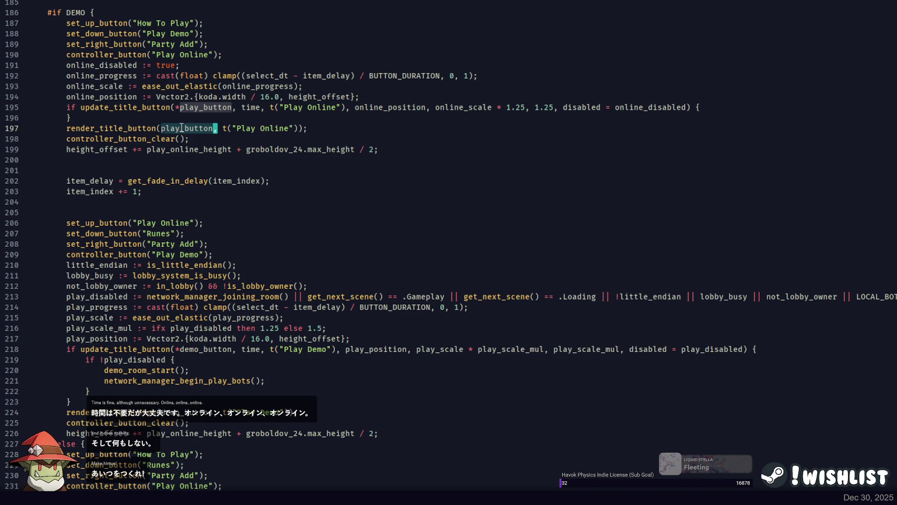
double_click(159, 150)
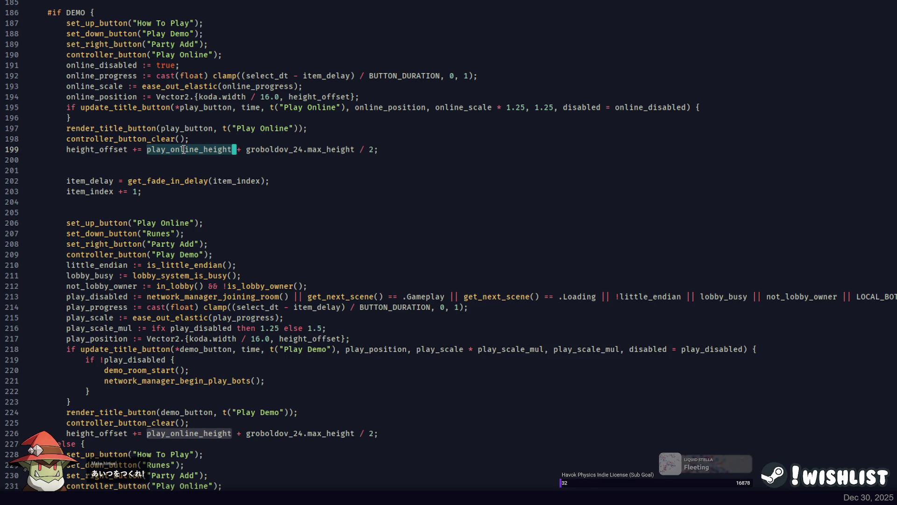
double_click(119, 149)
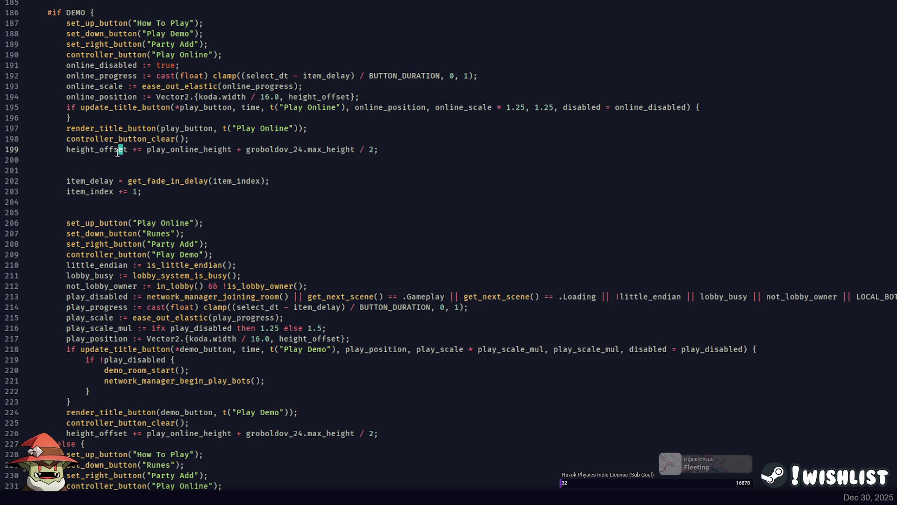
click(374, 149)
click(314, 185)
double_click(107, 149)
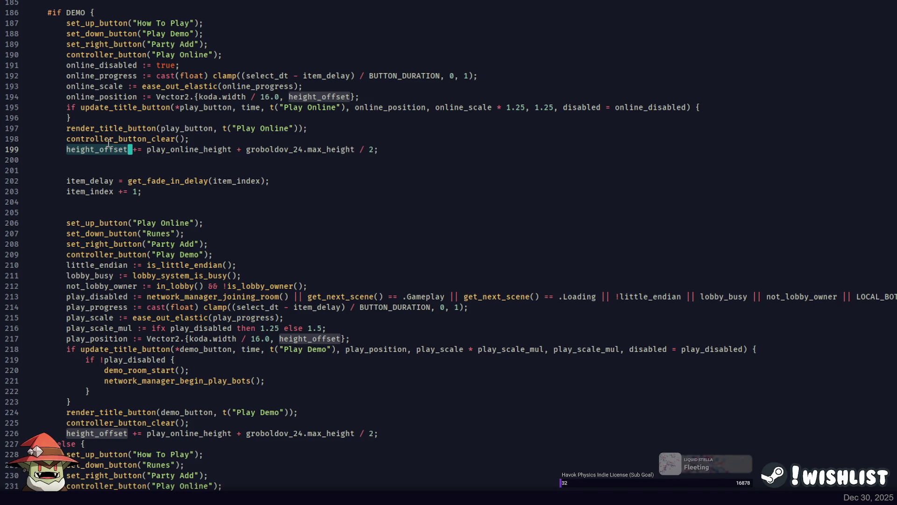
Run 'jai main.jai - type=demo release && ./main.exe' to rebuild and launch the demo
key(alt+Tab)
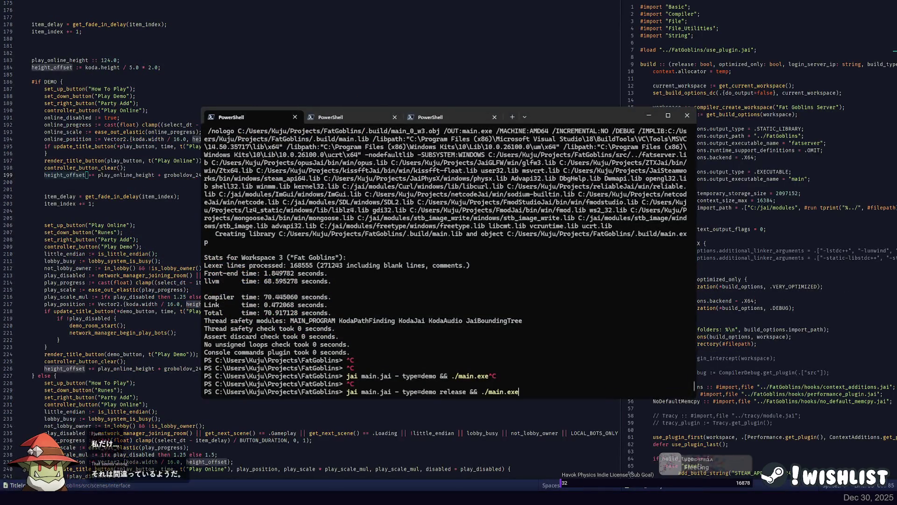
key(Return)
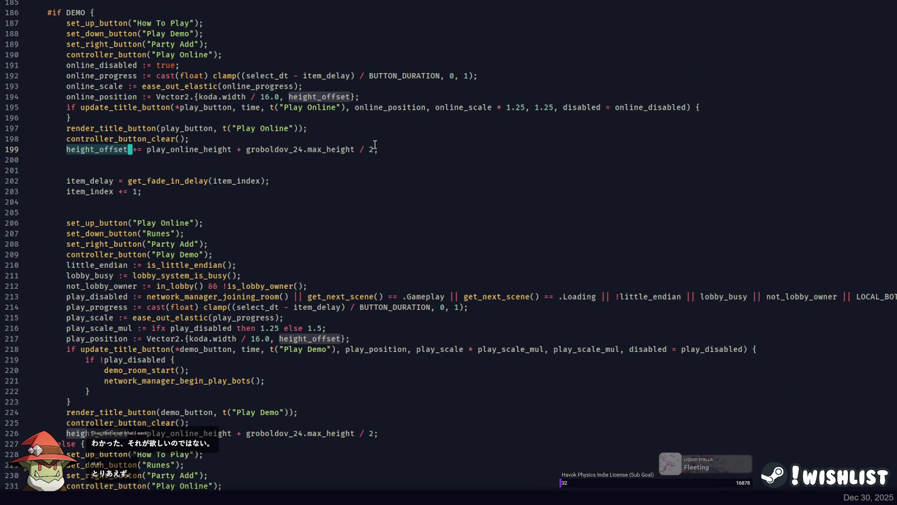
Replace play_online_height with 62.0 in the line 199 height_offset addition
click(375, 146)
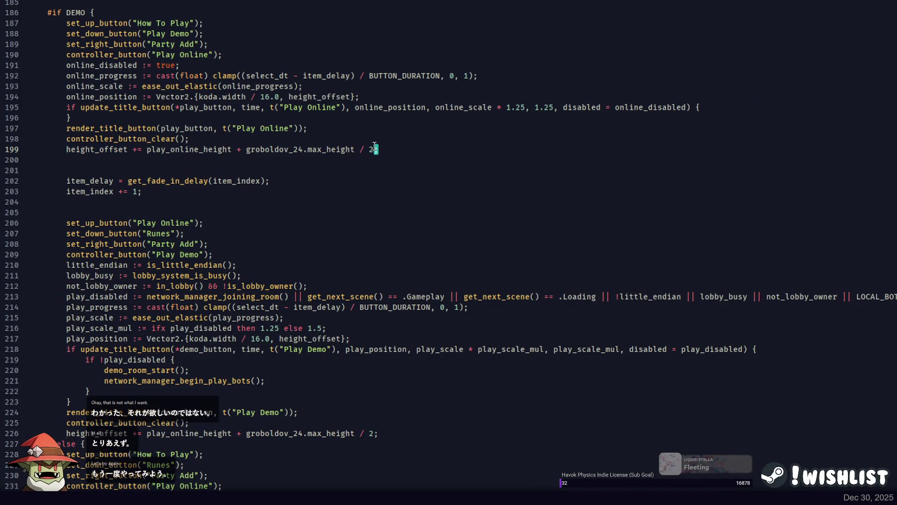
double_click(215, 150)
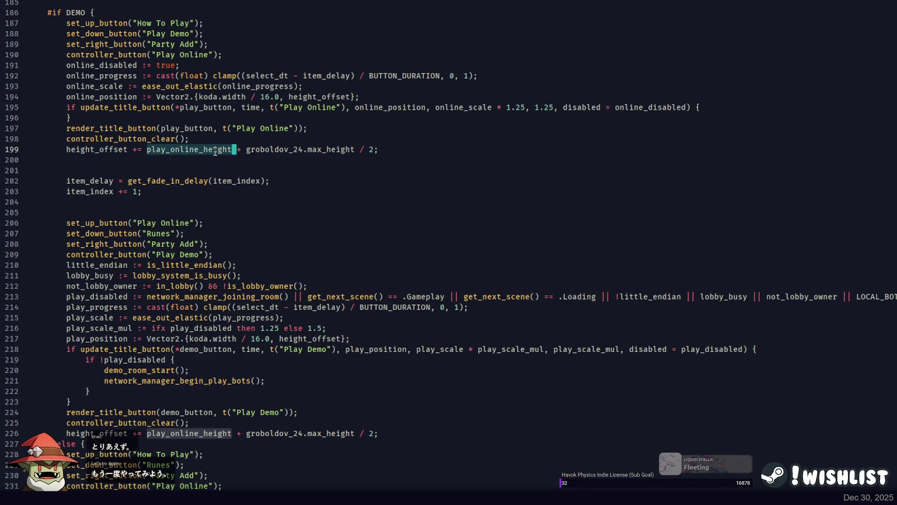
key(Escape)
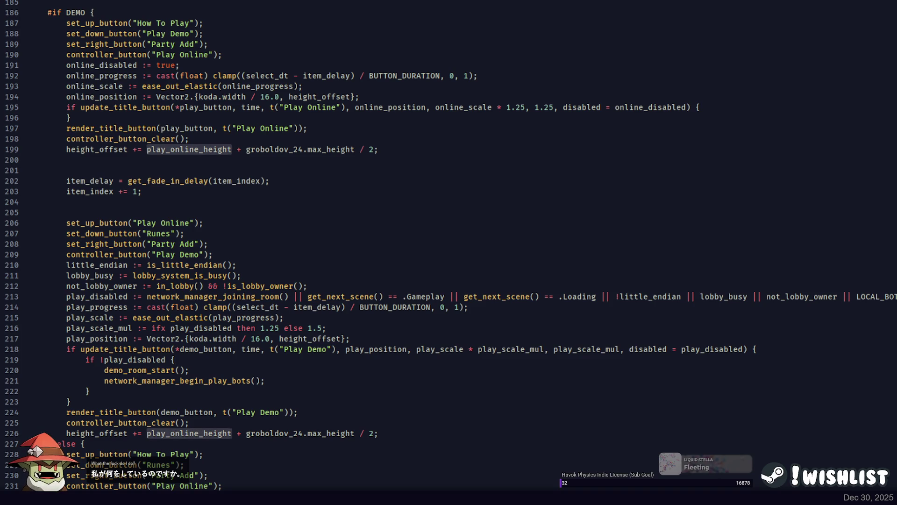
text(62.0)
key(ctrl+Right)
key(ctrl+Right)
key(ctrl+Right)
key(Left)
key(Left)
key(Left)
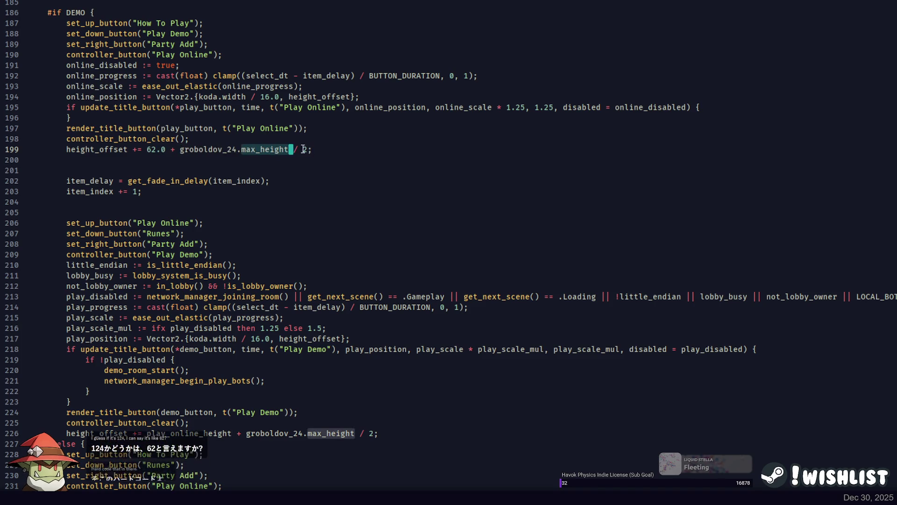
key(Right)
key(Right)
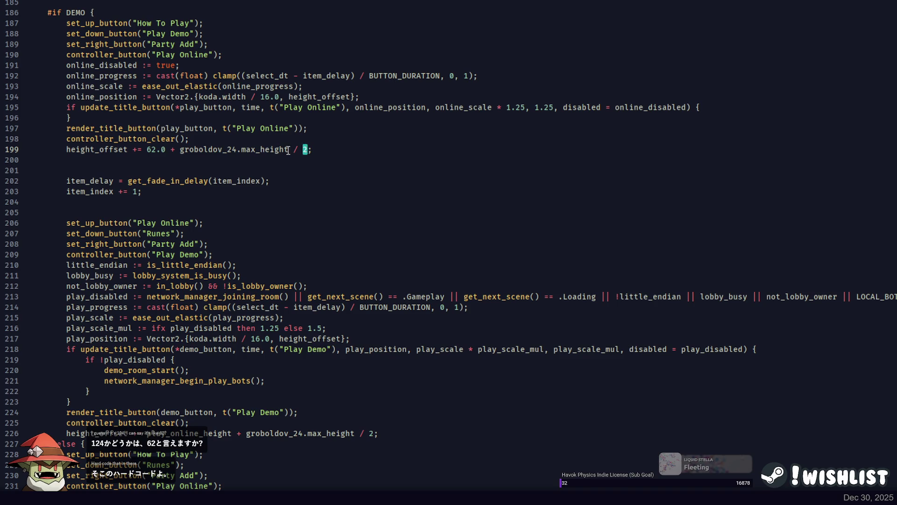
double_click(80, 149)
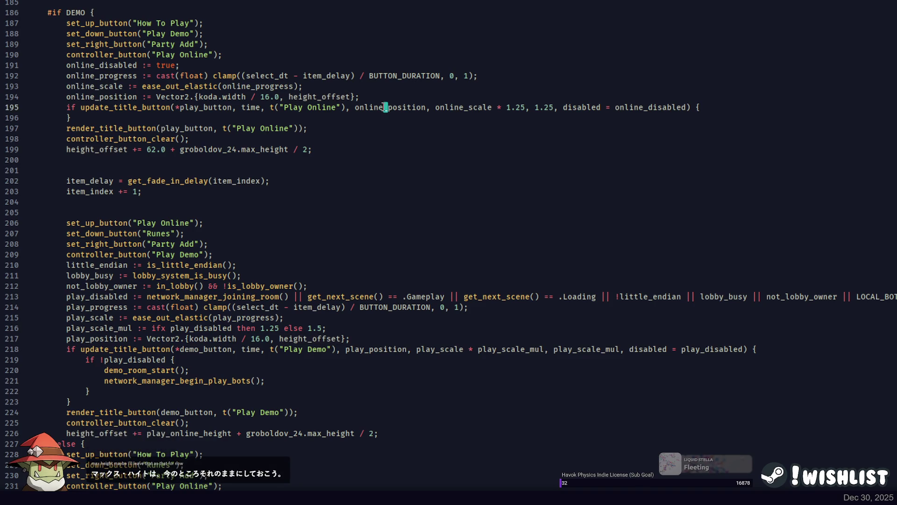
double_click(379, 107)
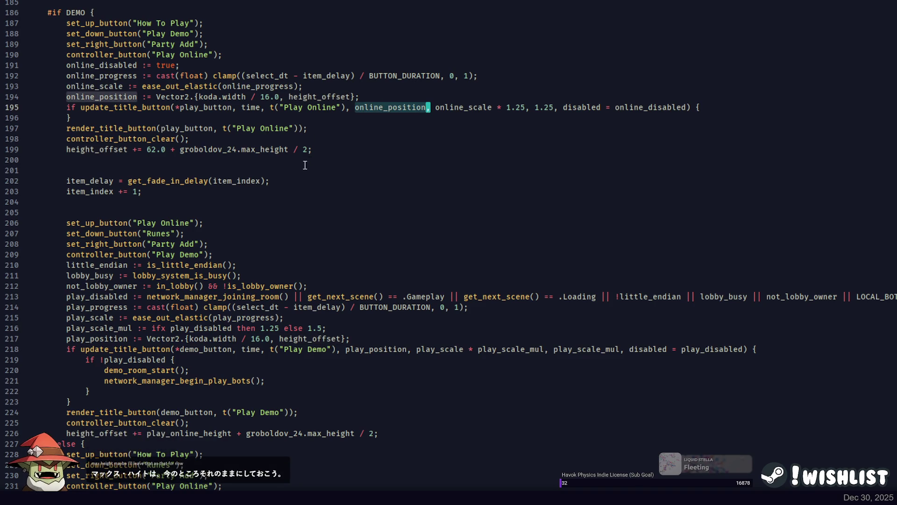
Trace where play_position and instructions_position are used in the menu code
scroll(309, 161, down, 2)
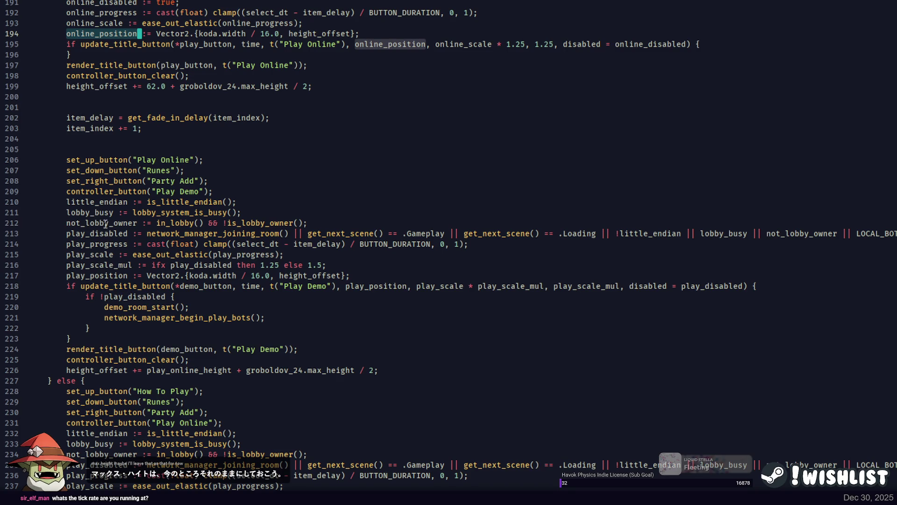
double_click(102, 275)
scroll(189, 196, down, 8)
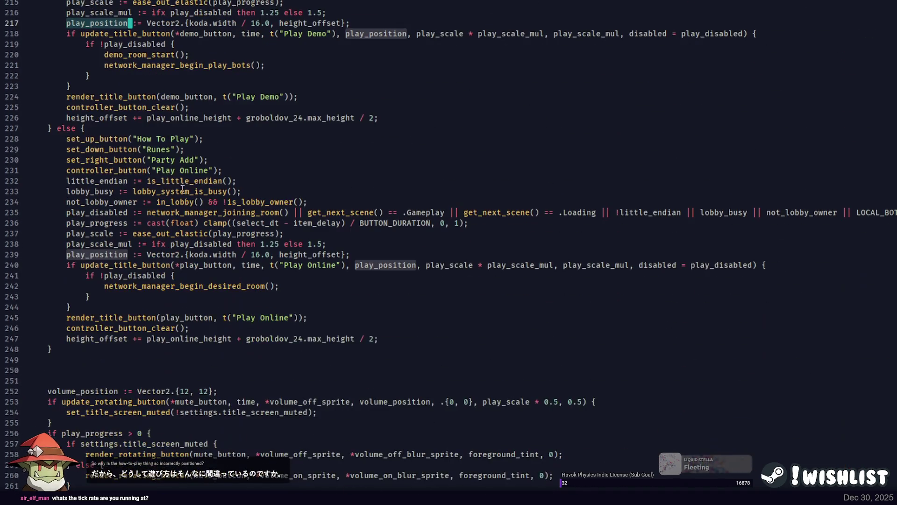
scroll(149, 154, up, 15)
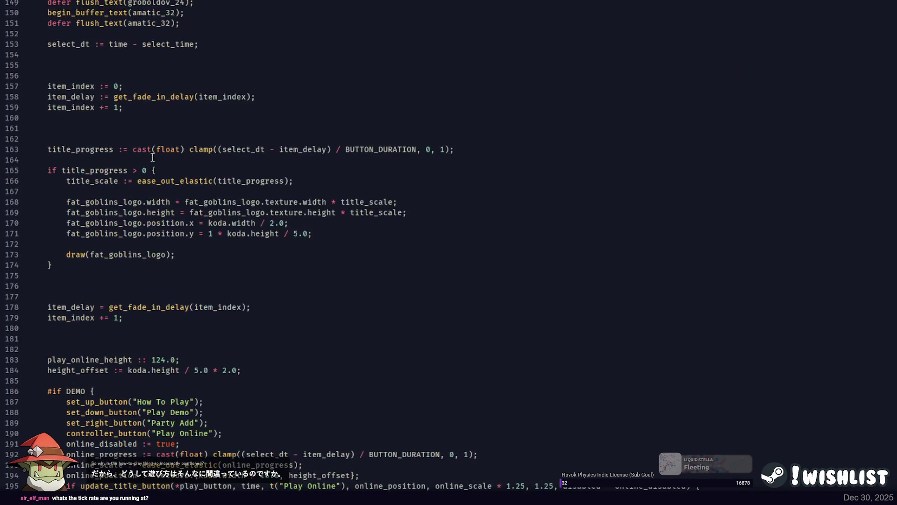
scroll(187, 167, down, 15)
scroll(188, 167, down, 20)
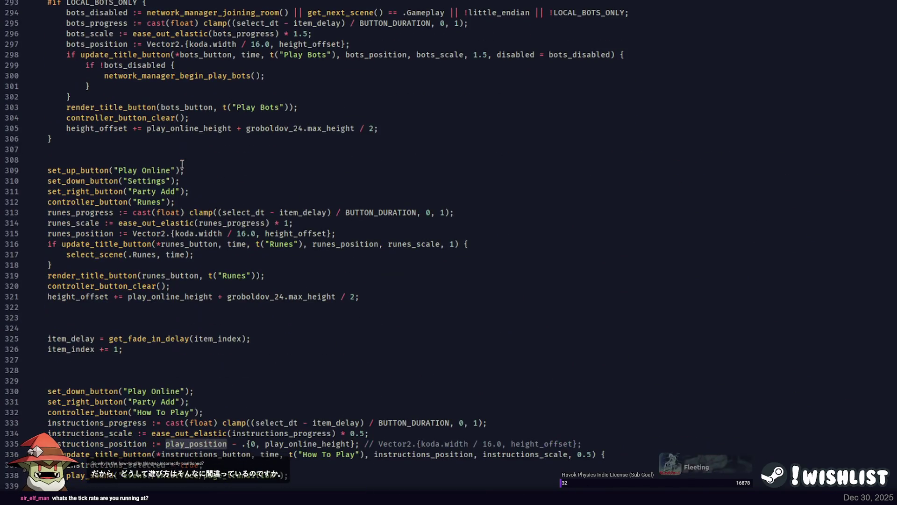
scroll(182, 163, down, 4)
double_click(124, 317)
scroll(197, 287, up, 9)
scroll(197, 287, up, 15)
double_click(97, 66)
key(ctrl+c)
scroll(132, 170, up, 4)
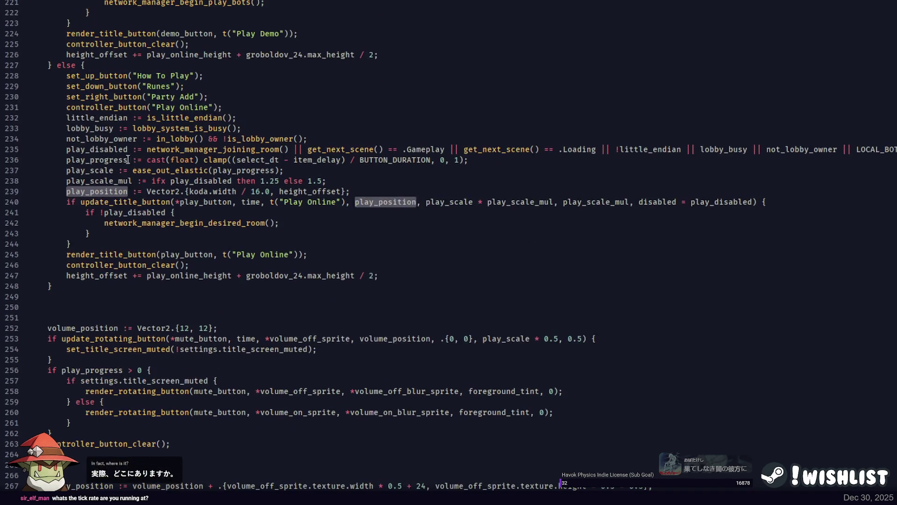
scroll(116, 148, up, 10)
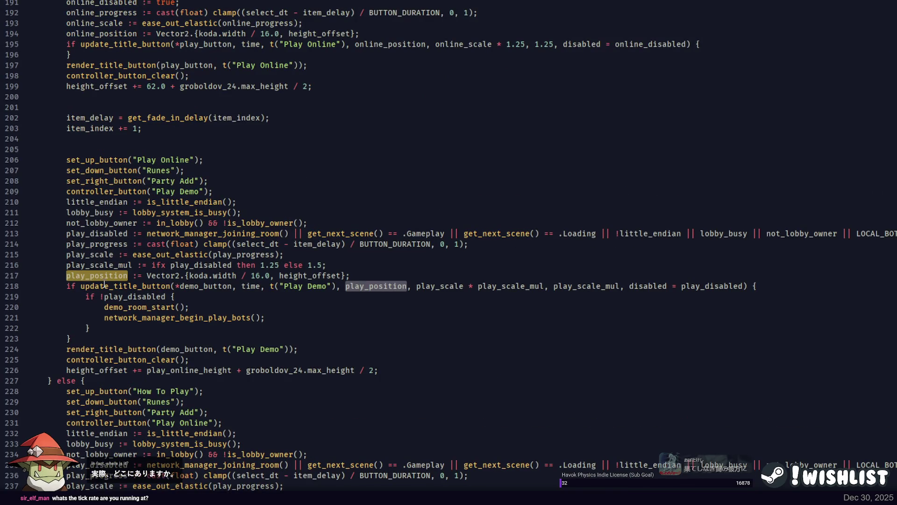
Rename online_position to play_position on lines 194 and 195 with multi-cursor editing
key(ctrl+v)
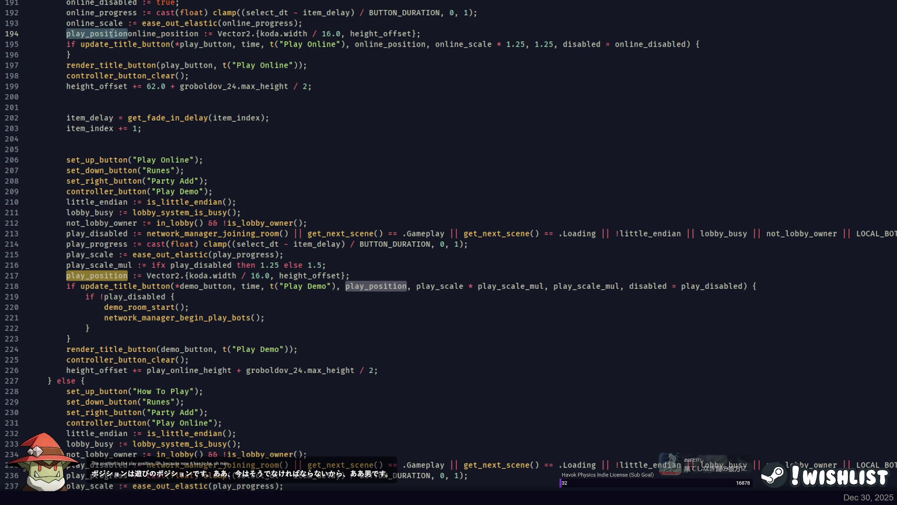
key(ctrl+z)
double_click(97, 33)
key(ctrl+d)
key(Left)
key(Delete)
key(Delete)
key(Delete)
key(Delete)
key(Delete)
text(play)
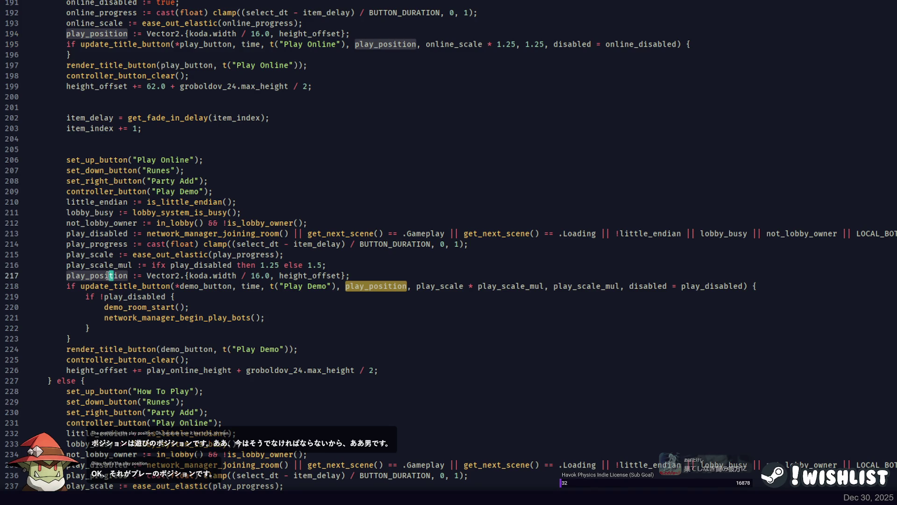
Rename play_position to demo_position on lines 217 and 218
double_click(109, 275)
key(ctrl+d)
key(Left)
key(Delete)
key(Delete)
key(Delete)
text(demo)
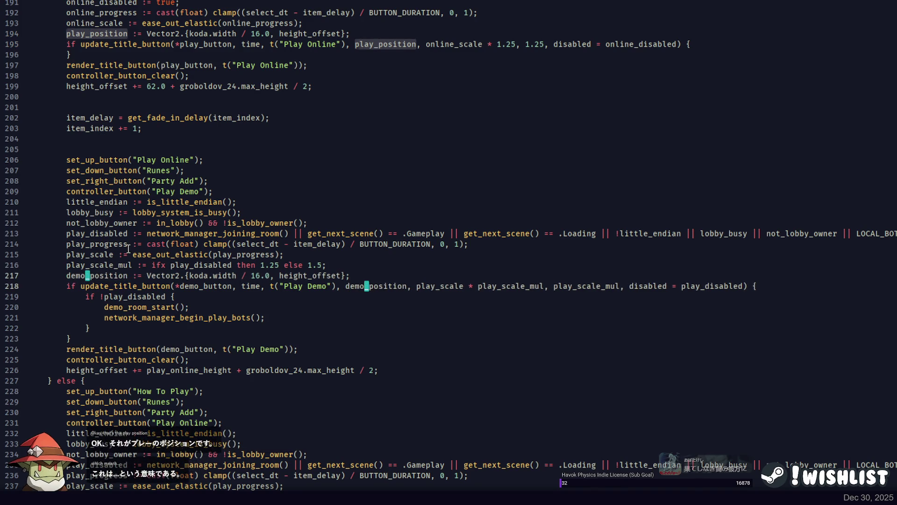
double_click(103, 275)
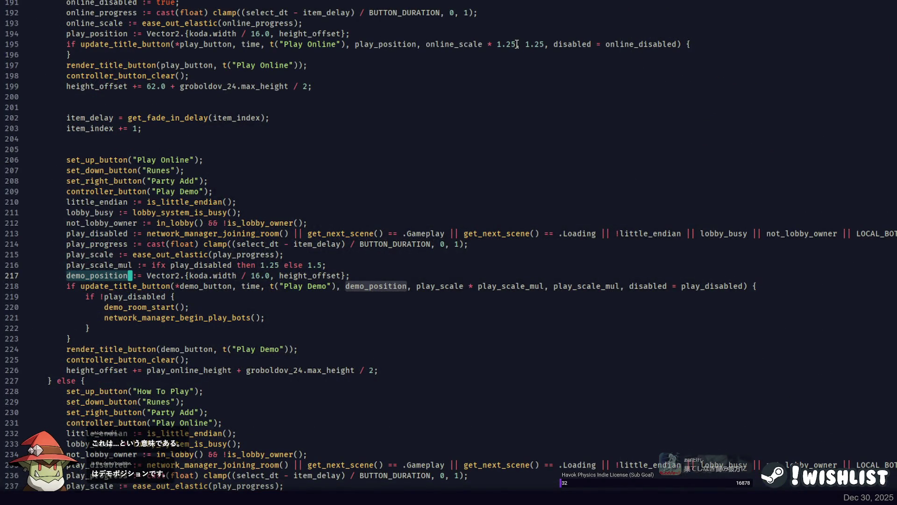
Change both 1.25 scale values on line 195 to 0.75 and rerun the build
drag(517, 43, 499, 44)
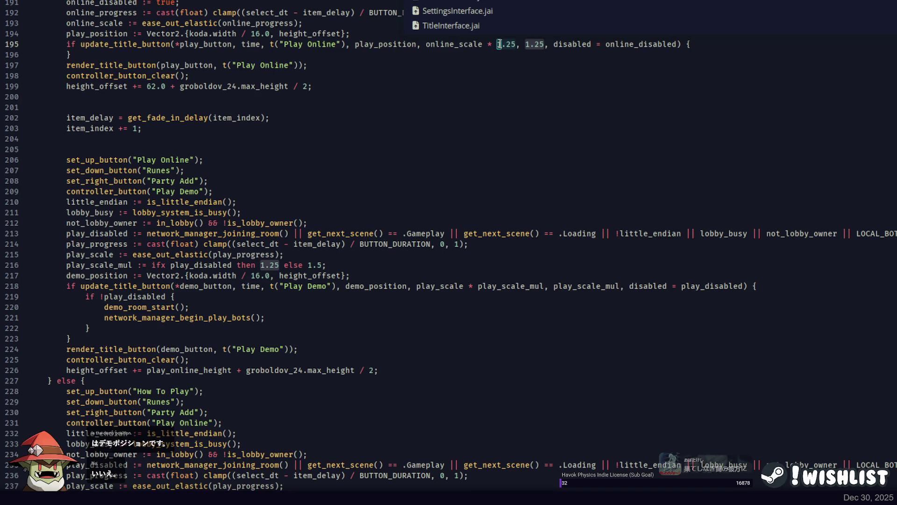
key(ctrl+d)
text(0.75)
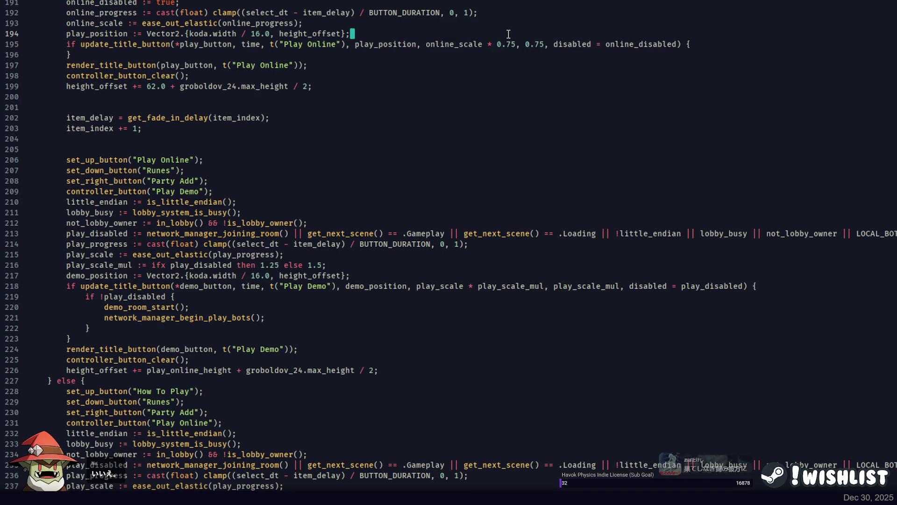
key(alt+Tab)
key(Up)
key(Return)
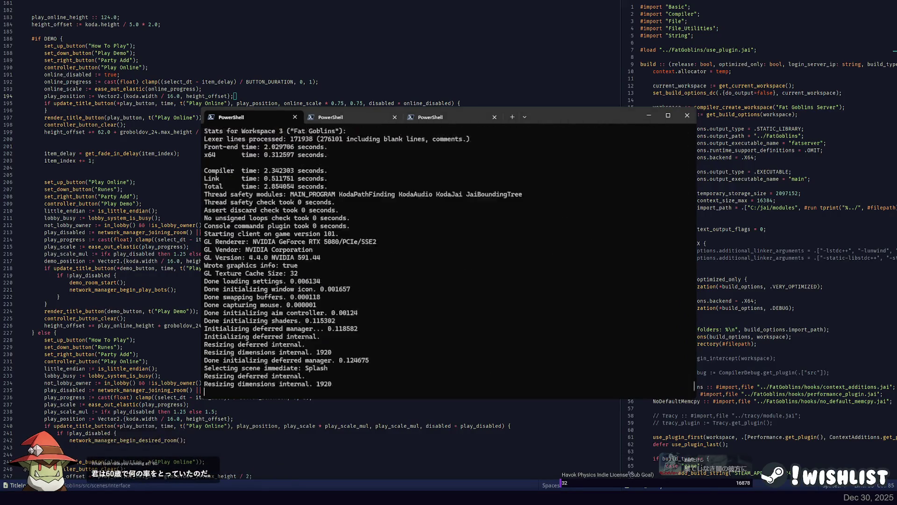
Check the rebuilt title menu, stop the game with Ctrl+C, and return to Focus
key(alt+Tab)
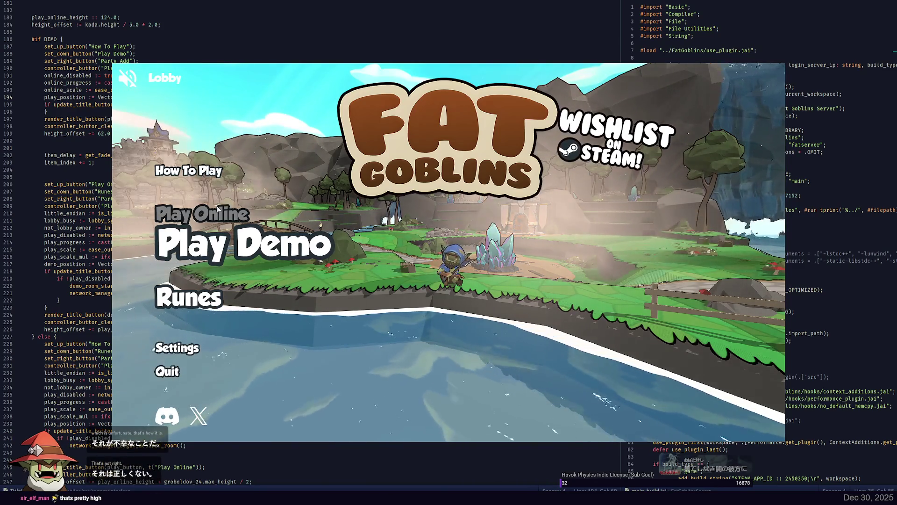
key(ctrl+c)
click(138, 182)
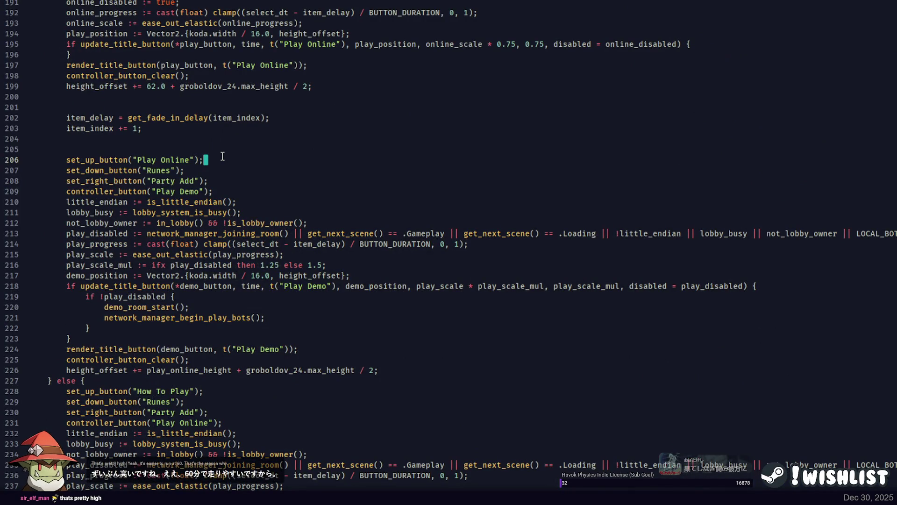
key(Left)
click(234, 118)
click(274, 117)
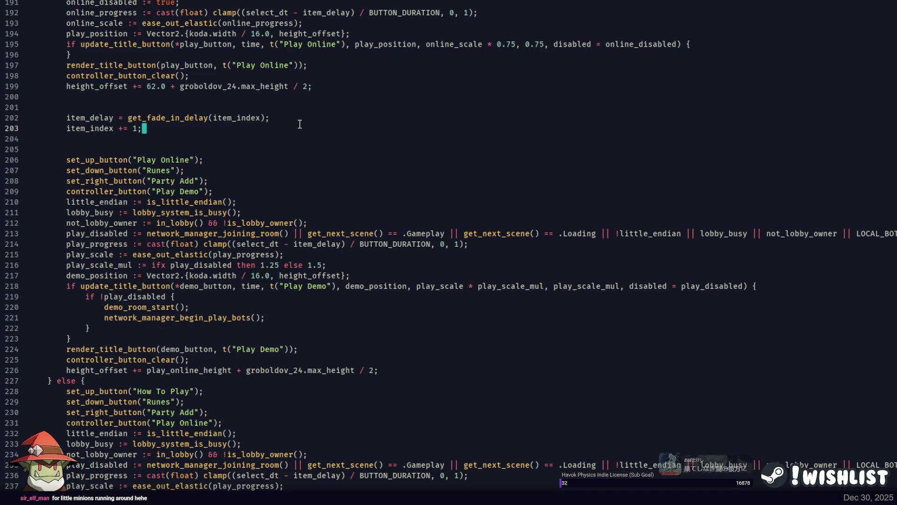
scroll(300, 124, up, 4)
click(240, 113)
scroll(239, 114, down, 2)
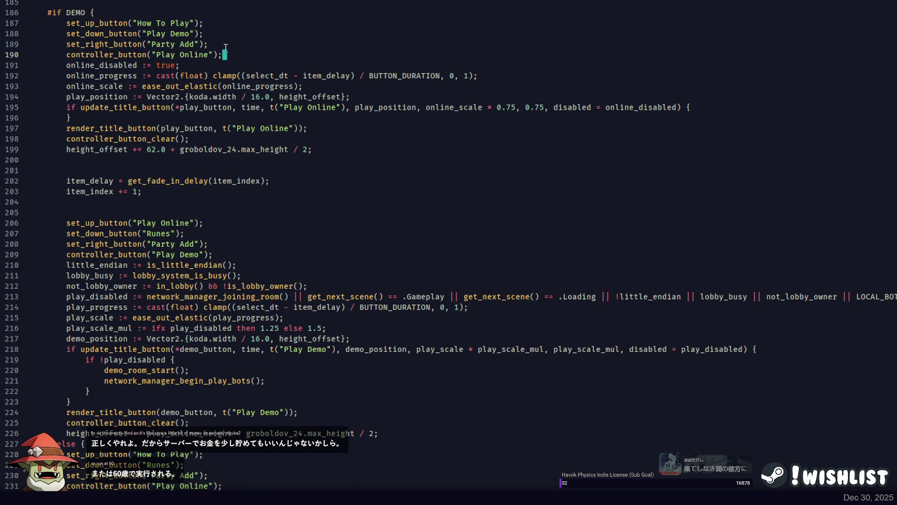
Inspect the uses of set_up_button and height_offset around line 199
click(219, 54)
scroll(229, 57, up, 2)
click(98, 86)
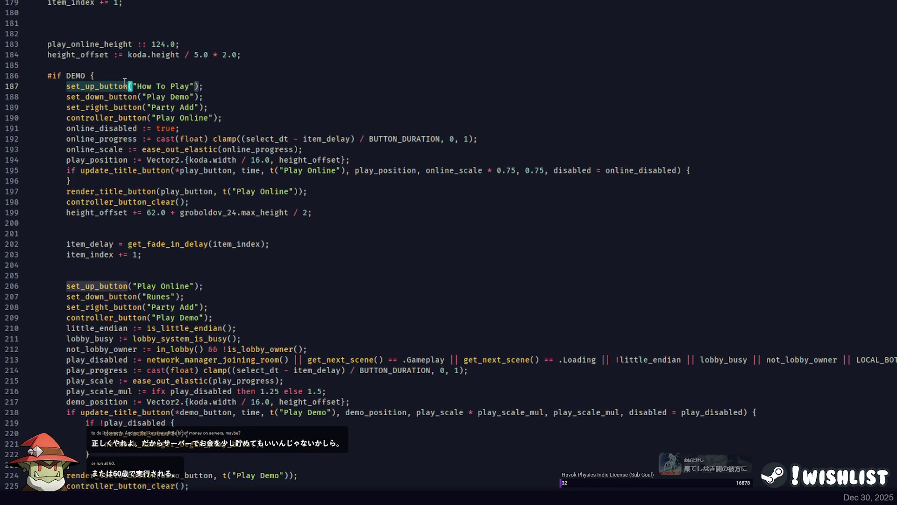
scroll(155, 96, down, 4)
scroll(154, 96, up, 2)
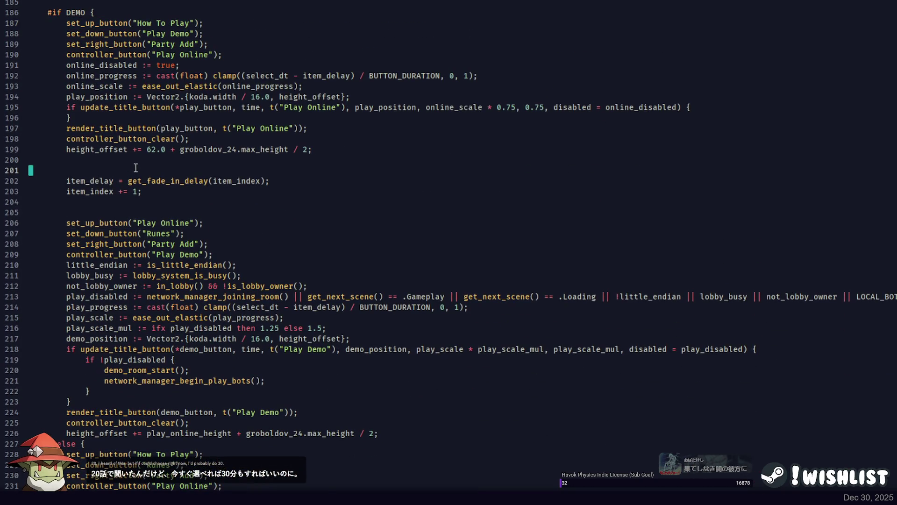
double_click(110, 149)
double_click(266, 149)
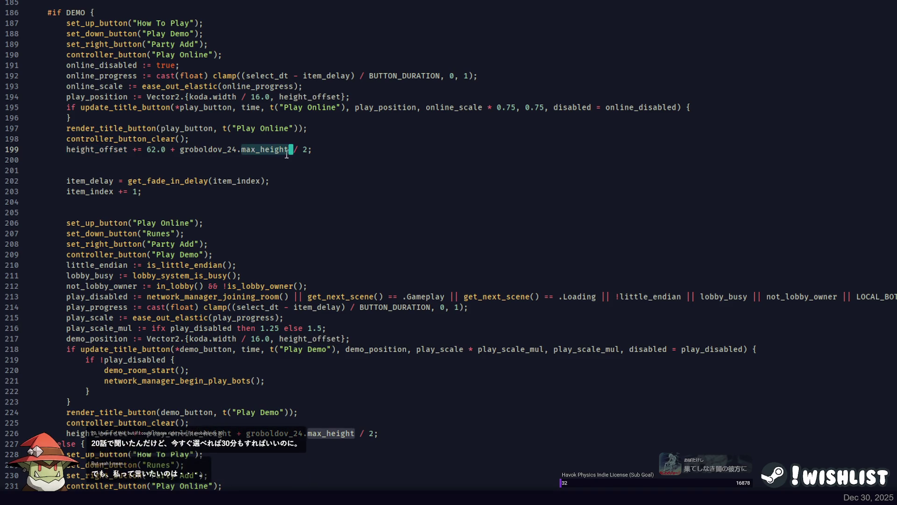
click(115, 149)
double_click(116, 149)
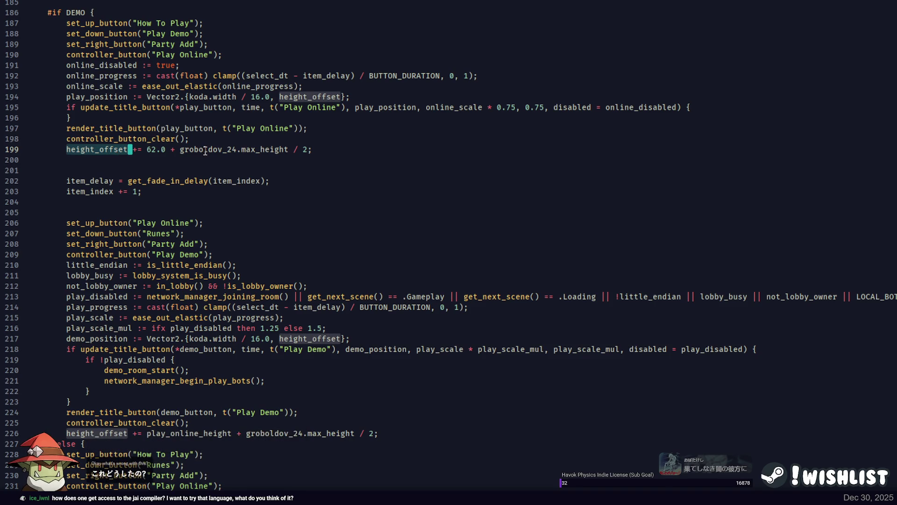
Inspect max_height on line 199 and locate play_online_height on line 226
click(271, 149)
click(158, 149)
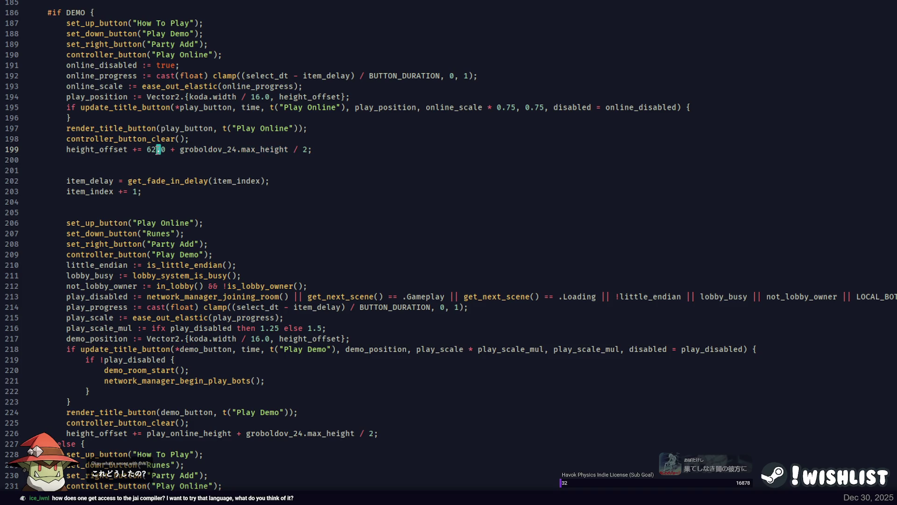
double_click(260, 149)
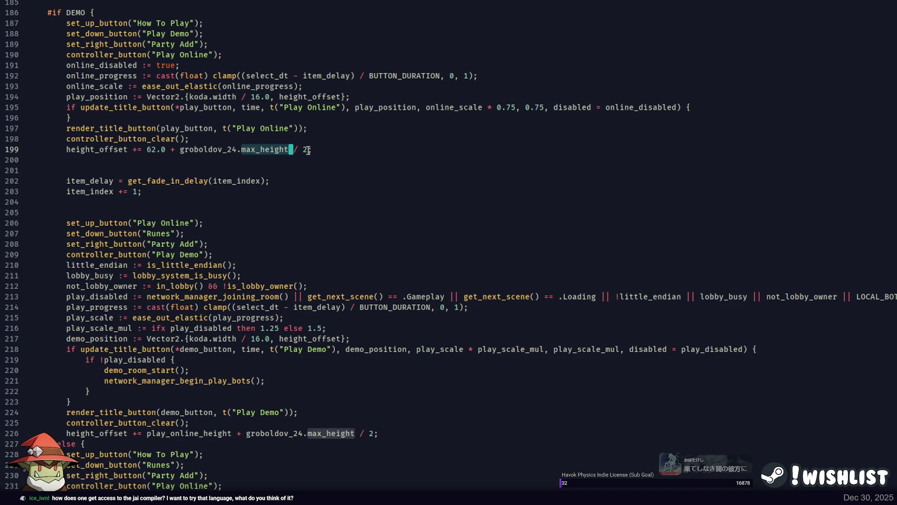
scroll(307, 150, down, 12)
scroll(187, 126, up, 2)
double_click(187, 117)
scroll(217, 154, up, 6)
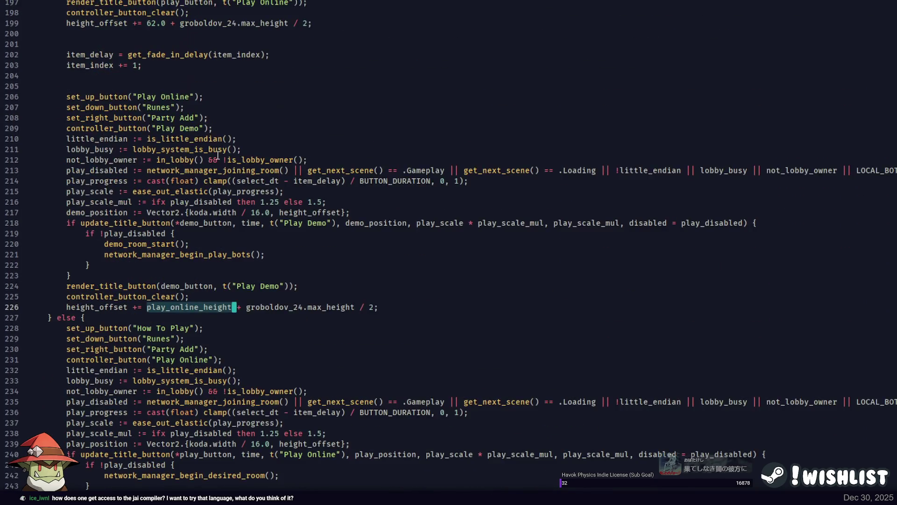
scroll(218, 155, up, 6)
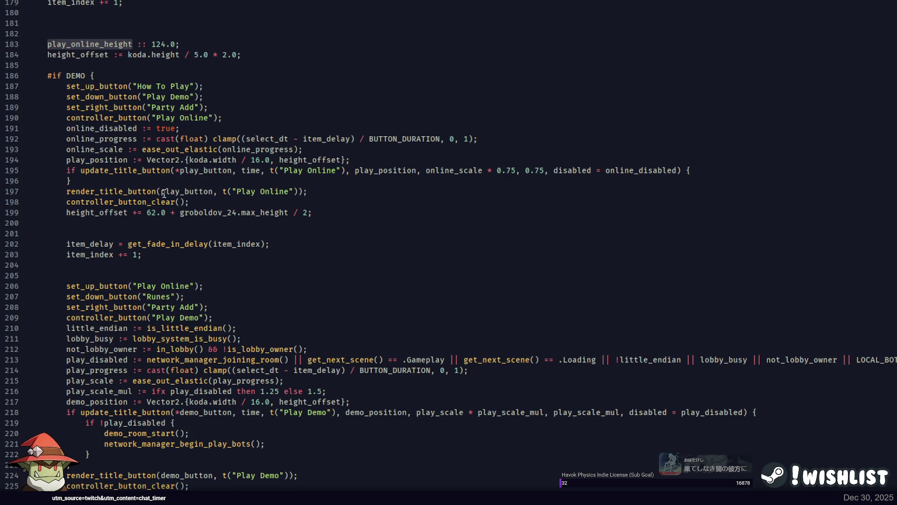
Replace 62.0 on line 199 with play_online_height and rebuild the game with F5
double_click(156, 213)
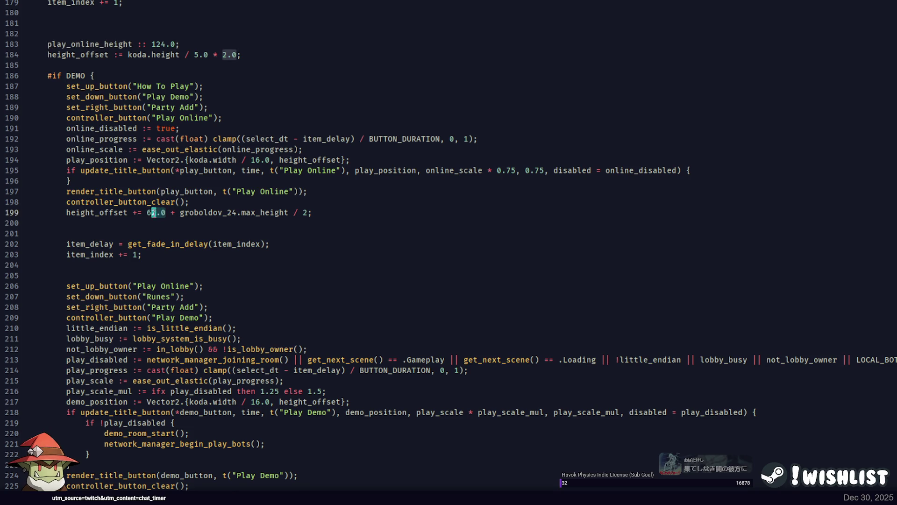
scroll(224, 286, down, 10)
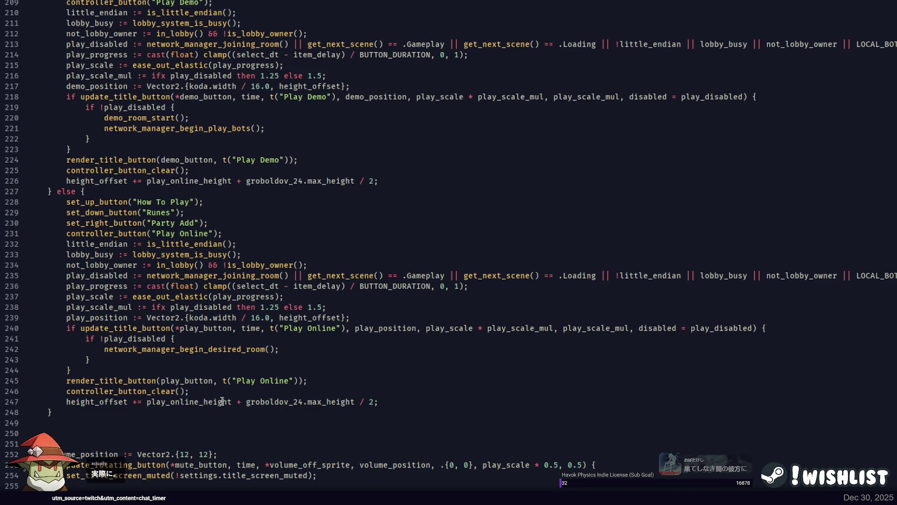
scroll(222, 401, down, 4)
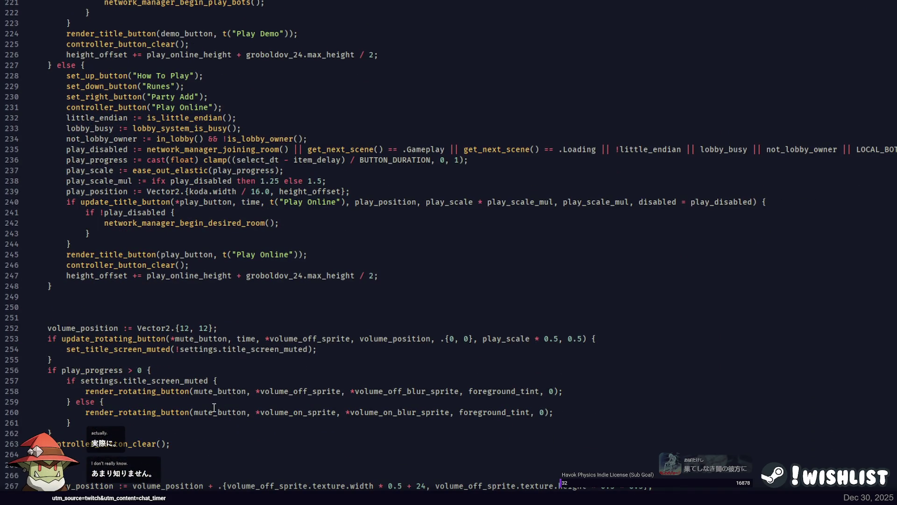
scroll(214, 407, down, 6)
scroll(232, 334, down, 4)
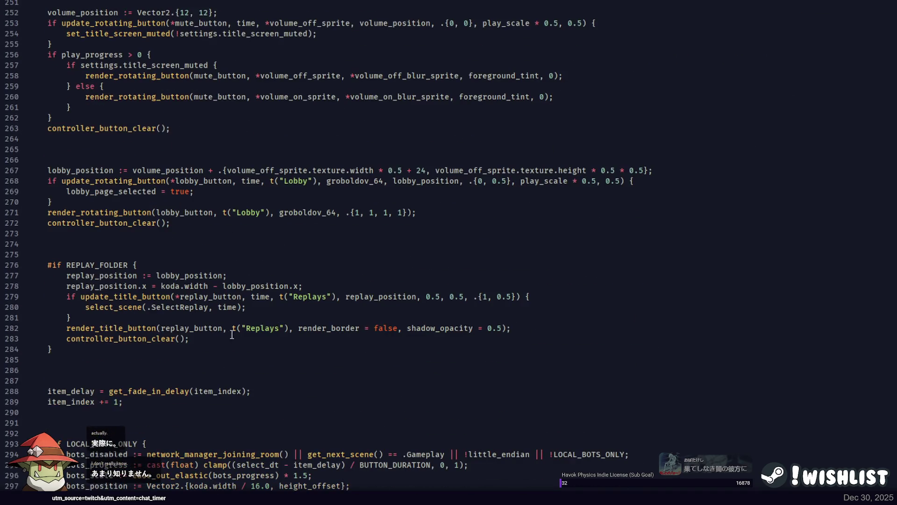
scroll(165, 299, down, 6)
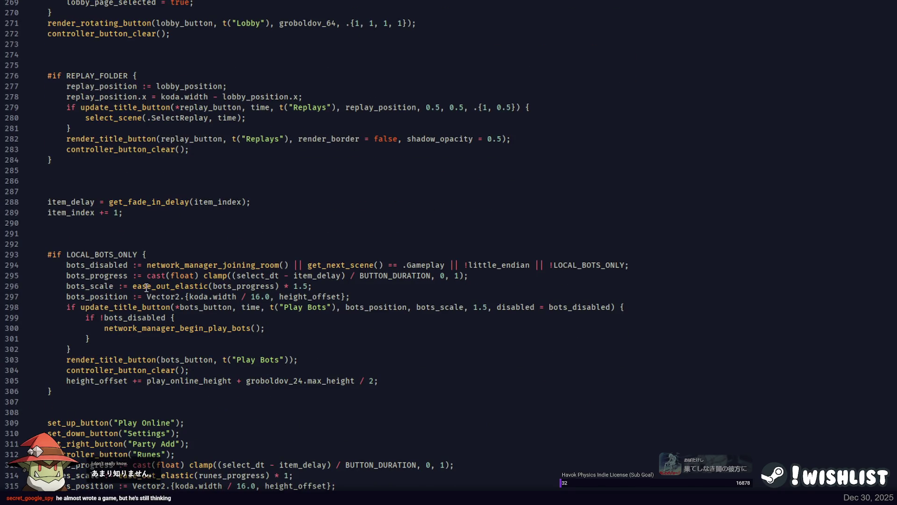
double_click(187, 380)
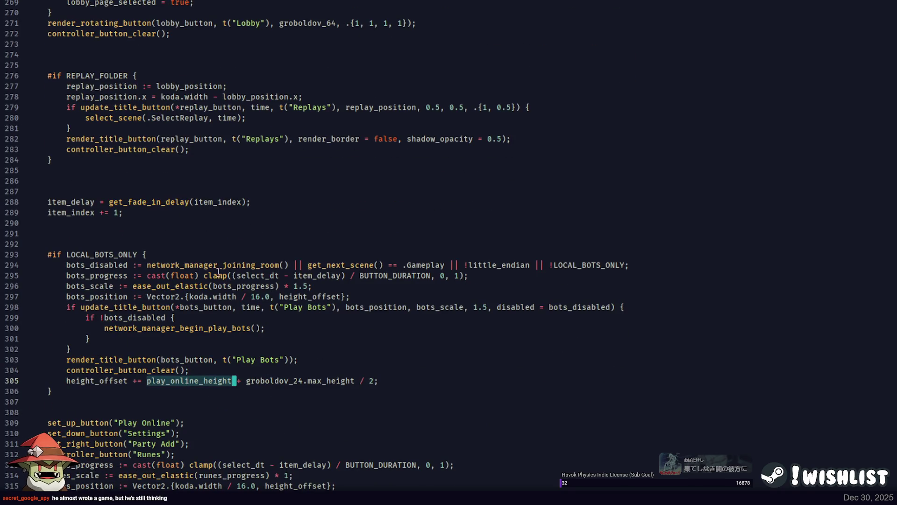
scroll(215, 262, up, 20)
double_click(156, 149)
key(ctrl+v)
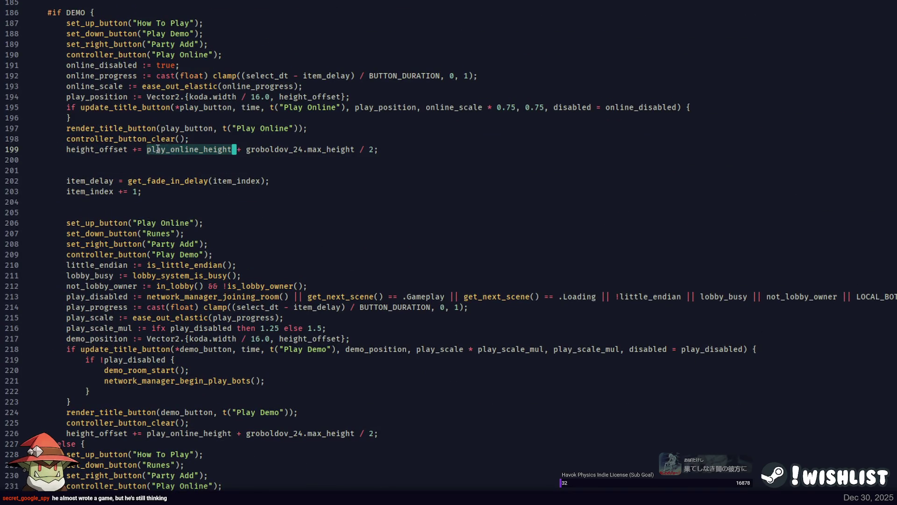
key(F5)
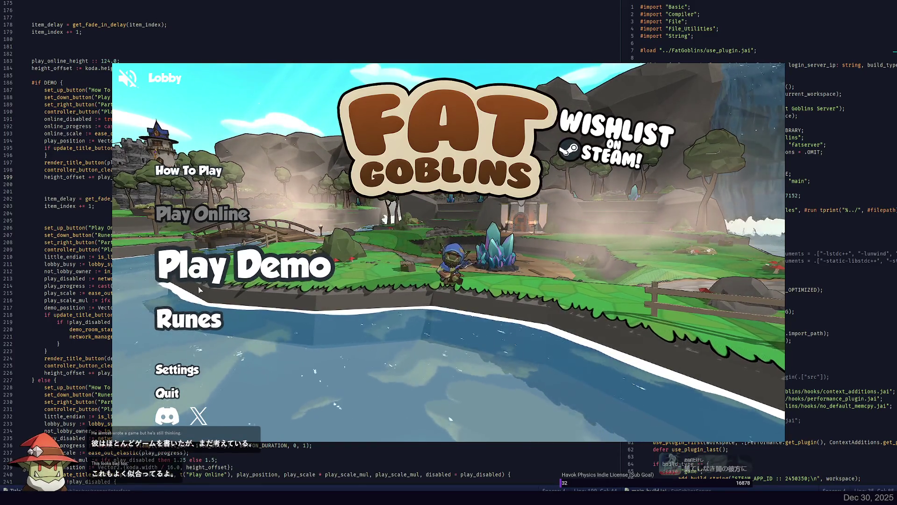
Close the game and append * 3 / 4 to play_online_height on line 199
key(alt+F4)
key(alt+Tab)
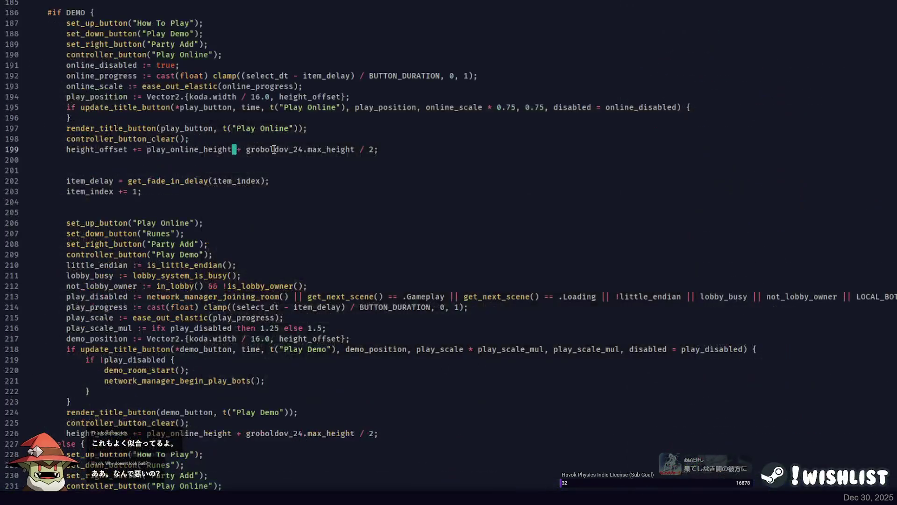
text(/)
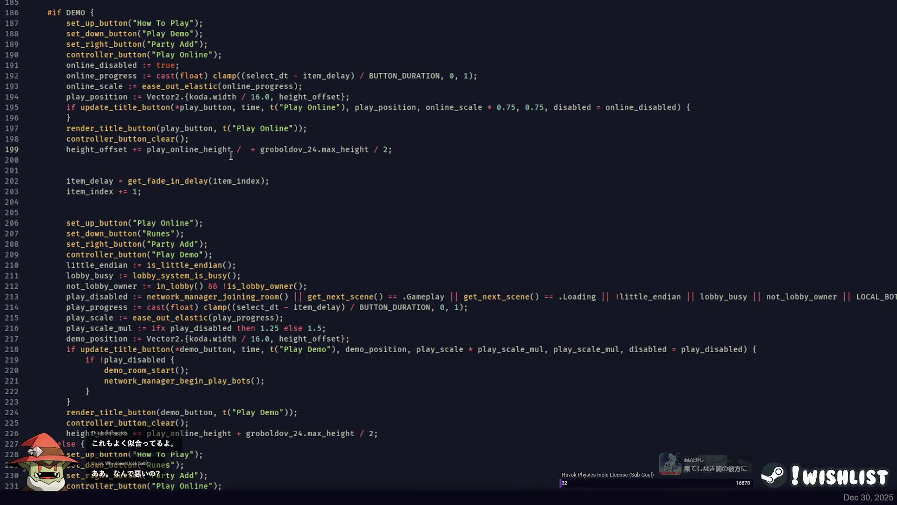
key(BackSpace)
key(BackSpace)
text(* 3 / 4)
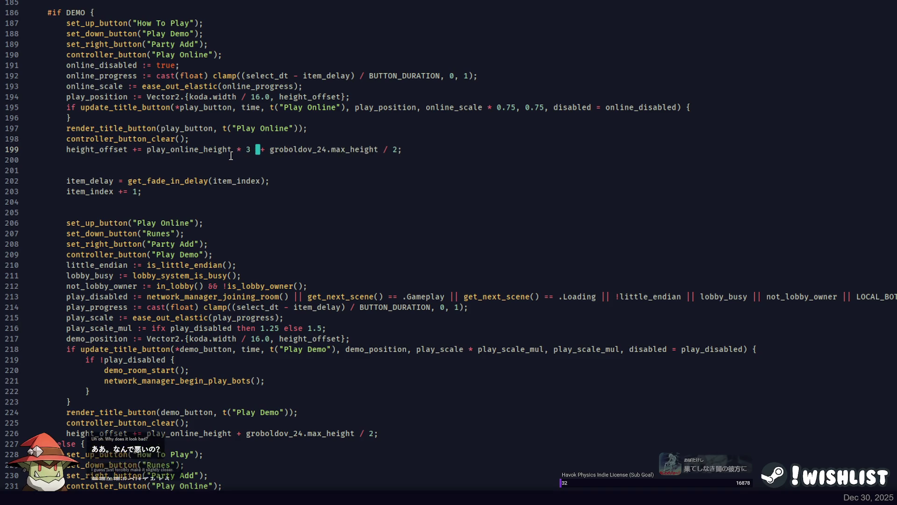
Rebuild, relaunch the game, and start the demo from the title menu
key(alt+Tab)
key(alt+Tab)
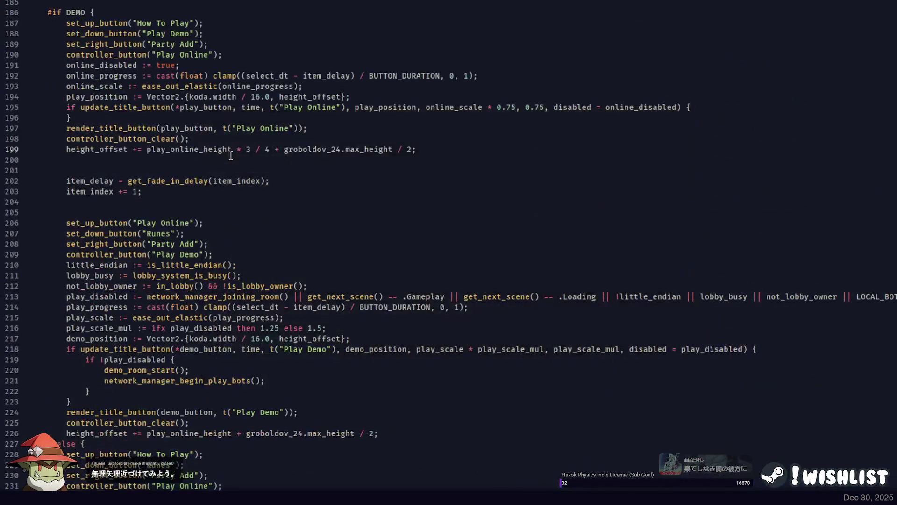
key(alt+Tab)
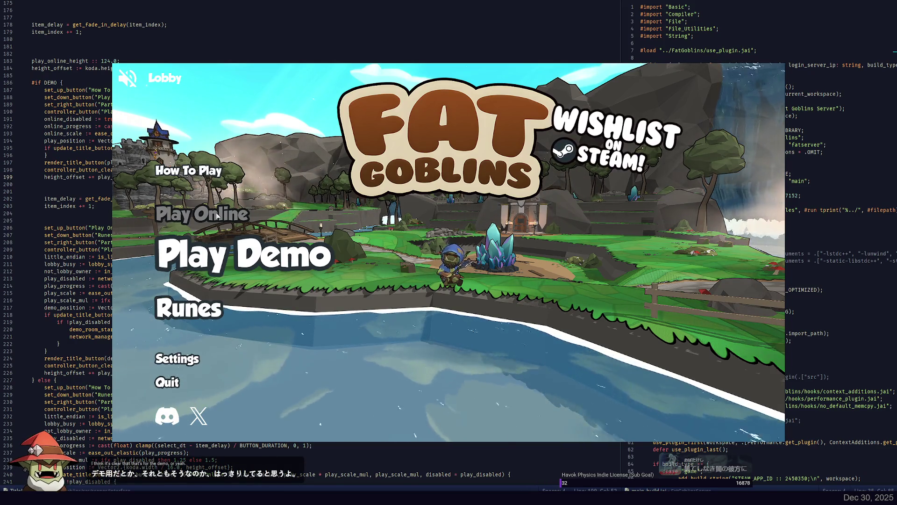
click(197, 279)
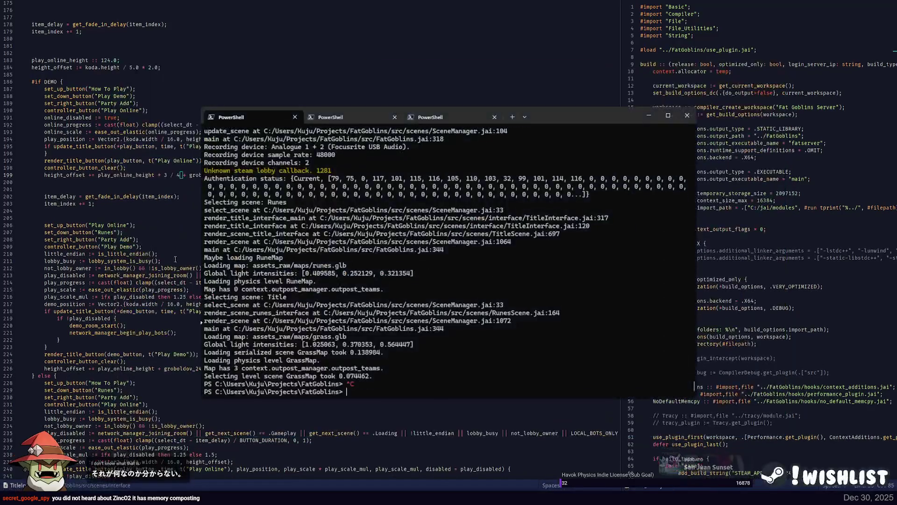
Close the game window and stop the game process in PowerShell
click(150, 234)
key(alt+Tab)
key(ctrl+c)
Run git status, stage everything, and commit as "disabled play online button for demo"
text(gi)
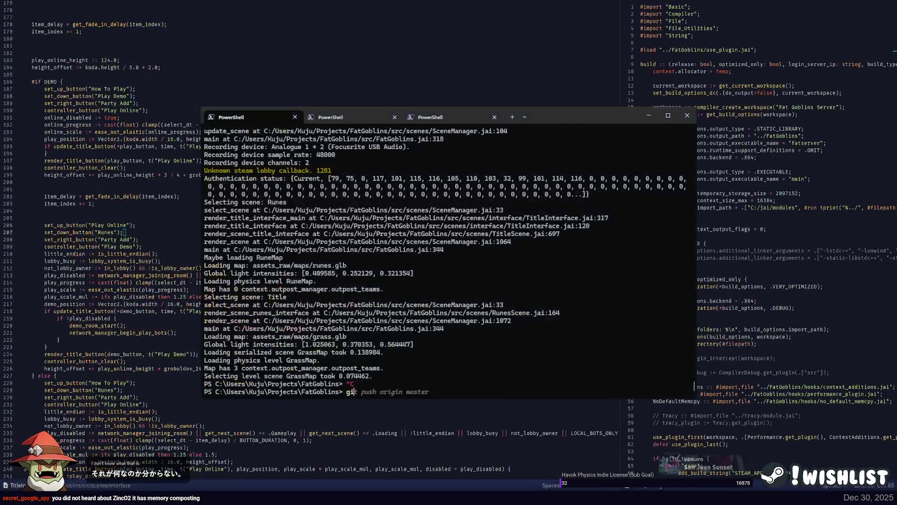
text(t status)
key(Return)
text(gi)
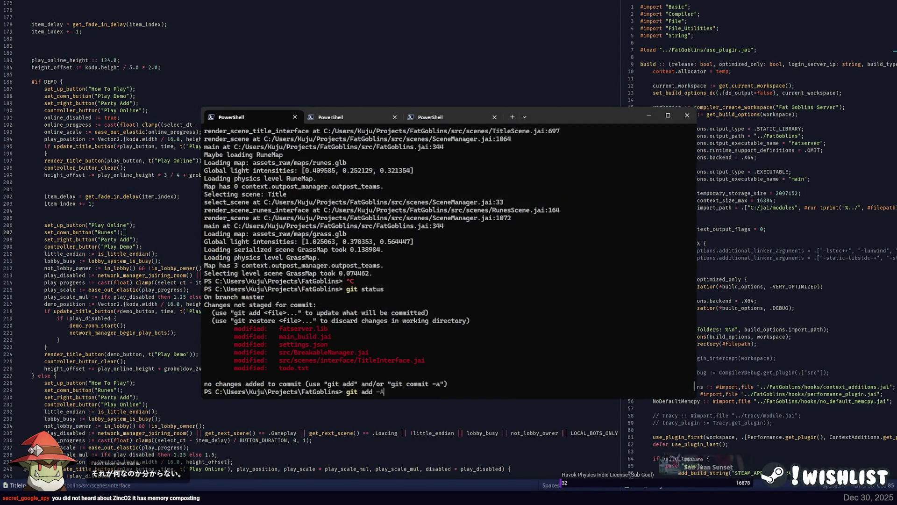
key(Return)
text(git commit)
key(BackSpace)
text(-m "disabled play onbline but)
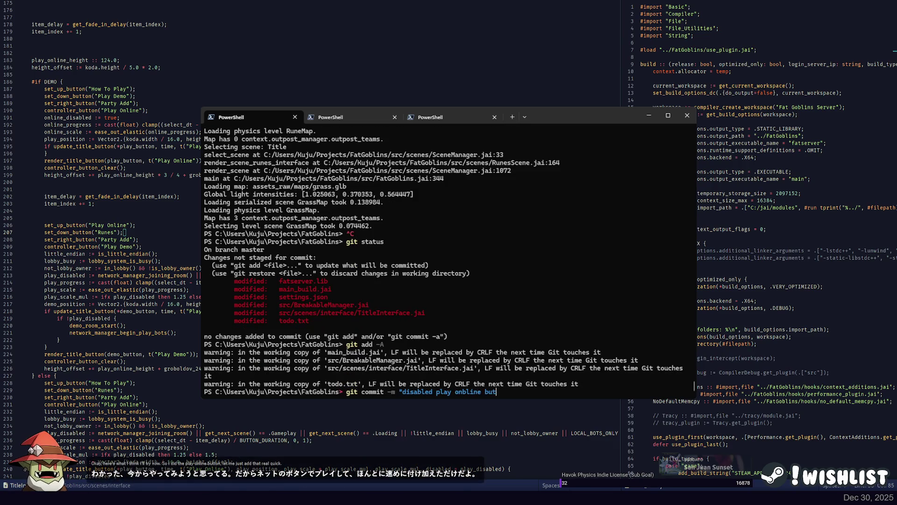
text(nline butto)
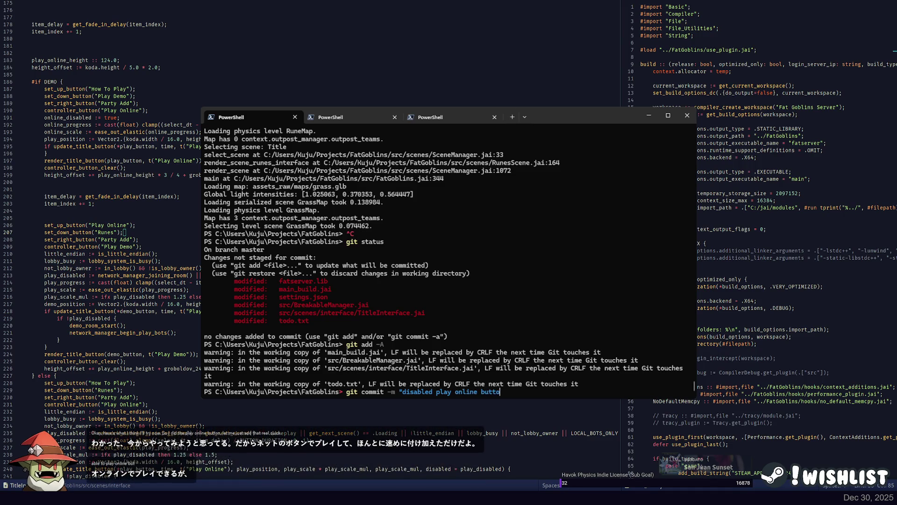
key(Return)
Start the git push to origin master, then return to Focus
text(git push origin master)
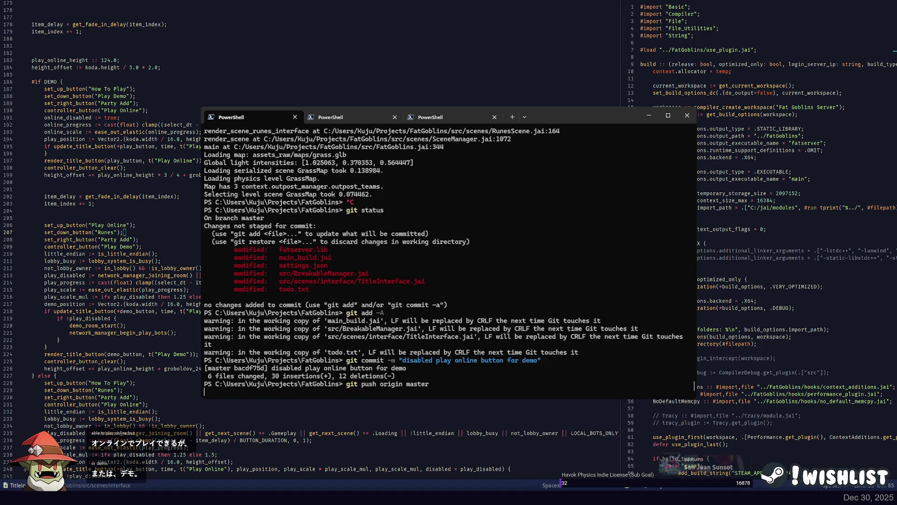
click(231, 200)
key(ctrl+p)
Open the runes scene source file and scroll to its render functions
text(runes)
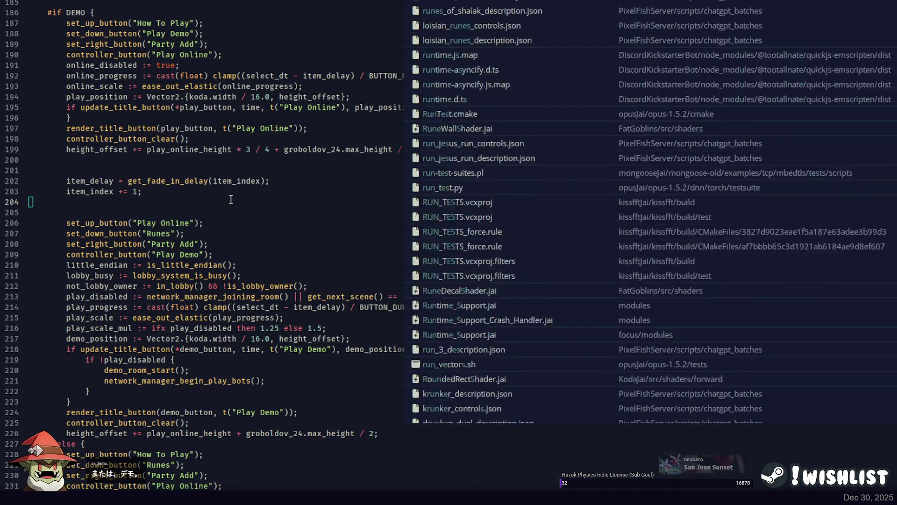
key(Return)
click(278, 208)
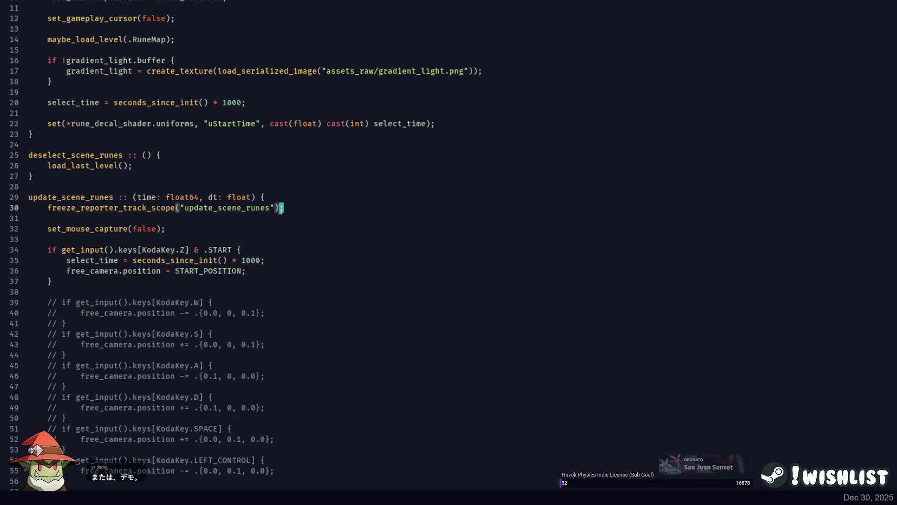
key(ctrl+p)
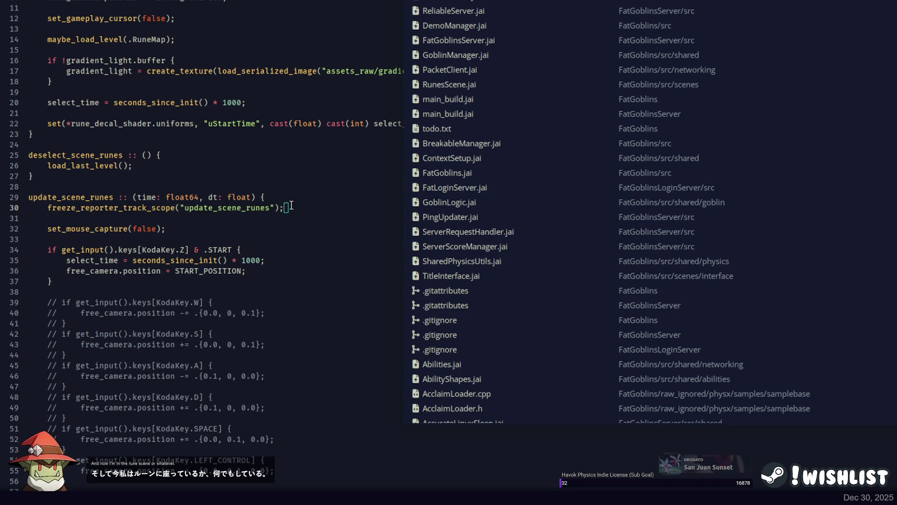
text(rotating)
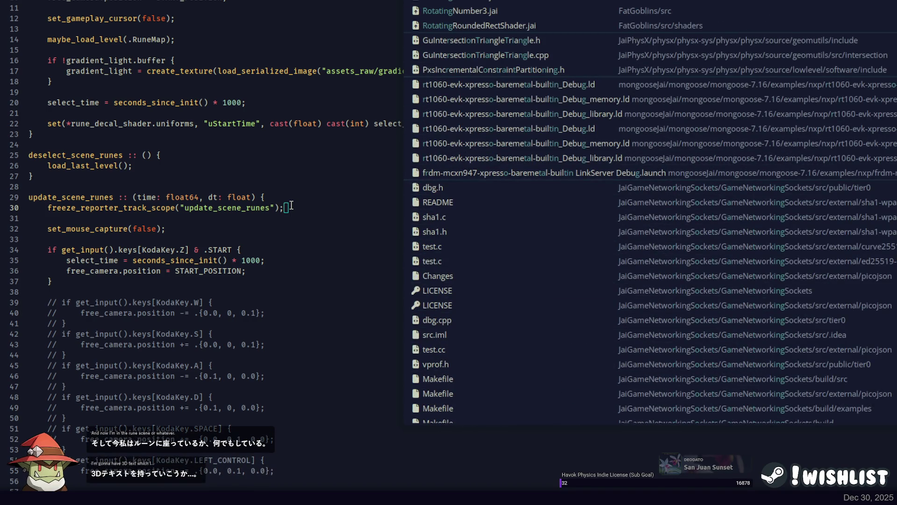
key(BackSpace)
key(BackSpace)
key(BackSpace)
key(Escape)
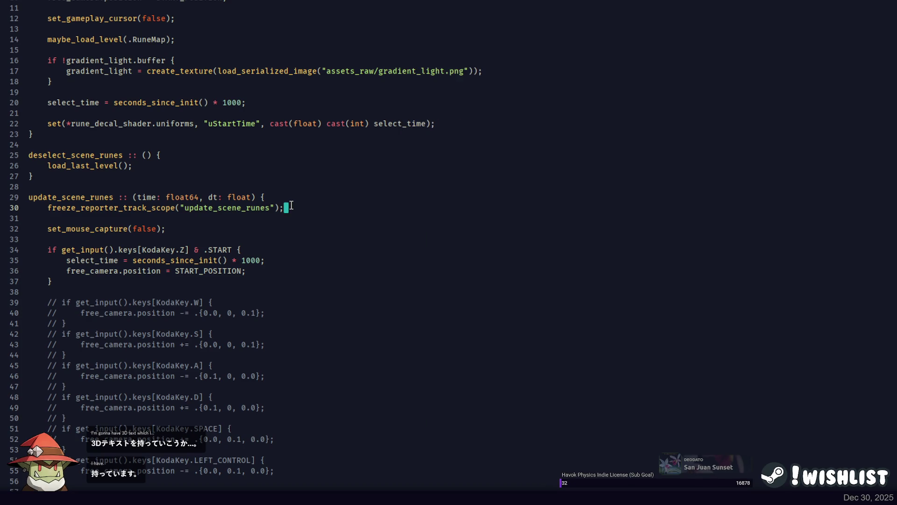
scroll(291, 205, down, 20)
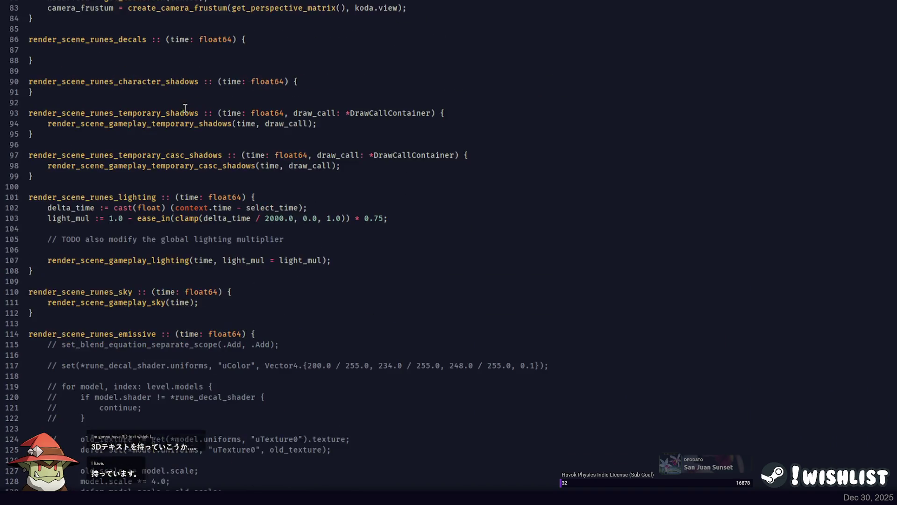
scroll(185, 109, down, 6)
Add set_depth_test_scope(false) in render_scene_runes_transparent and split the view with the build file
double_click(129, 145)
scroll(130, 140, down, 14)
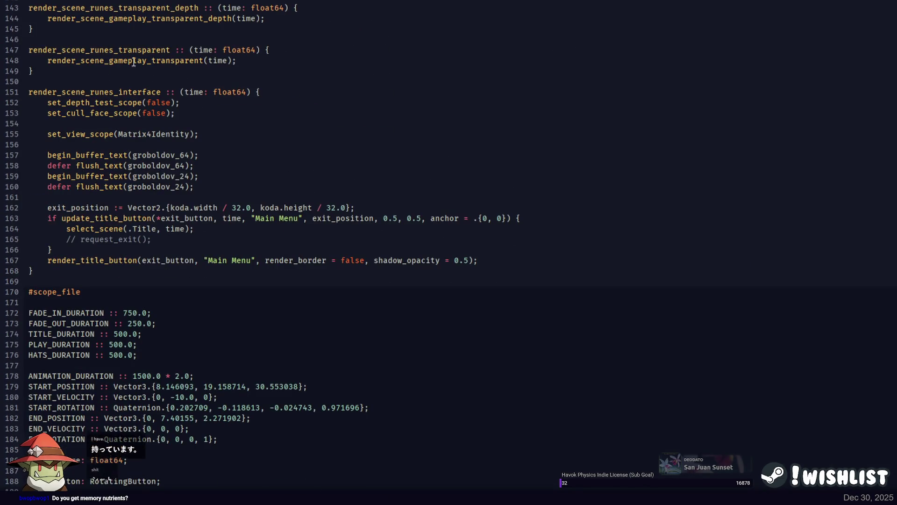
click(277, 59)
key(Return)
key(Return)
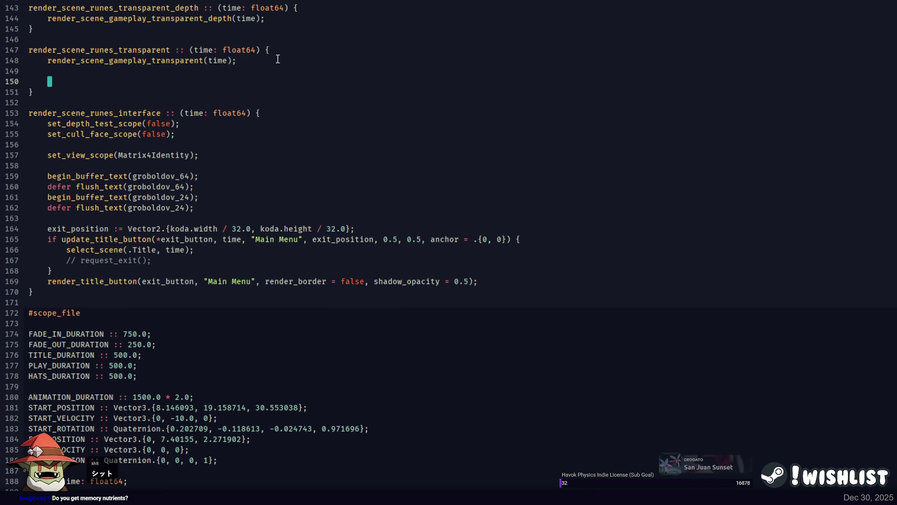
key(ctrl+2)
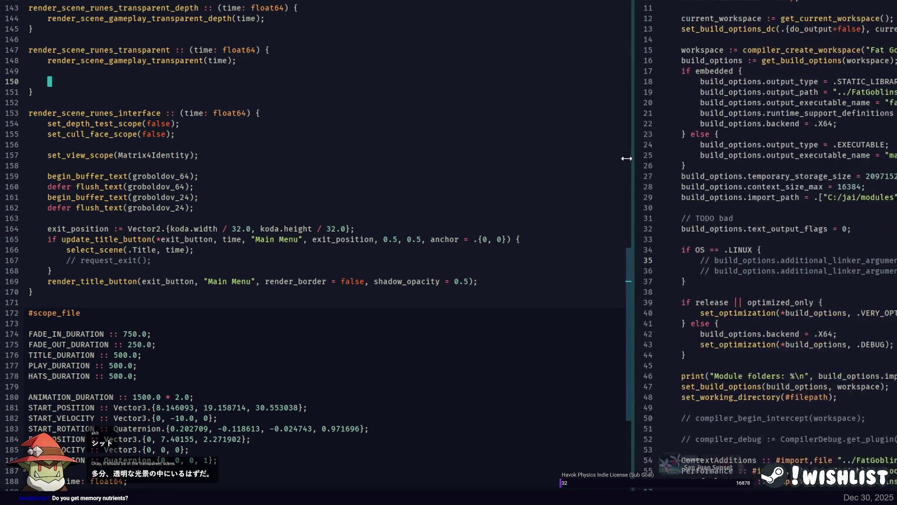
text(set_dept)
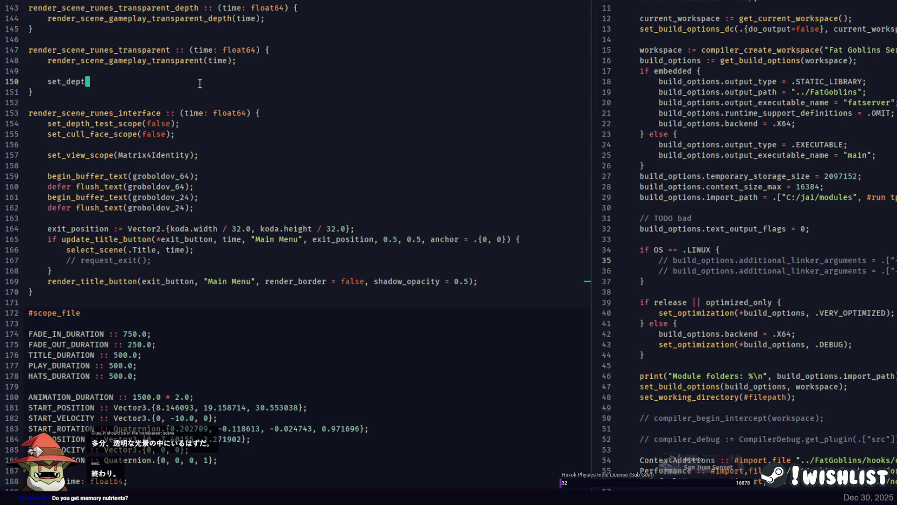
text(h_test_scope(false);)
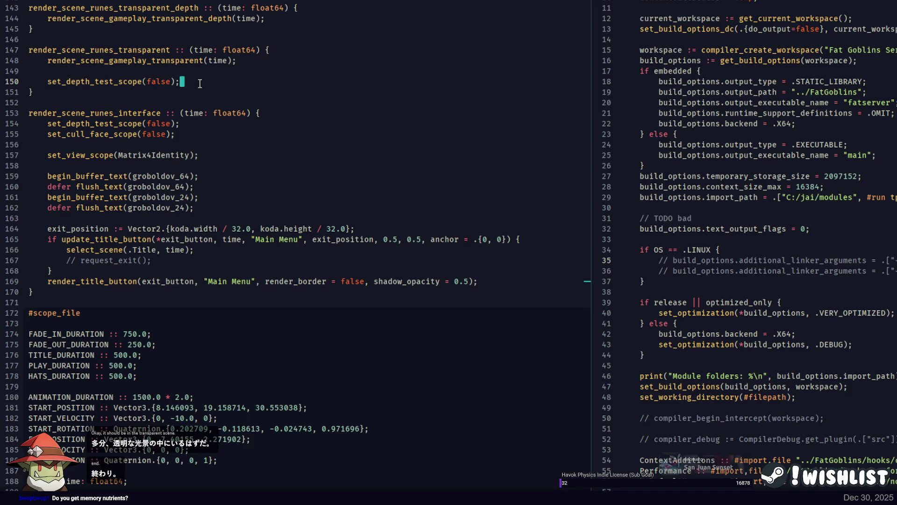
key(Return)
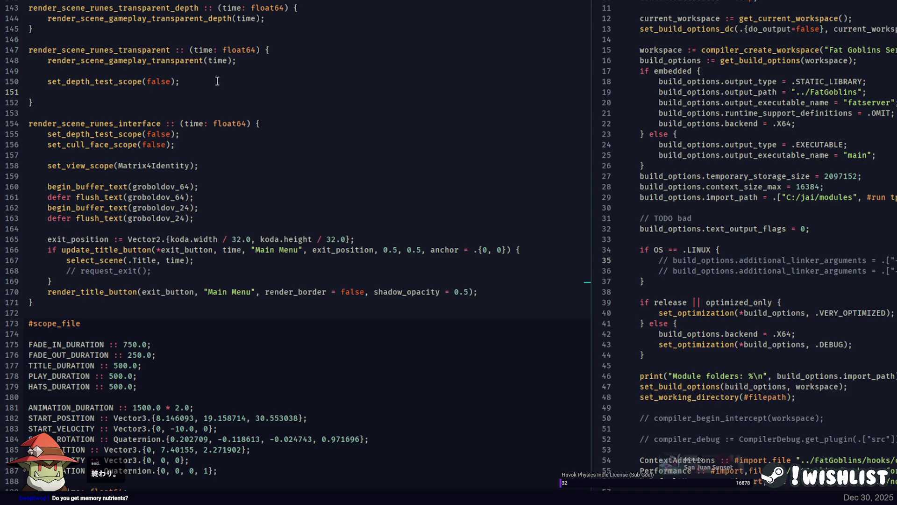
Copy the groboldov_24 begin_buffer_text and defer flush_text lines into the transparent pass
click(684, 122)
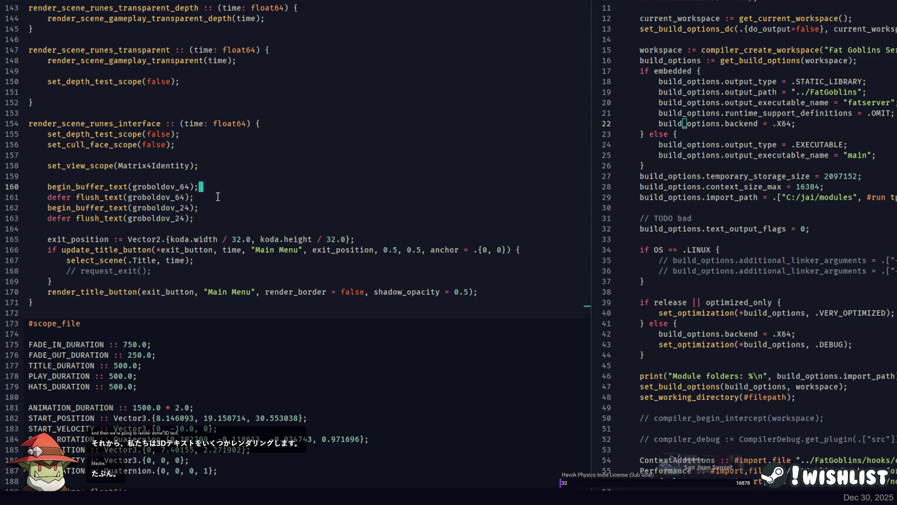
drag(214, 216, 219, 200)
key(ctrl+c)
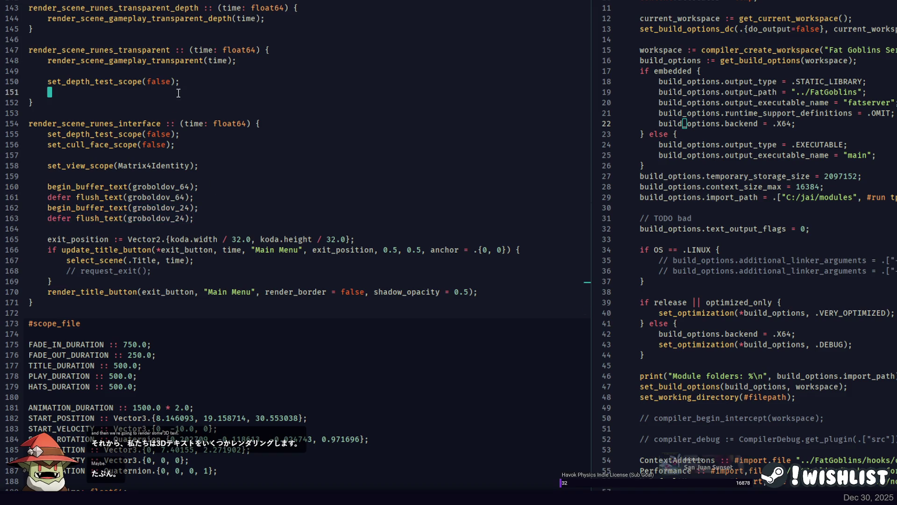
click(199, 85)
key(ctrl+v)
key(Return)
click(194, 107)
key(Return)
key(Return)
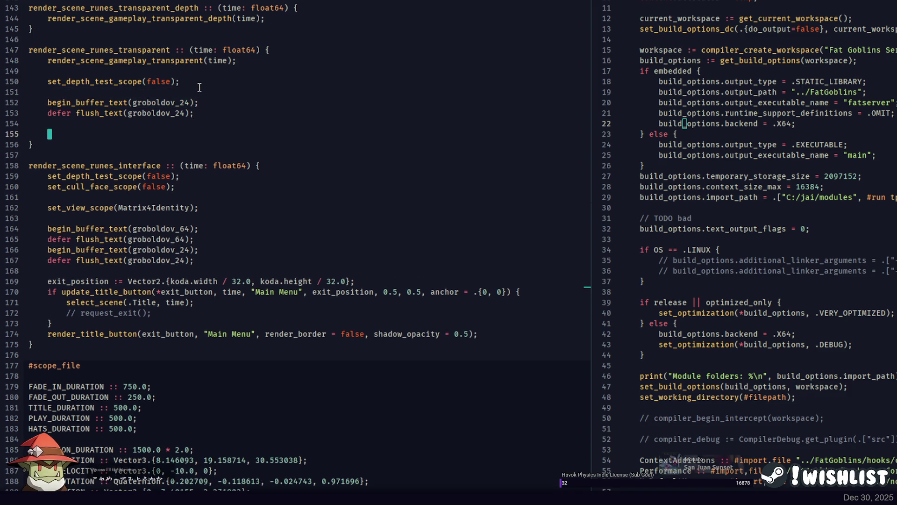
click(747, 135)
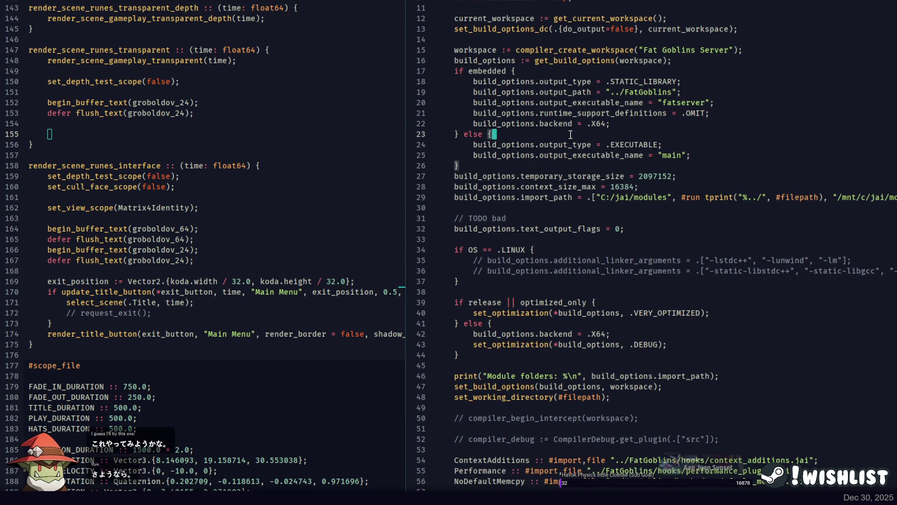
Open the font file and examine buffer_text's transform parameter
key(ctrl+p)
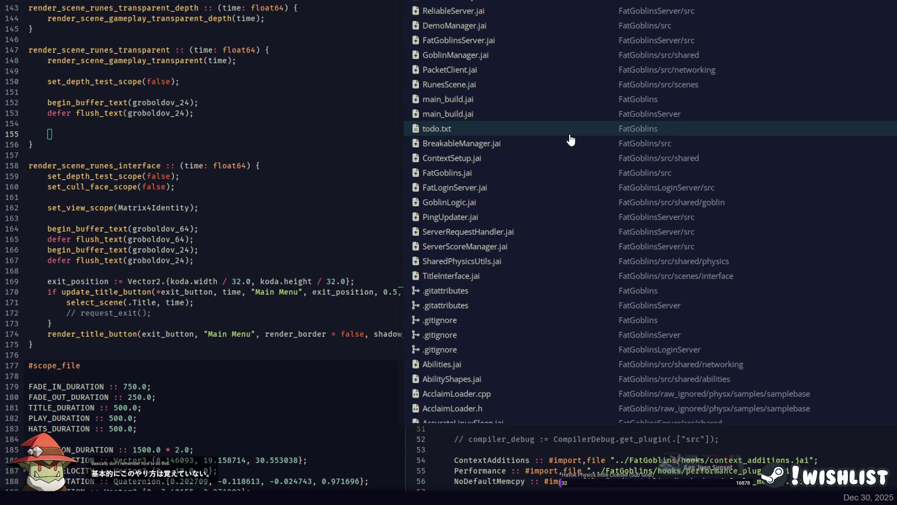
text(font)
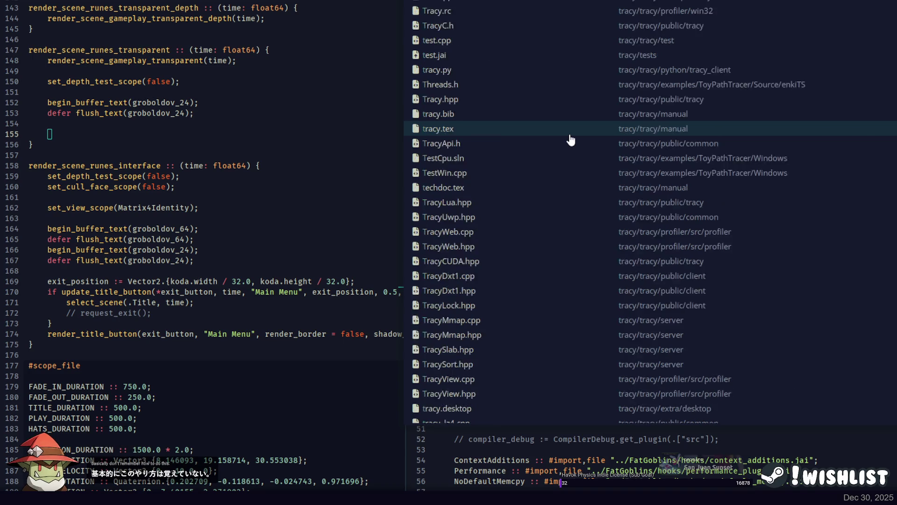
key(Return)
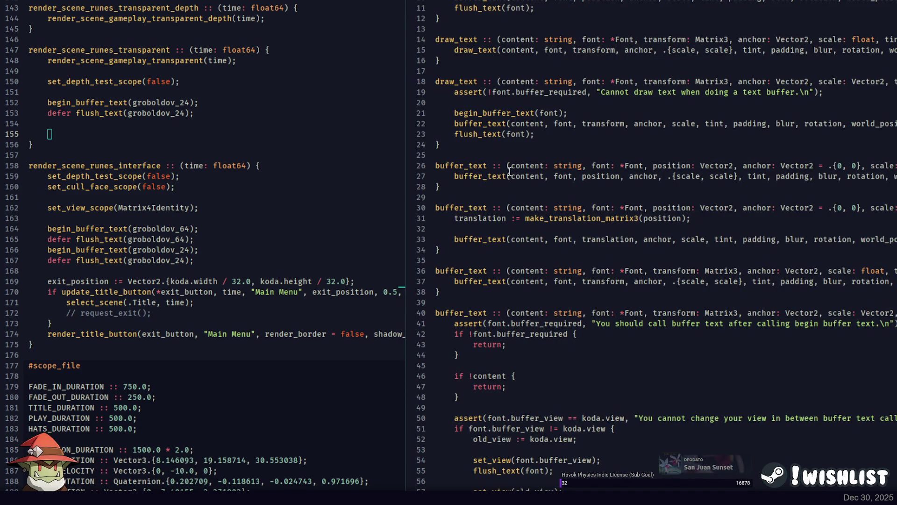
scroll(511, 167, up, 2)
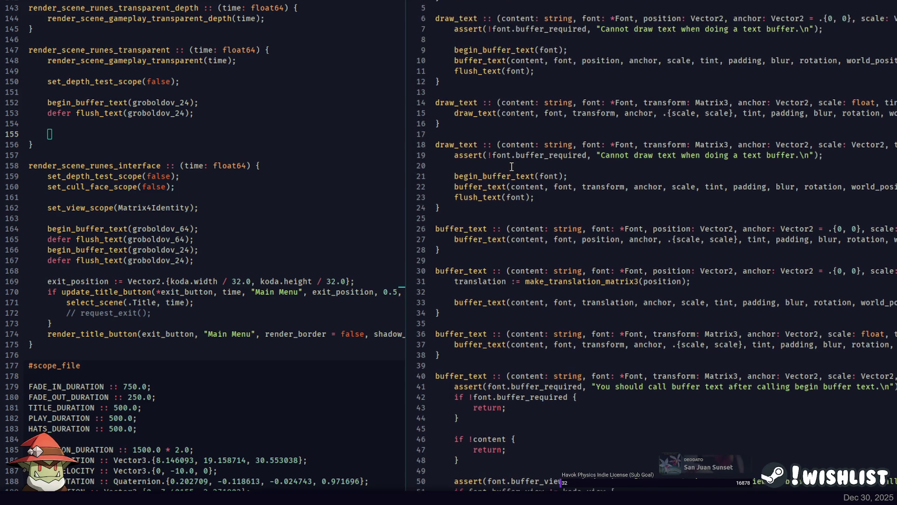
scroll(512, 167, down, 20)
scroll(511, 167, up, 17)
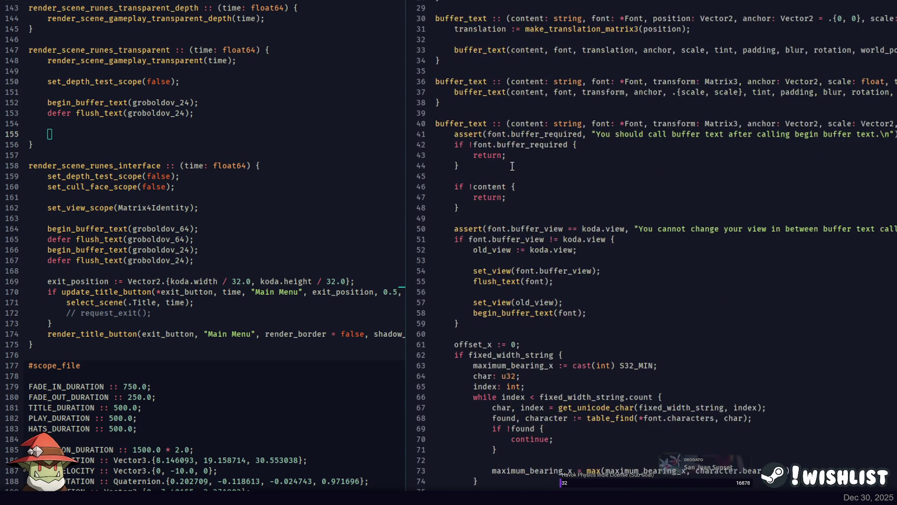
double_click(675, 123)
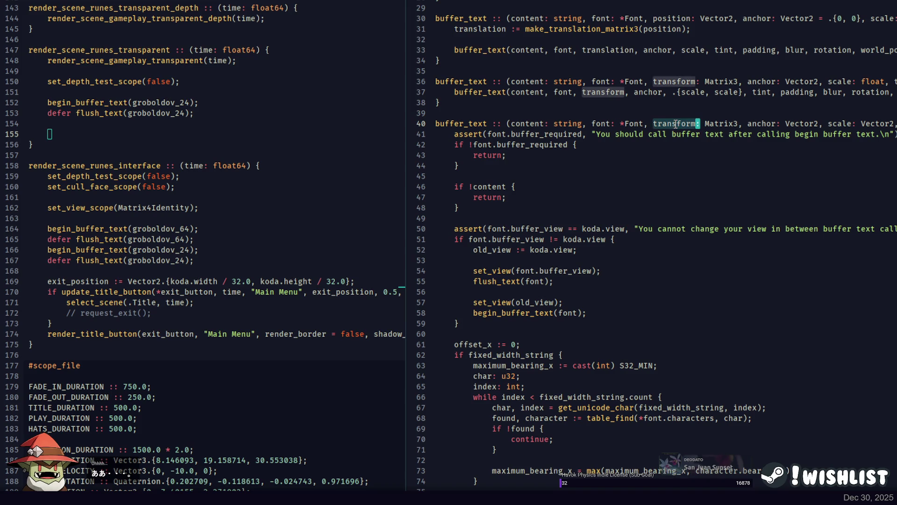
click(489, 111)
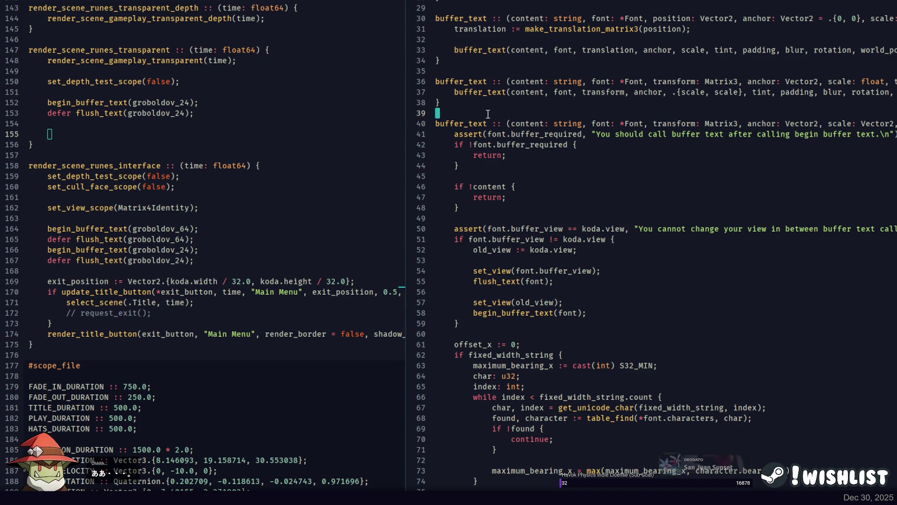
scroll(487, 121, down, 4)
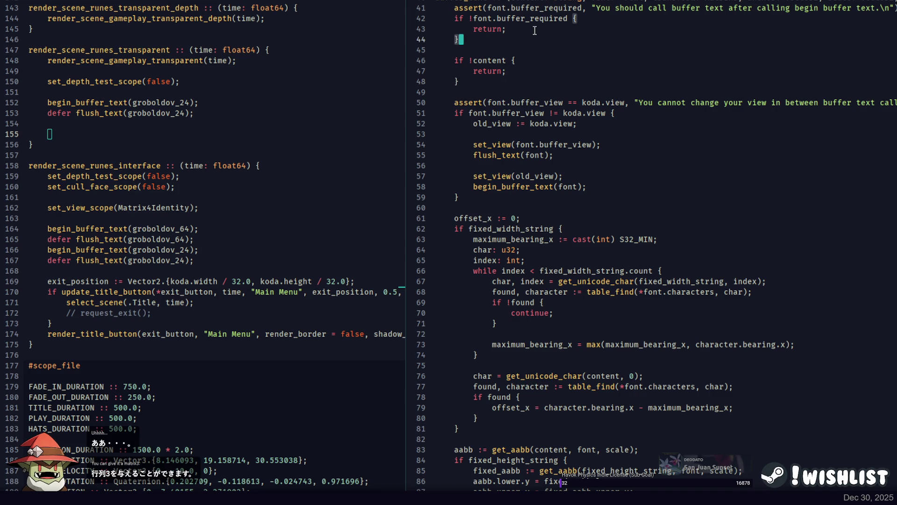
Search the project for 'draw_name ::' and view its buffer_text call
key(ctrl+p)
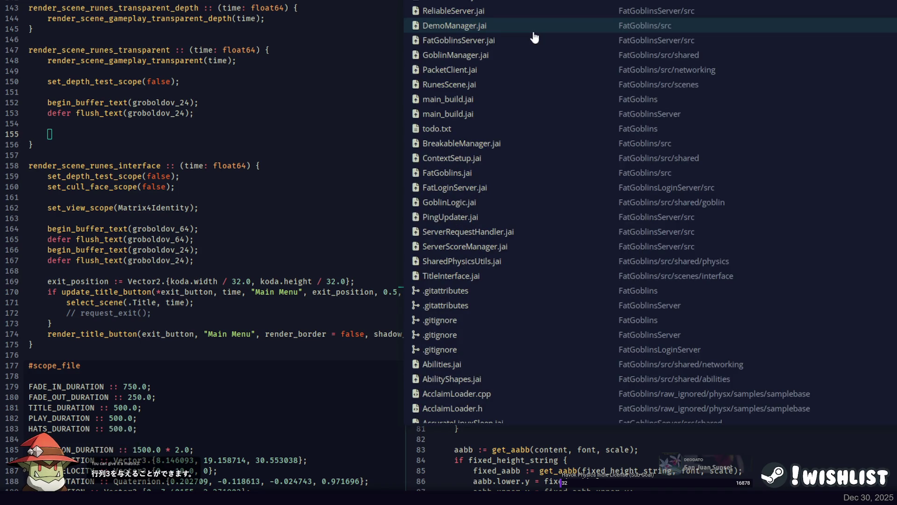
key(Escape)
key(ctrl+shift+f)
text(draw)
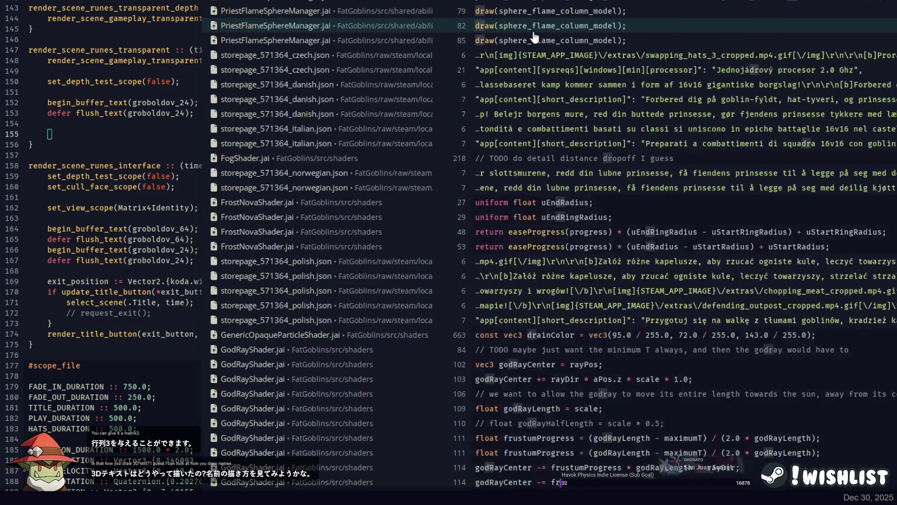
text(_name ::)
key(Return)
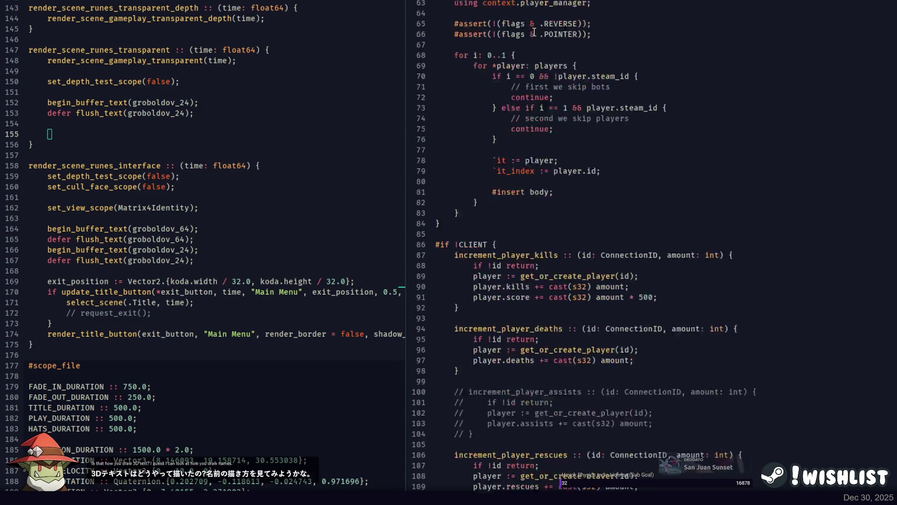
scroll(597, 68, down, 6)
click(542, 201)
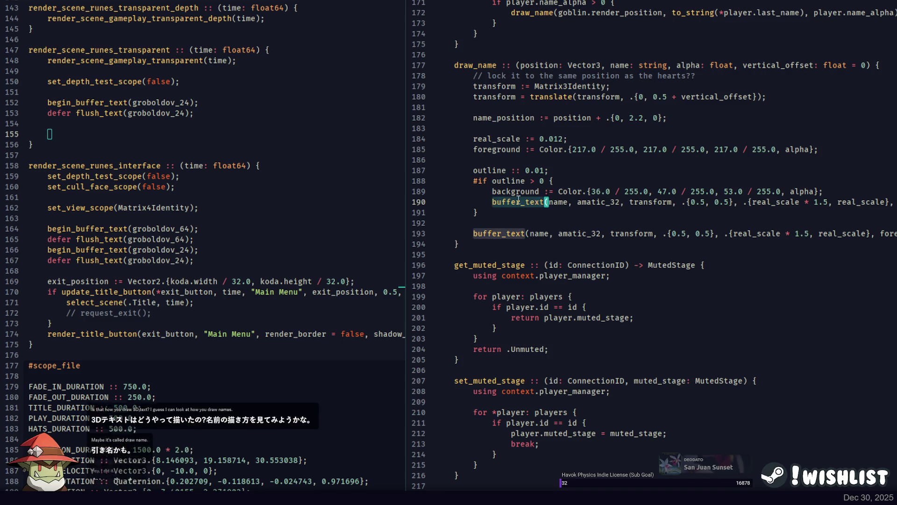
click(488, 149)
click(503, 117)
click(517, 96)
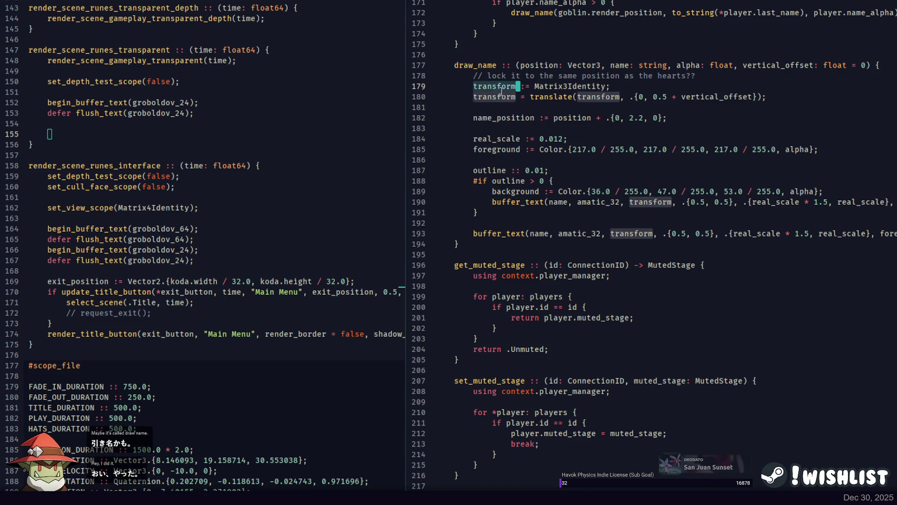
click(118, 135)
text(ansf)
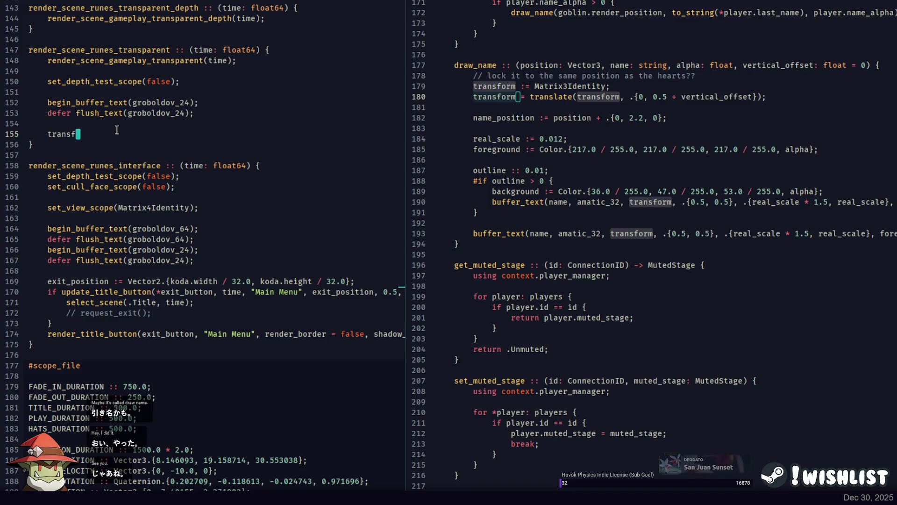
text(orm := Matrix3I)
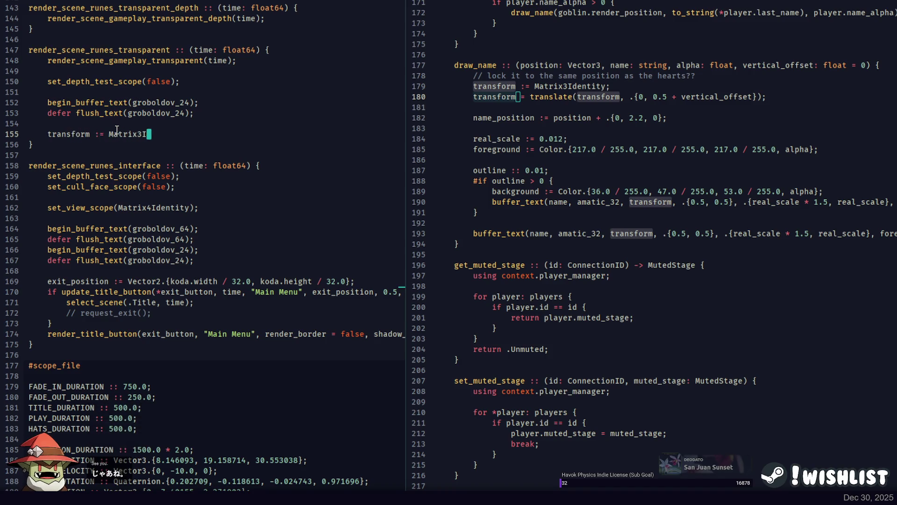
text(dentity;)
key(Return)
key(ctrl+2)
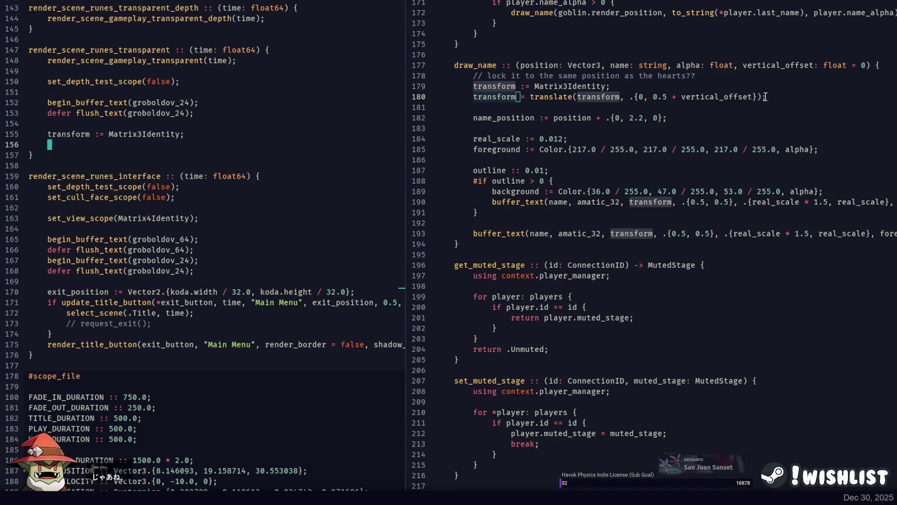
key(End)
key(shift+Up)
key(ctrl+c)
key(ctrl+1)
key(BackSpace)
key(ctrl+v)
key(shift+Tab)
scroll(391, 191, up, 10)
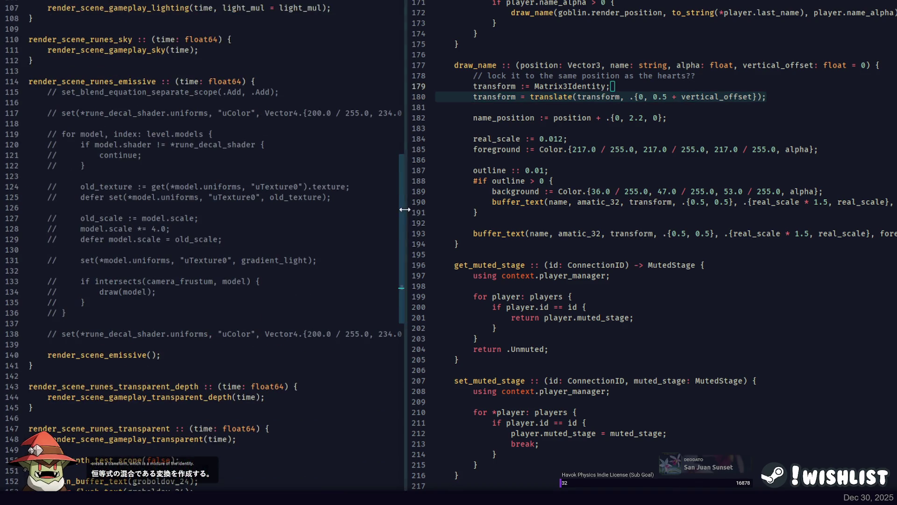
drag(406, 191, 655, 191)
scroll(150, 184, up, 17)
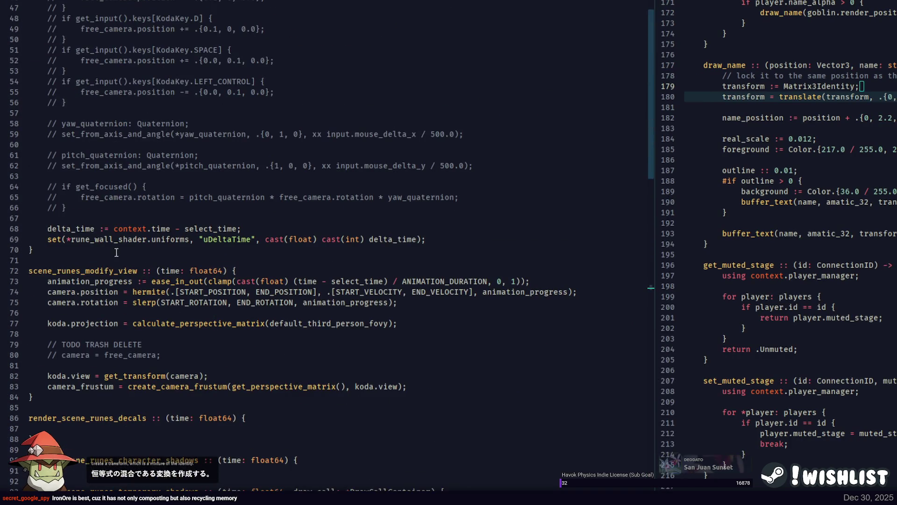
scroll(114, 256, up, 7)
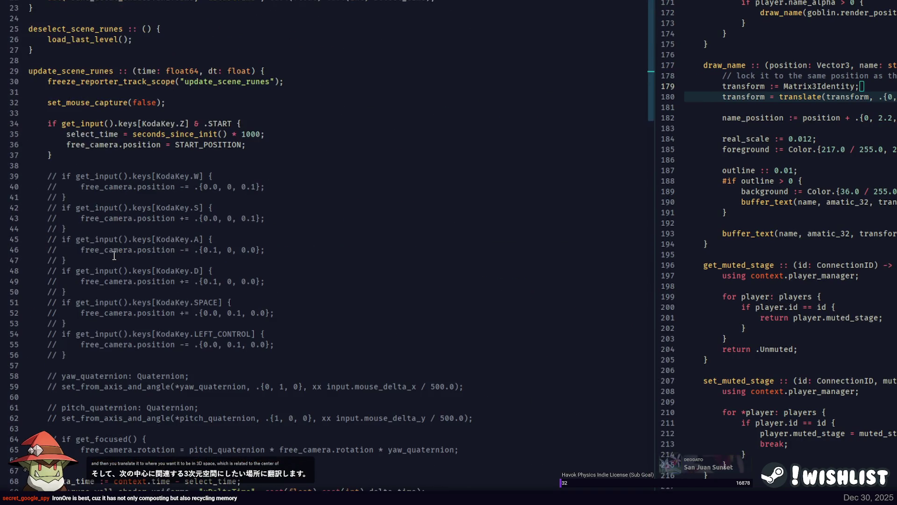
scroll(114, 253, up, 7)
scroll(115, 245, down, 20)
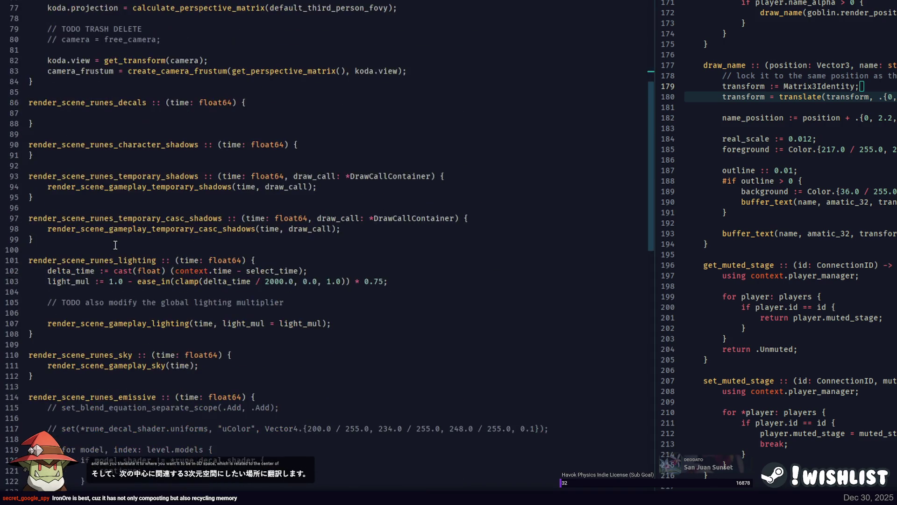
key(ctrl+p)
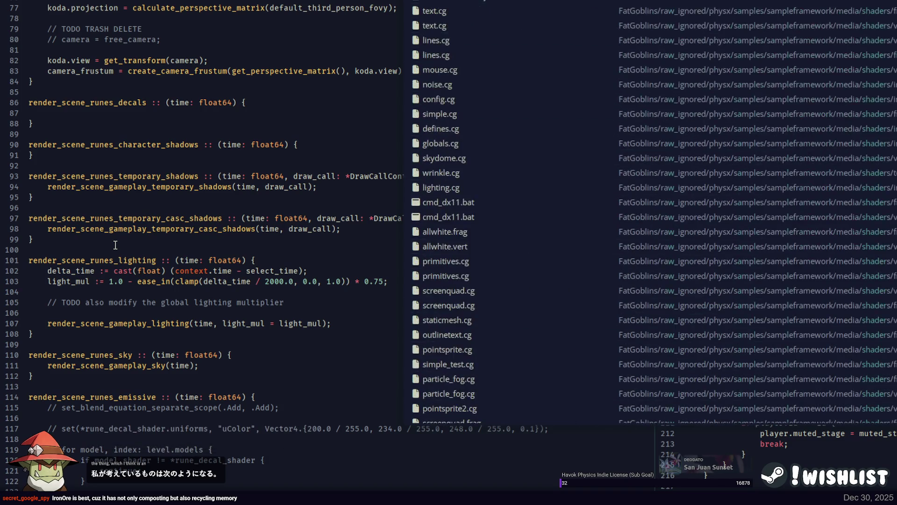
key(Return)
scroll(154, 192, down, 9)
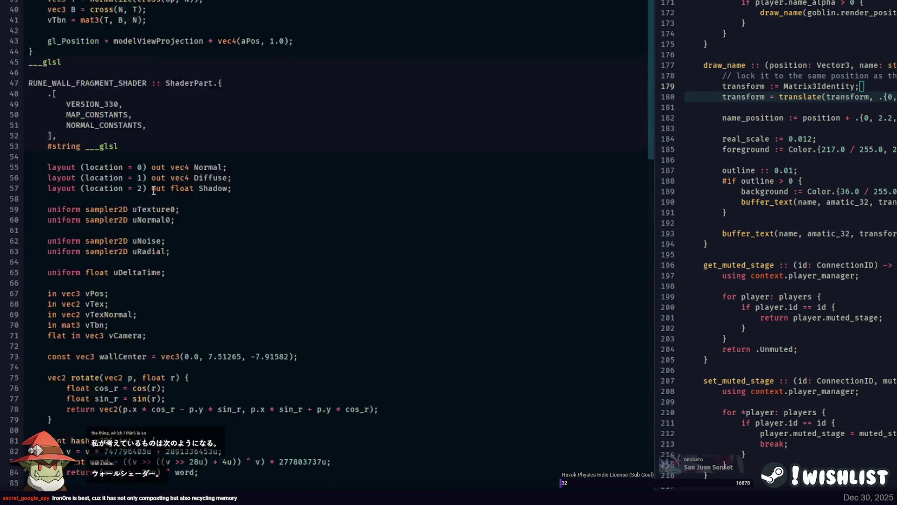
scroll(155, 192, down, 5)
key(ctrl+Tab)
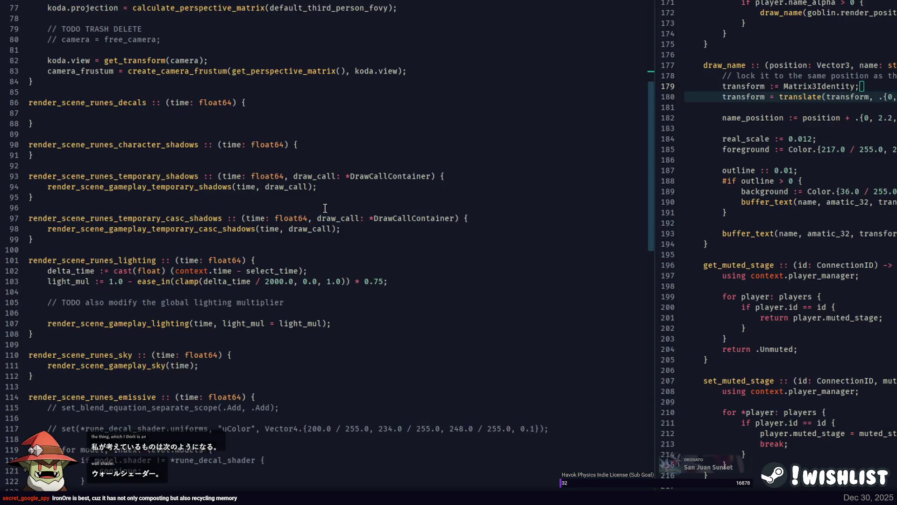
scroll(220, 191, down, 6)
key(ctrl+p)
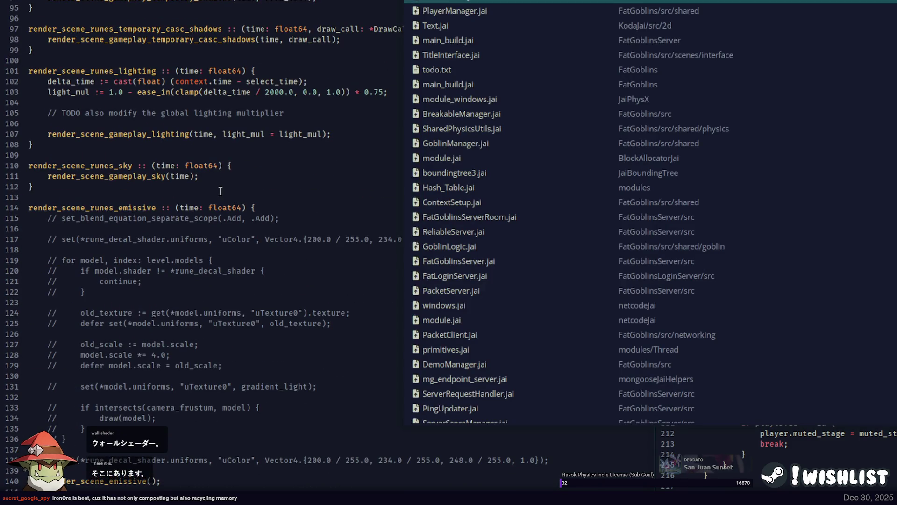
key(Escape)
scroll(234, 187, down, 10)
click(203, 172)
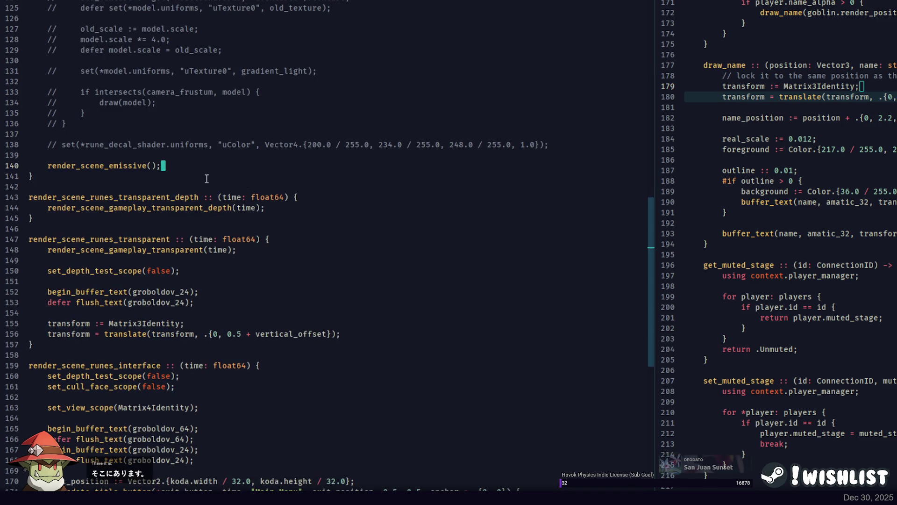
scroll(206, 177, down, 2)
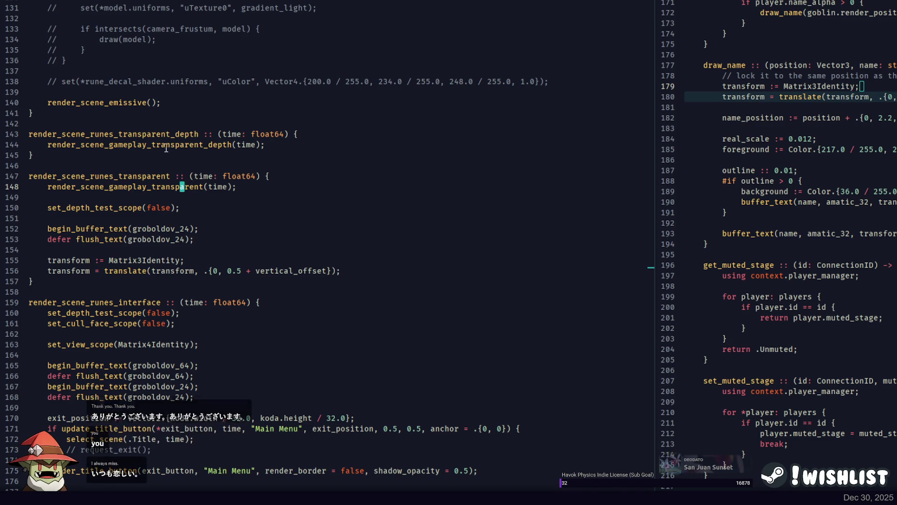
scroll(165, 146, down, 2)
scroll(180, 112, down, 4)
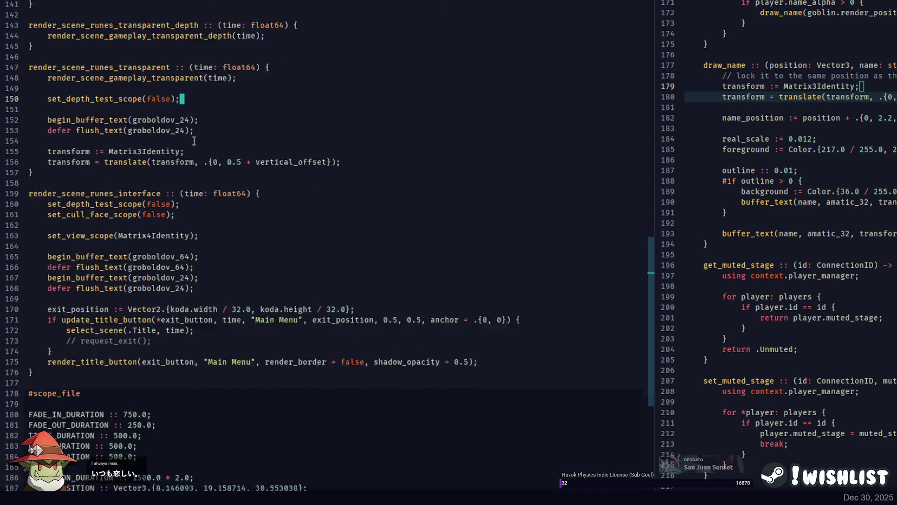
click(220, 155)
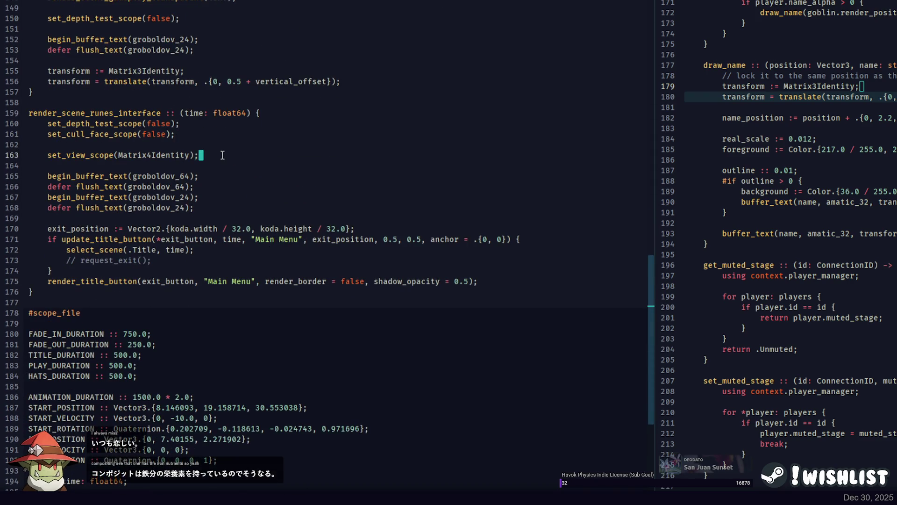
scroll(219, 149, up, 4)
click(224, 197)
click(220, 151)
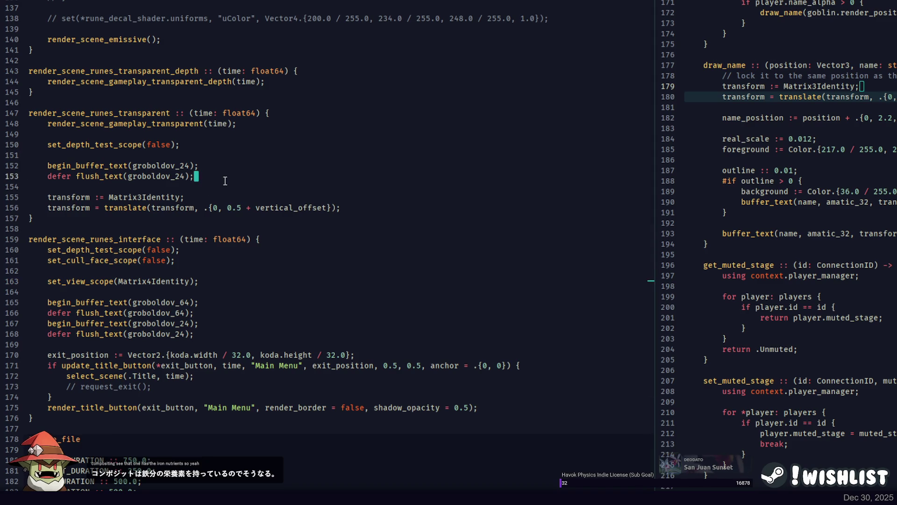
Turn the pasted wall-centre line into the constant WALL_CENTER :: Vector3.{0.0, 7.51265, -7.91582}
key(ctrl+v)
double_click(119, 197)
key(BackSpace)
text(wA)
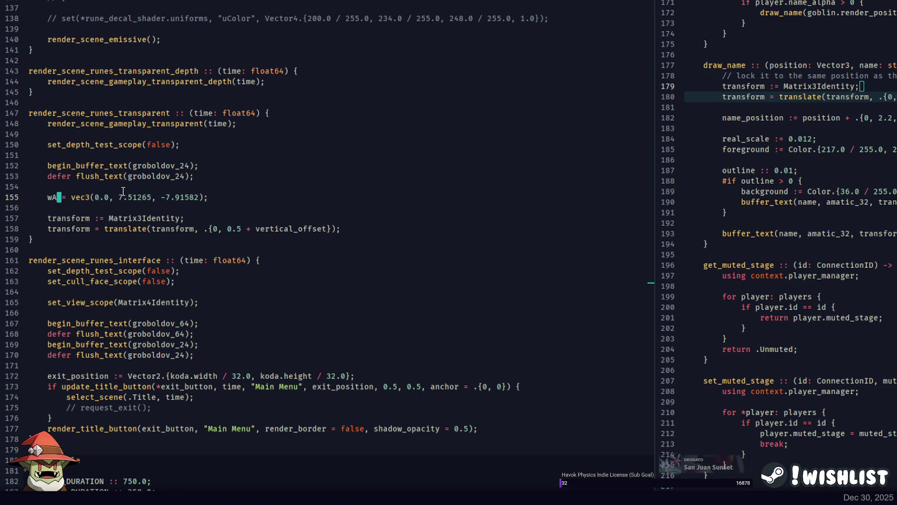
key(BackSpace)
key(BackSpace)
text(WALLCE)
key(BackSpace)
key(BackSpace)
text(_CENTER)
key(Delete)
key(Delete)
key(Delete)
text(::)
key(Delete)
key(Delete)
key(Delete)
text(Vector3.{)
key(End)
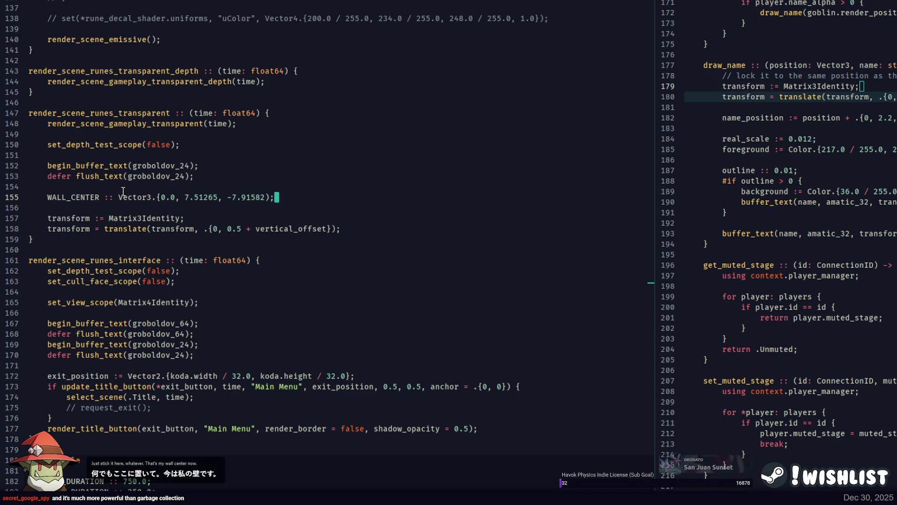
text(})
click(295, 197)
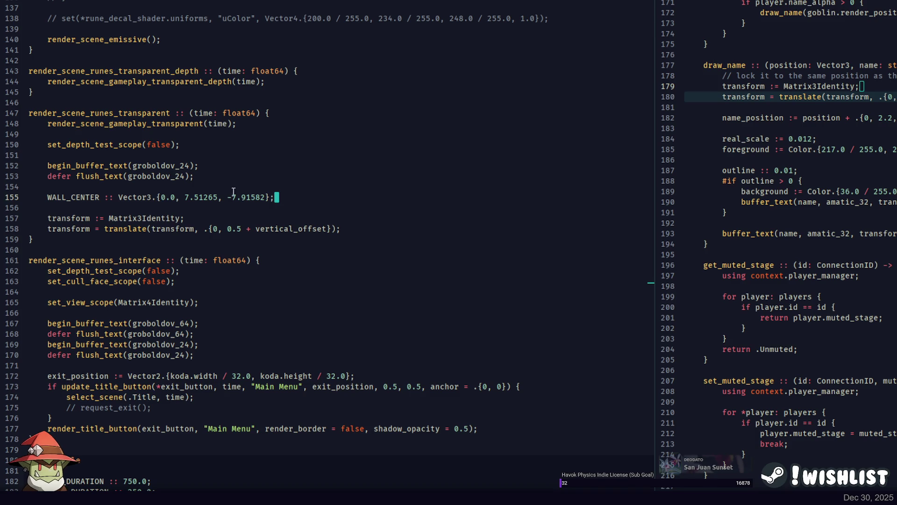
Replace the old translate offset with WALL_CENTER and add a new line below it
drag(204, 228, 325, 229)
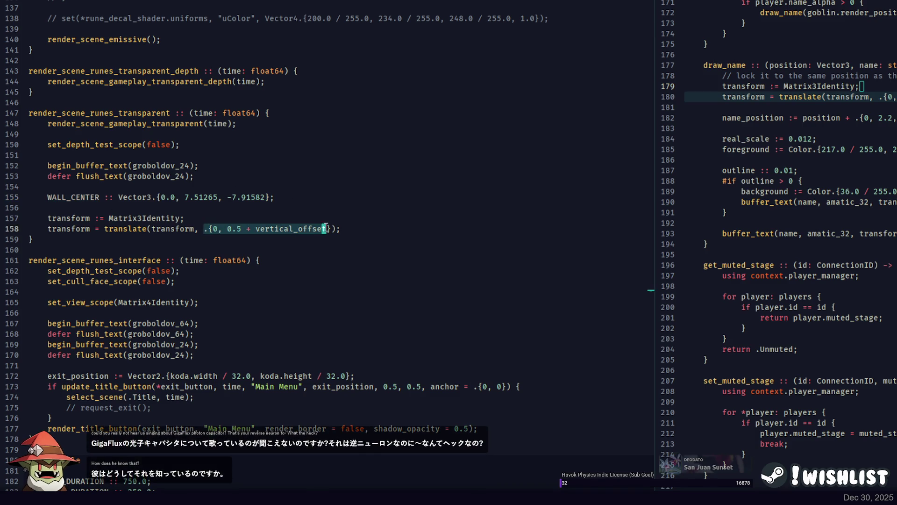
key(ctrl+v)
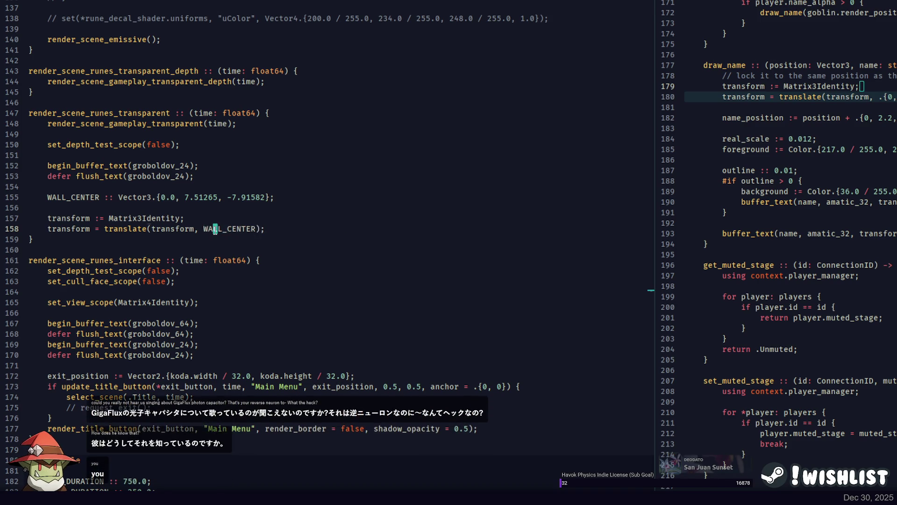
key(ctrl+Left)
key(ctrl+Left)
key(ctrl+Left)
key(End)
key(Return)
key(Return)
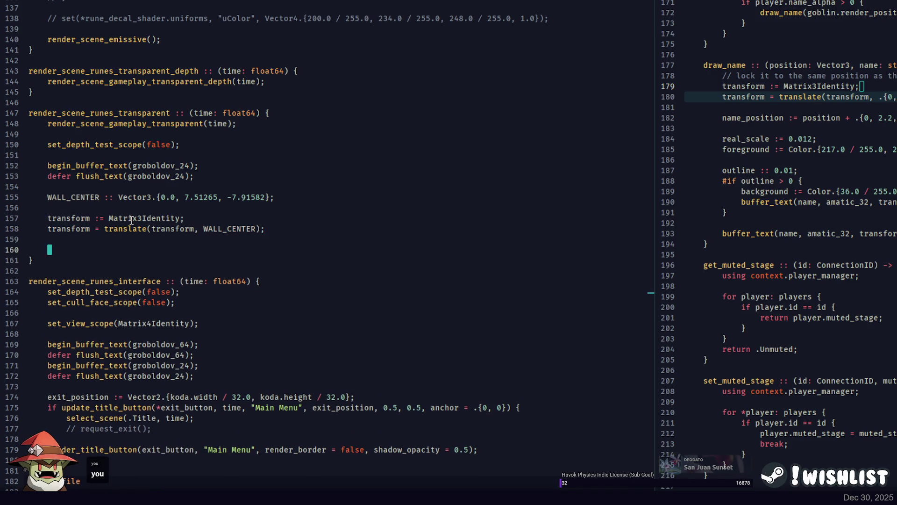
double_click(718, 68)
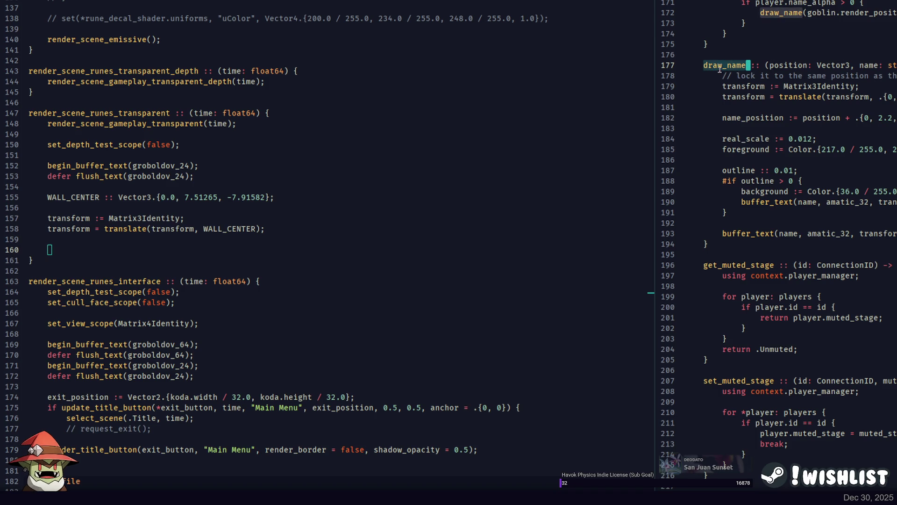
scroll(824, 80, up, 10)
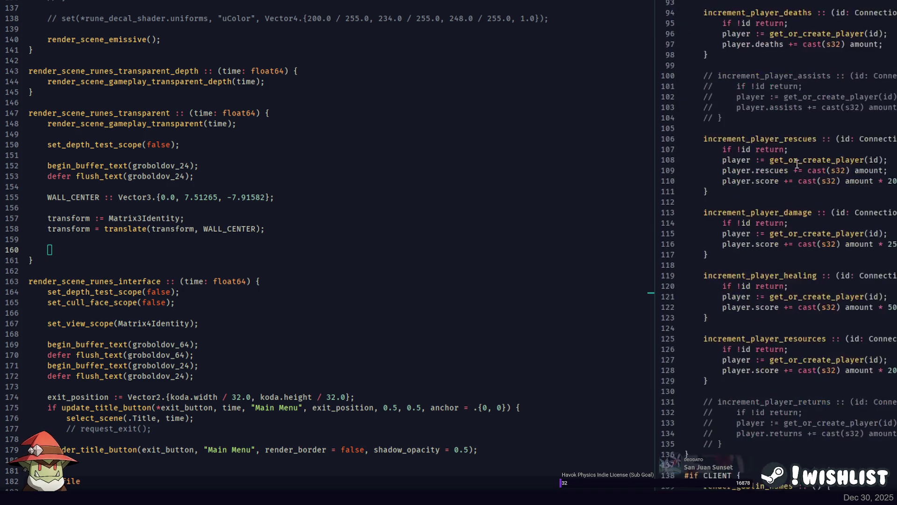
Write the call draw_name(WALL_CENTER, "Not in demo...", 1);
scroll(794, 187, down, 5)
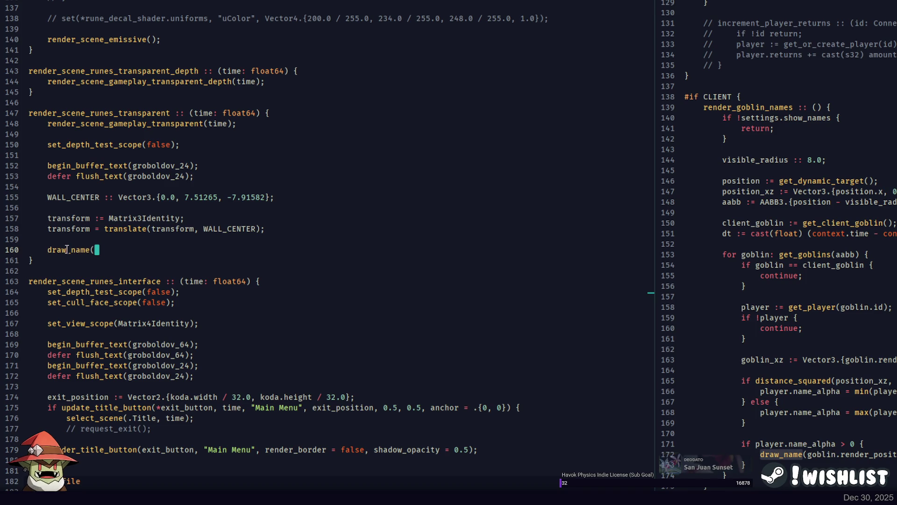
text(draw_name("Not i)
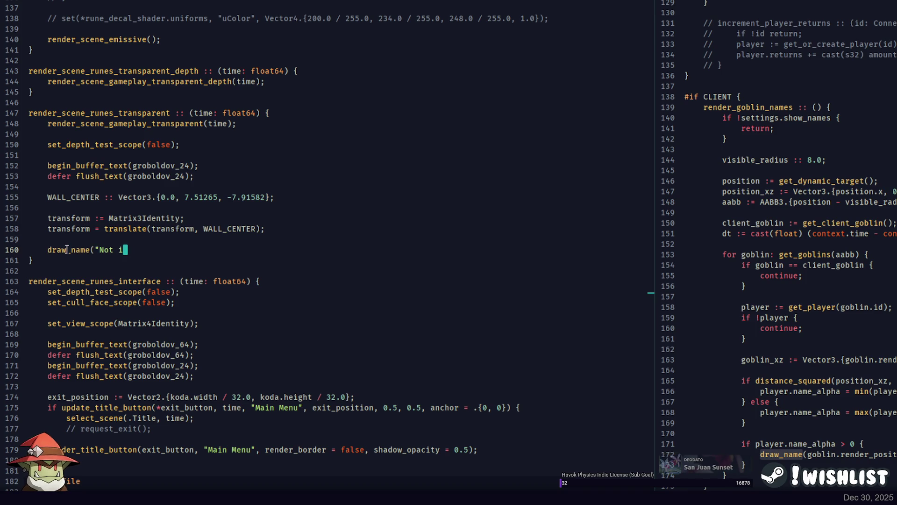
text(n demo...")
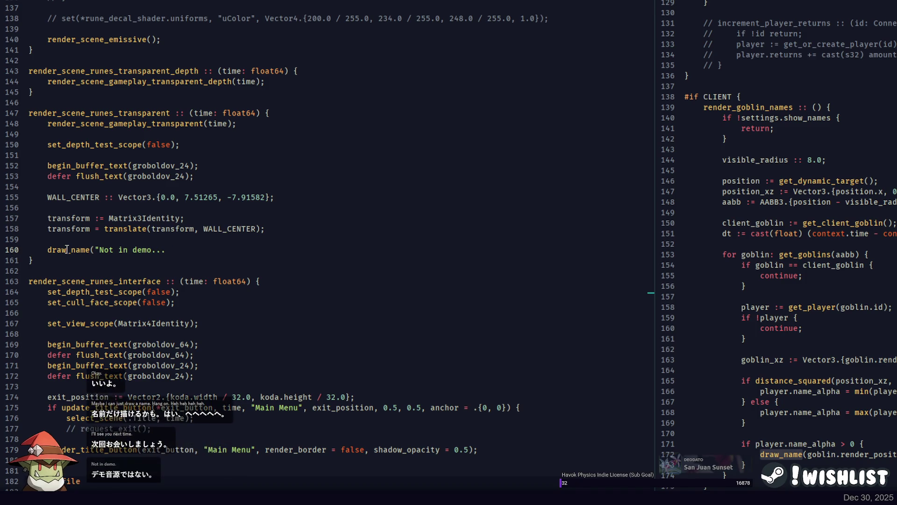
text(, )
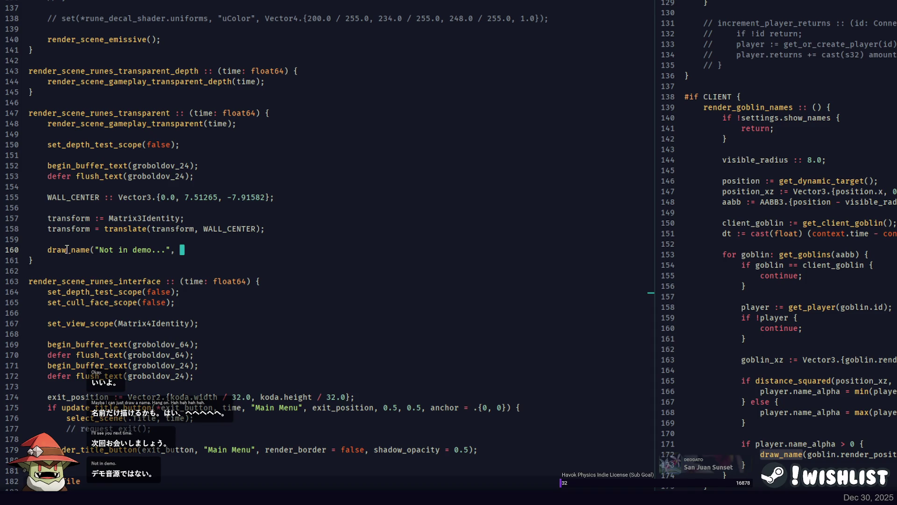
text(WALL_CENTER)
scroll(260, 227, down, 2)
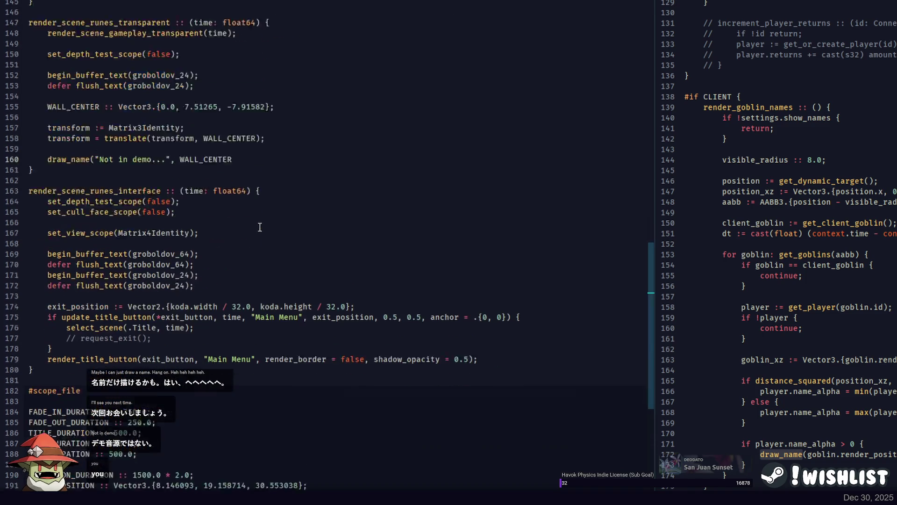
scroll(259, 227, down, 2)
scroll(793, 139, down, 2)
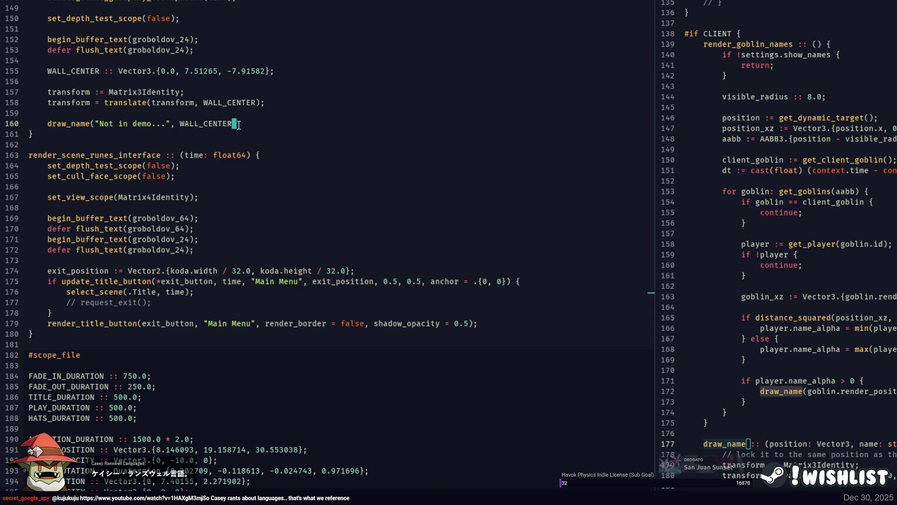
text(,)
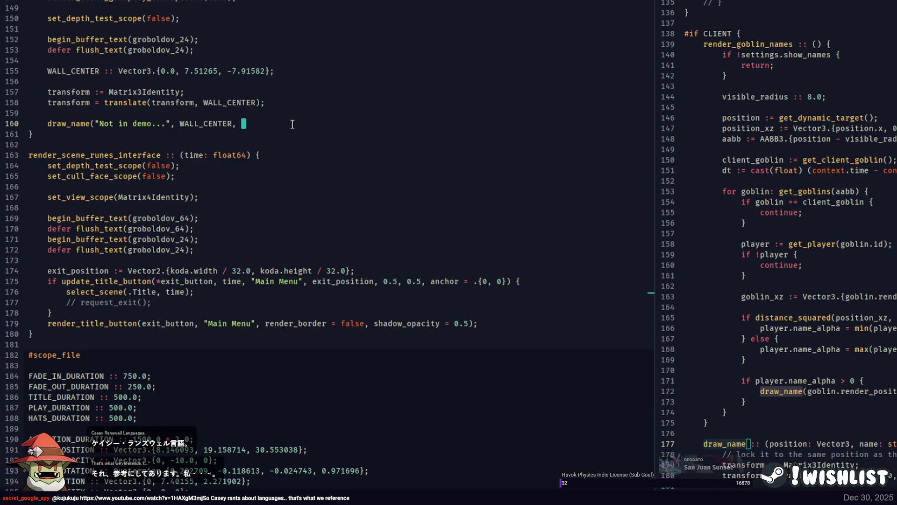
scroll(830, 183, down, 6)
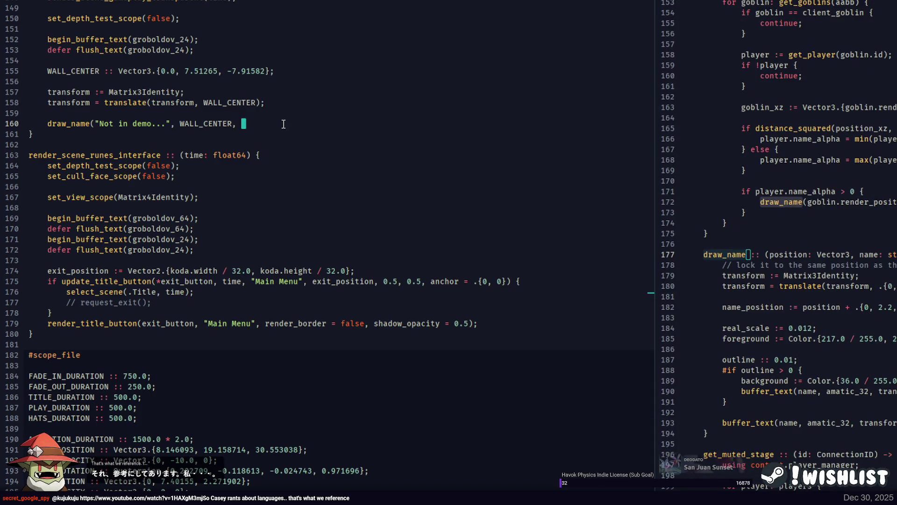
key(ctrl+shift+Left)
key(BackSpace)
key(BackSpace)
key(Left)
text(WALL_CENTER,)
text(1))
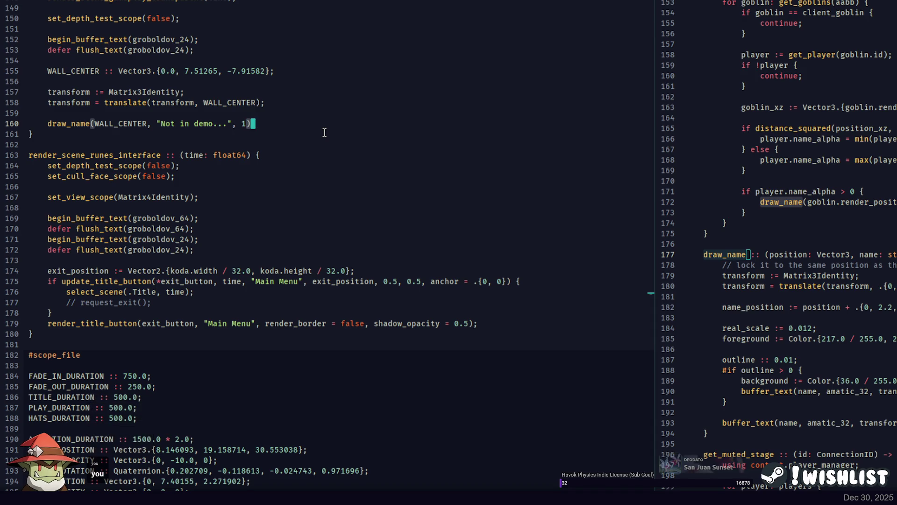
text(;)
Comment out the two transform lines 157–158, then switch to the PowerShell terminal
key(Up)
key(Up)
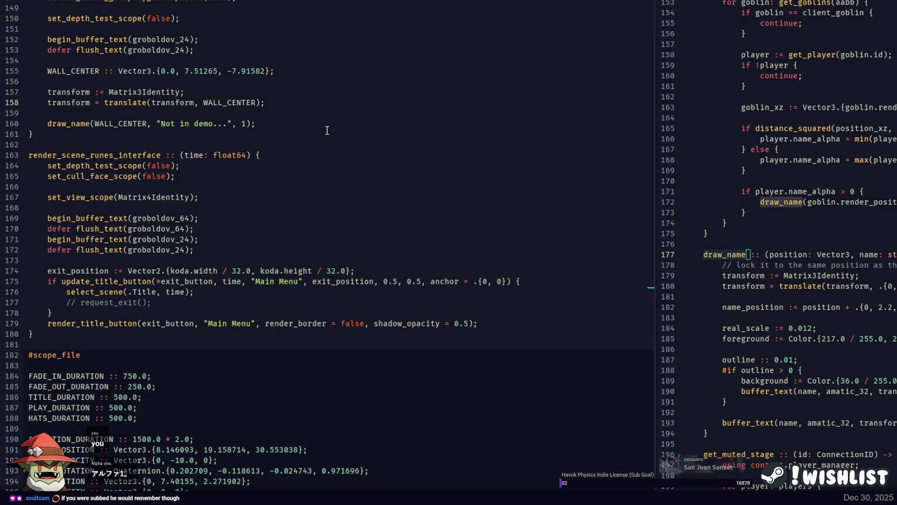
click(139, 102)
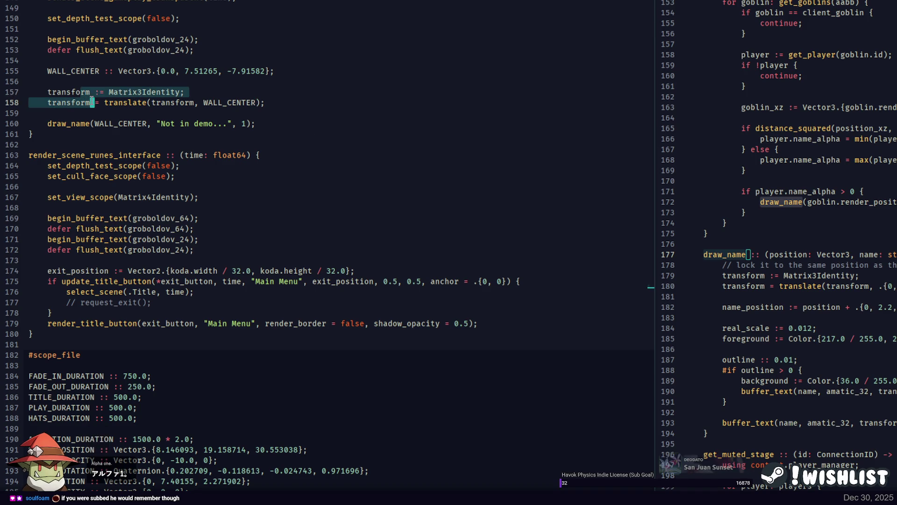
key(shift+Up)
key(ctrl+/)
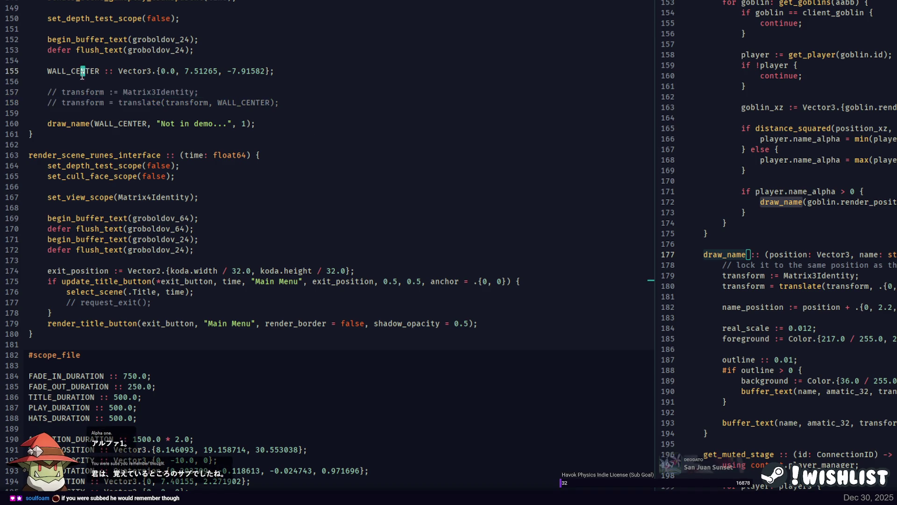
double_click(86, 95)
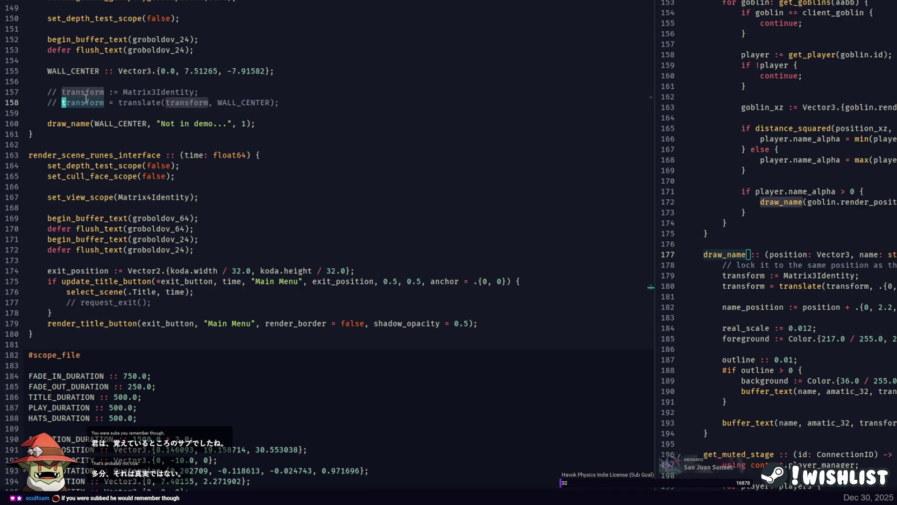
key(Down)
key(End)
click(86, 99)
click(283, 103)
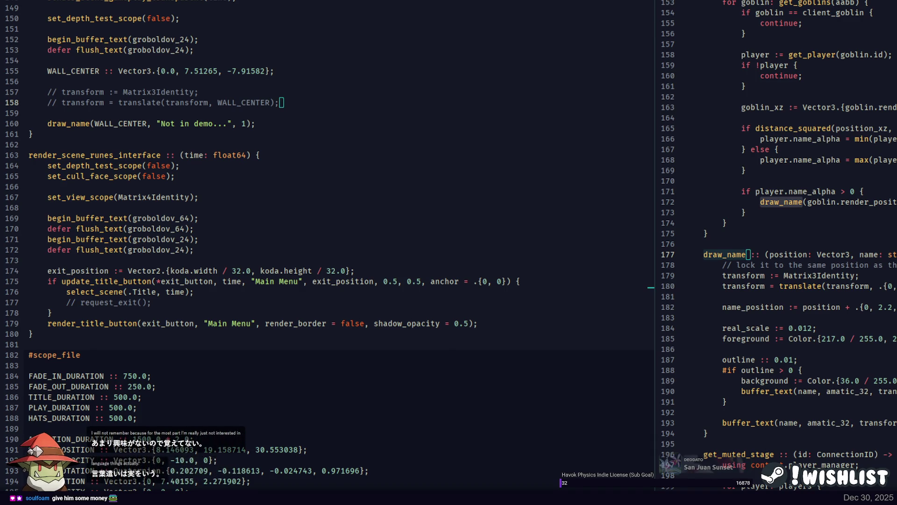
key(alt+Tab)
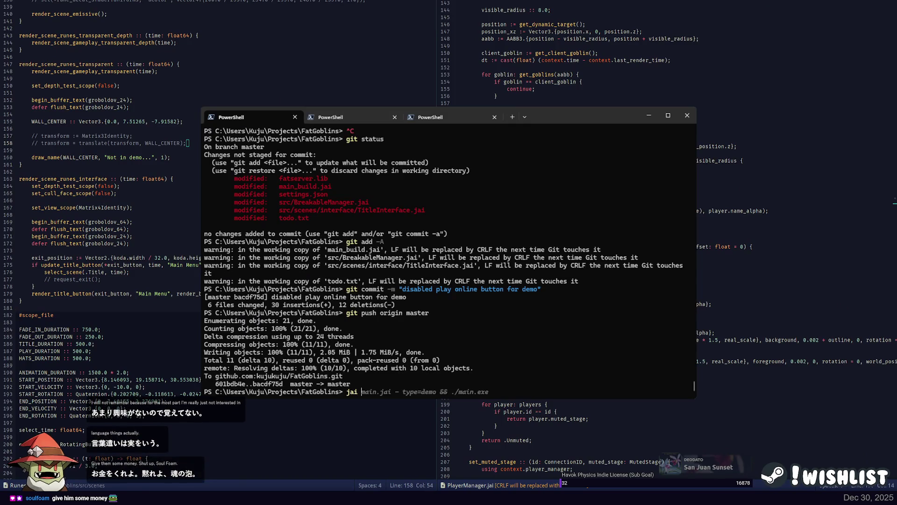
Build and run the demo, start Play Demo, then disconnect and decline the wishlist prompt
key(Right)
key(Return)
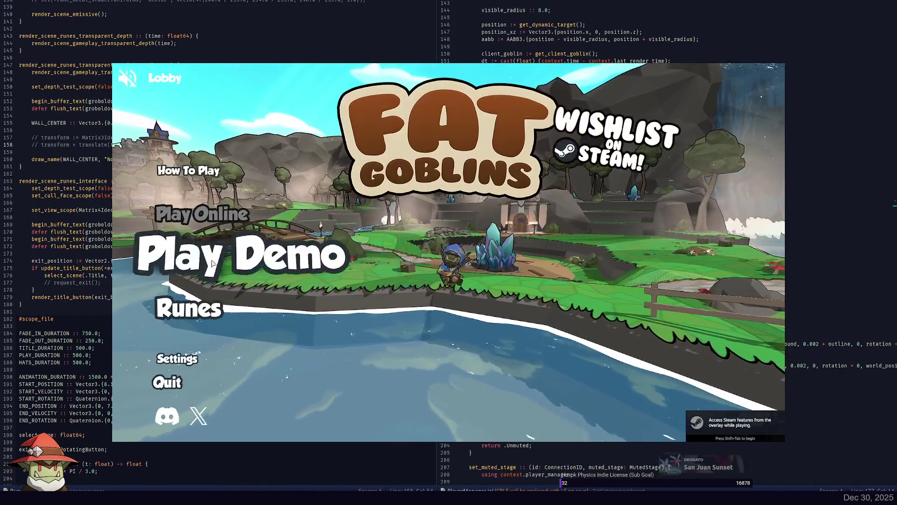
click(274, 246)
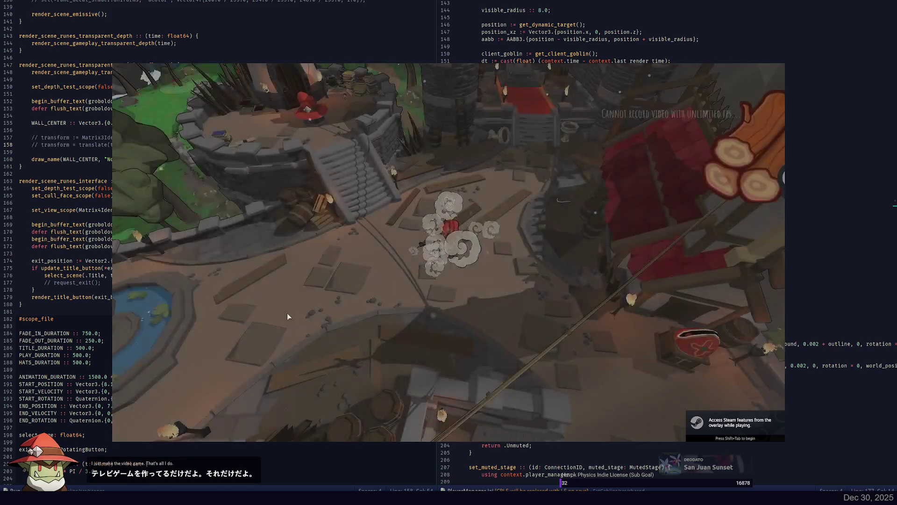
key(Escape)
click(184, 287)
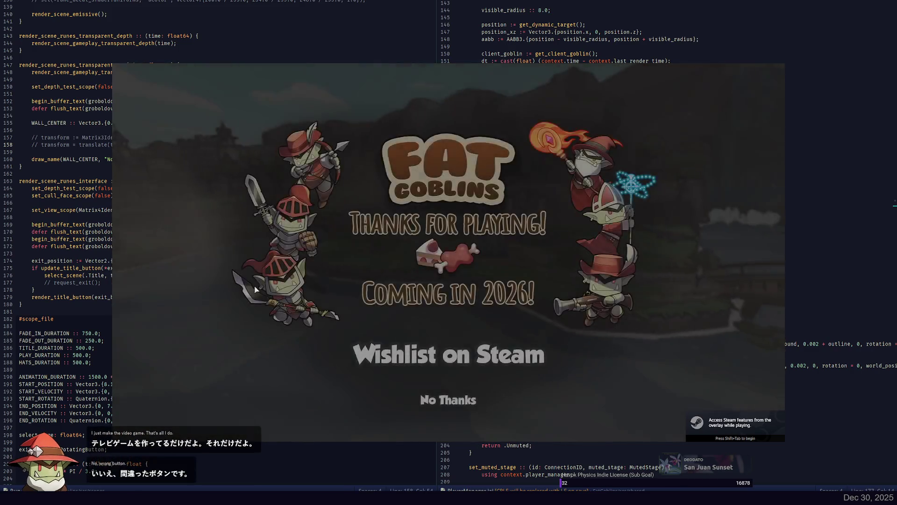
click(457, 403)
Open Runes, which crashes on the buffer_text assertion, and return to the editor at line 172
click(190, 307)
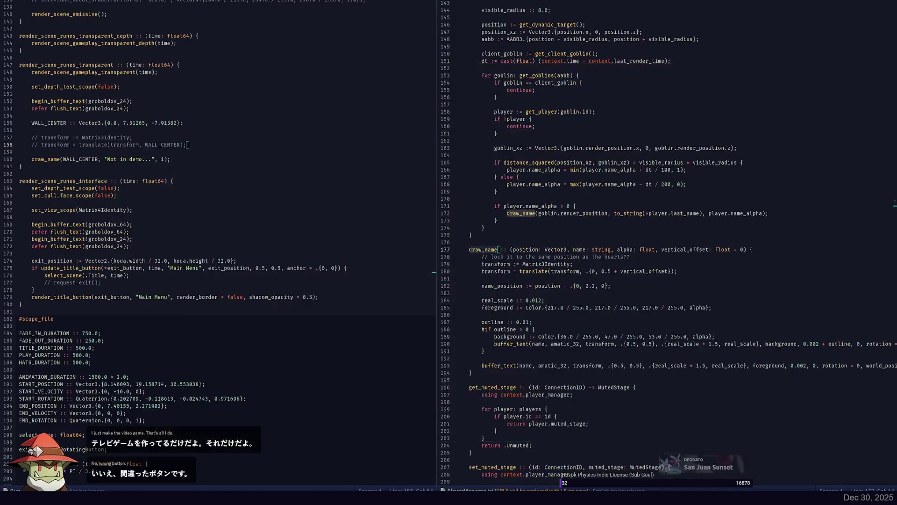
click(70, 200)
click(208, 249)
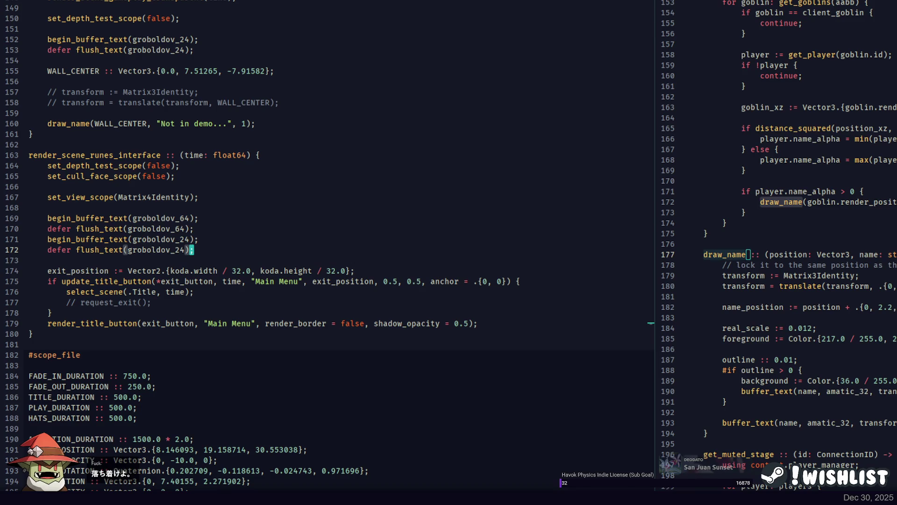
Add begin_buffer_text(amatic_32) and defer flush_text(amatic_32) below line 153
scroll(824, 326, down, 2)
click(852, 360)
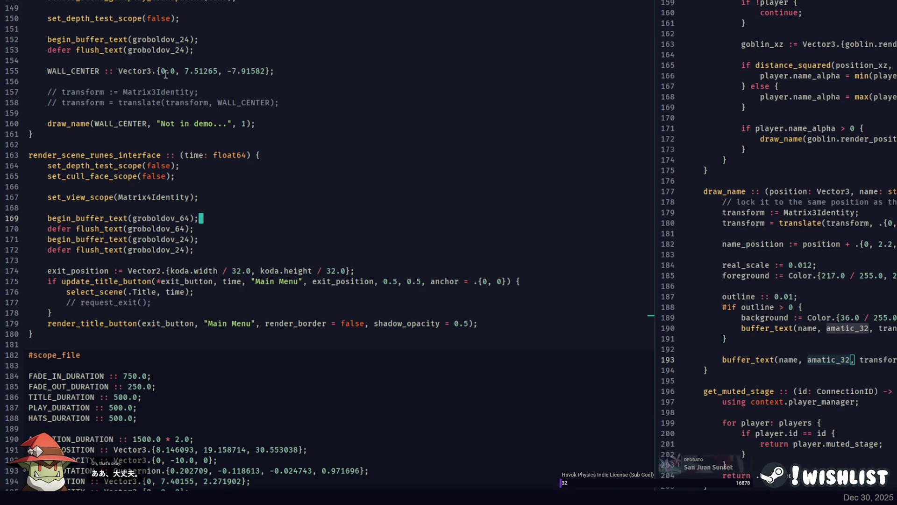
click(196, 50)
text(begin_buffer_text(groboldov_24);     defer flush_text(groboldov_24);)
text(amatic_32)
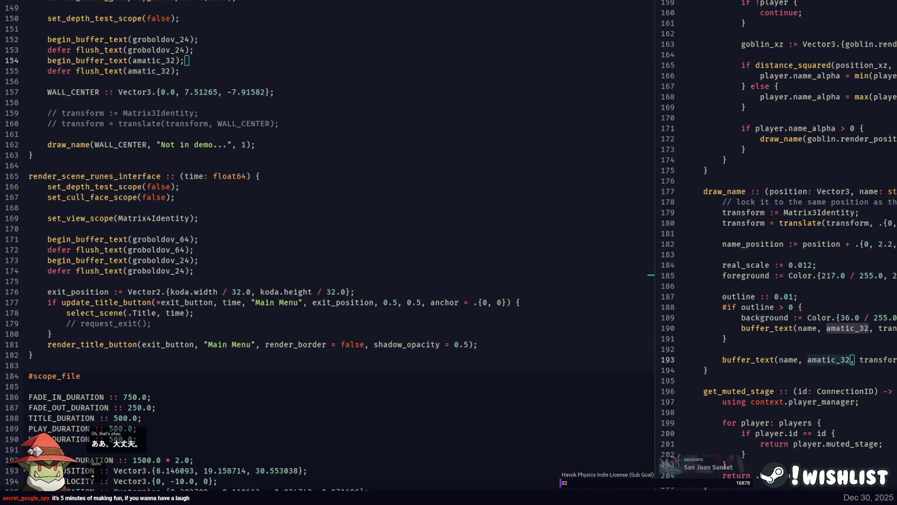
Rerun the previous build command in PowerShell
key(alt+Tab)
key(Up)
key(Return)
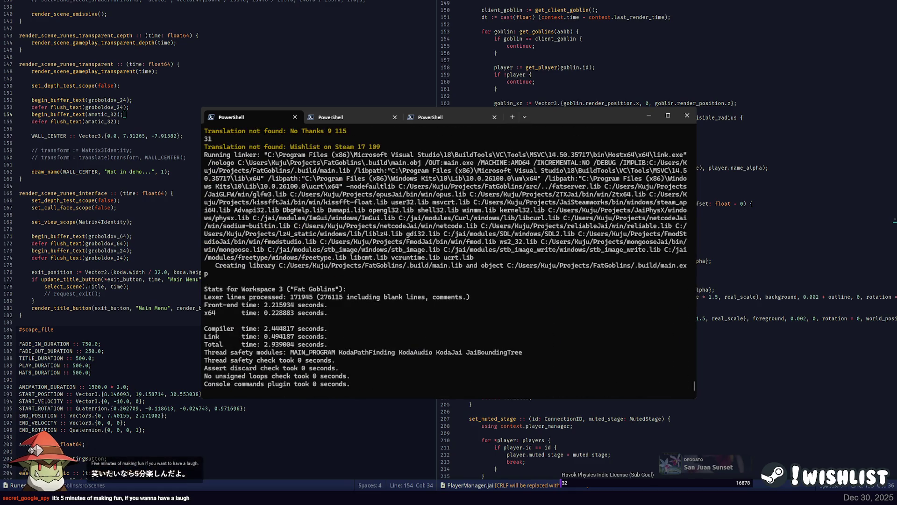
Open the Runes scene in the rebuilt game, which now loads without crashing
key(alt+Tab)
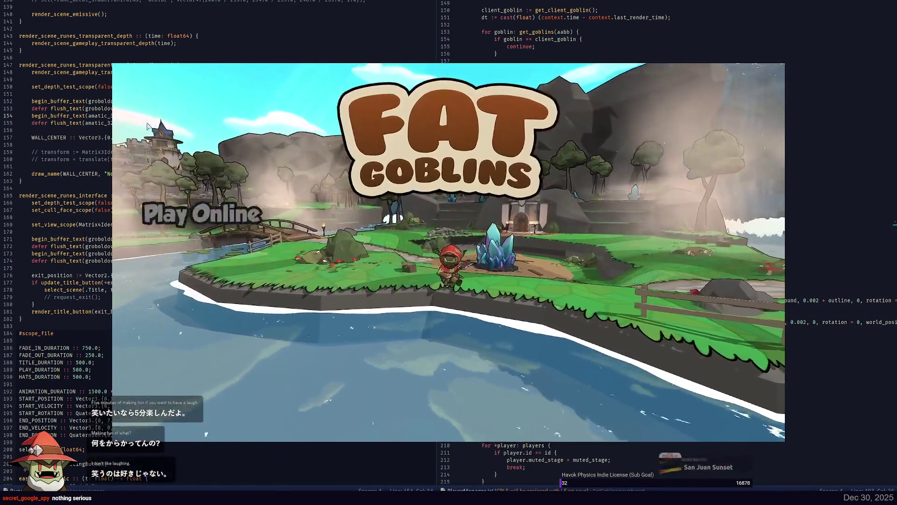
click(201, 312)
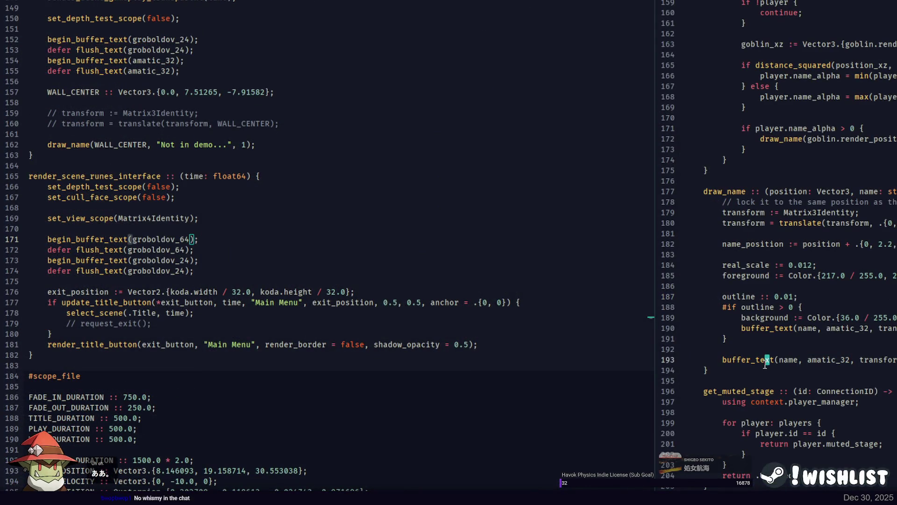
Copy the depth-test and set_cull_face_scope(false) lines from render_scene_runes_interface
double_click(764, 363)
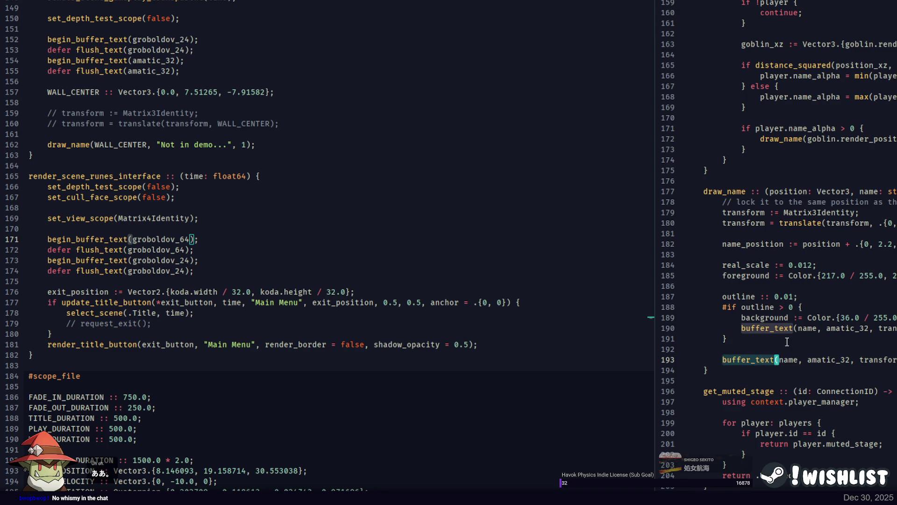
click(86, 219)
scroll(92, 204, up, 4)
click(144, 145)
click(222, 142)
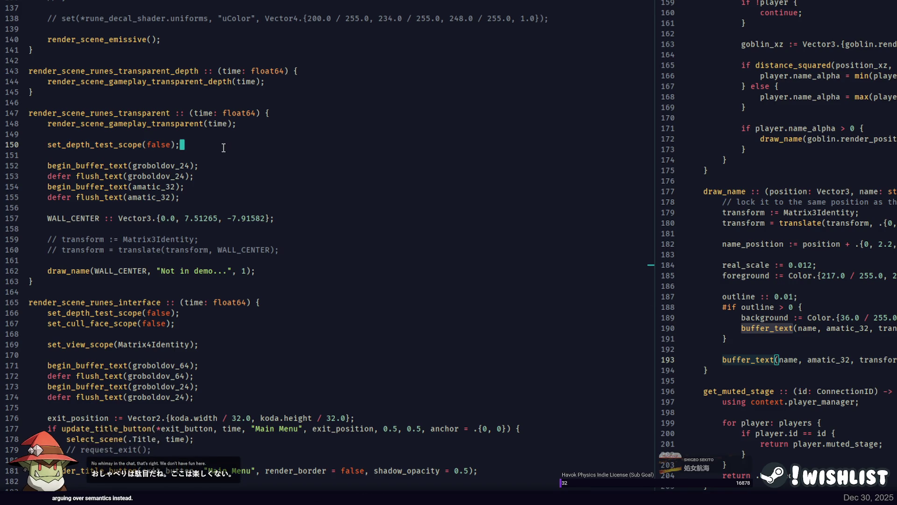
scroll(224, 147, down, 2)
click(228, 264)
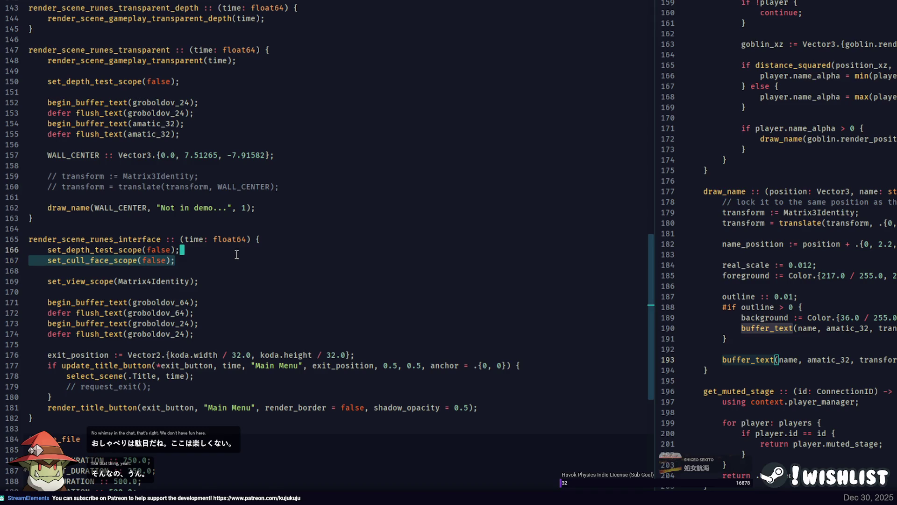
key(shift+Up)
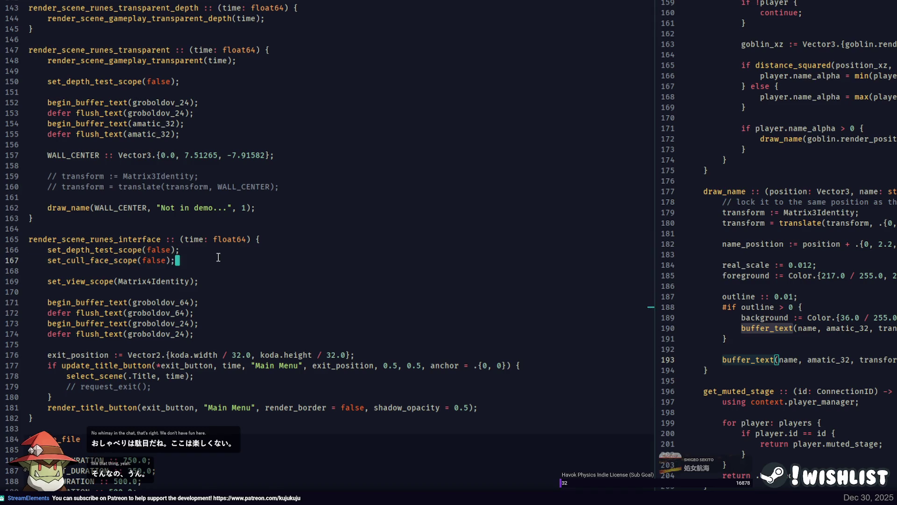
key(ctrl+c)
Paste set_cull_face_scope(false) into the transparent pass below line 149, dropping the duplicate depth-test line
click(29, 71)
key(ctrl+v)
key(shift+Down)
key(Delete)
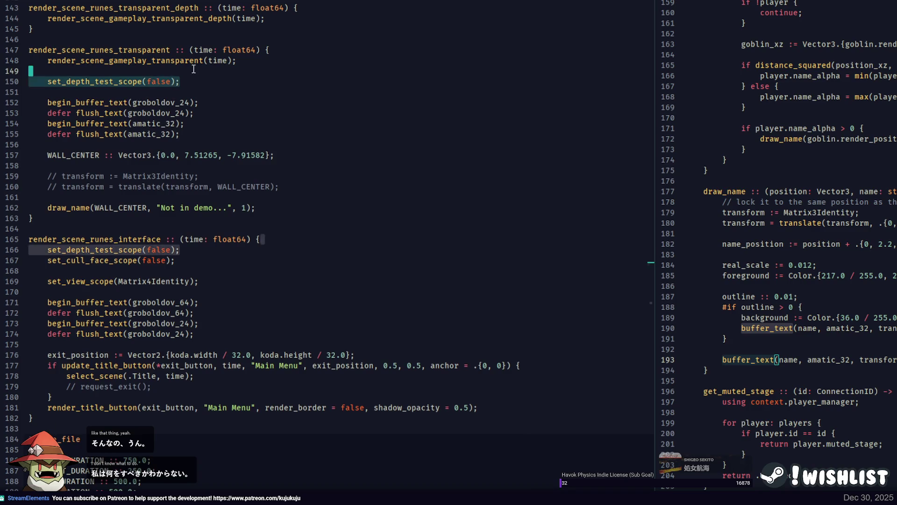
Use Find References to check where render_scene_runes_transparent is called, around lines 884–901
ctrl+click(171, 50)
click(442, 27)
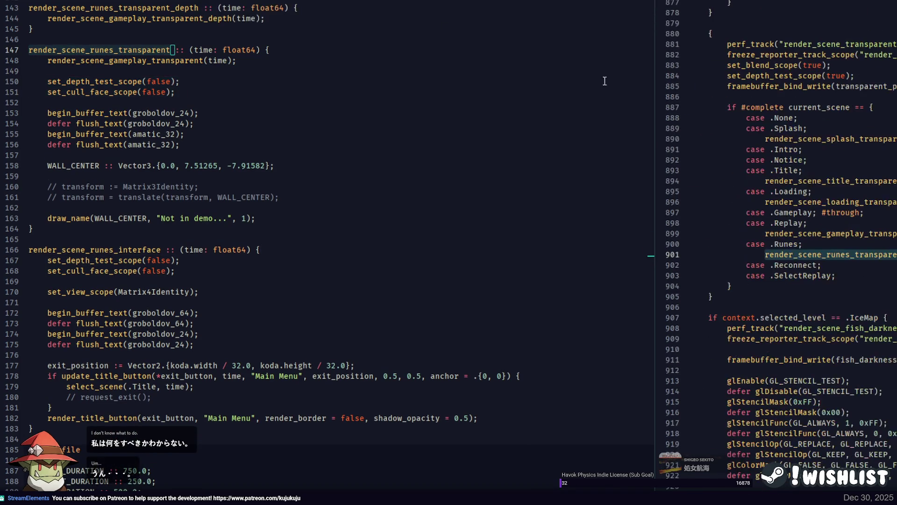
double_click(845, 251)
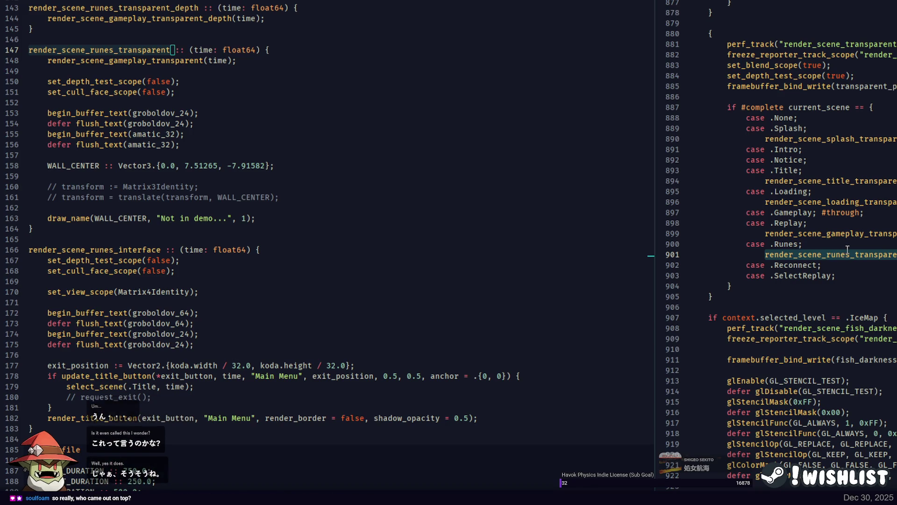
double_click(781, 65)
double_click(786, 77)
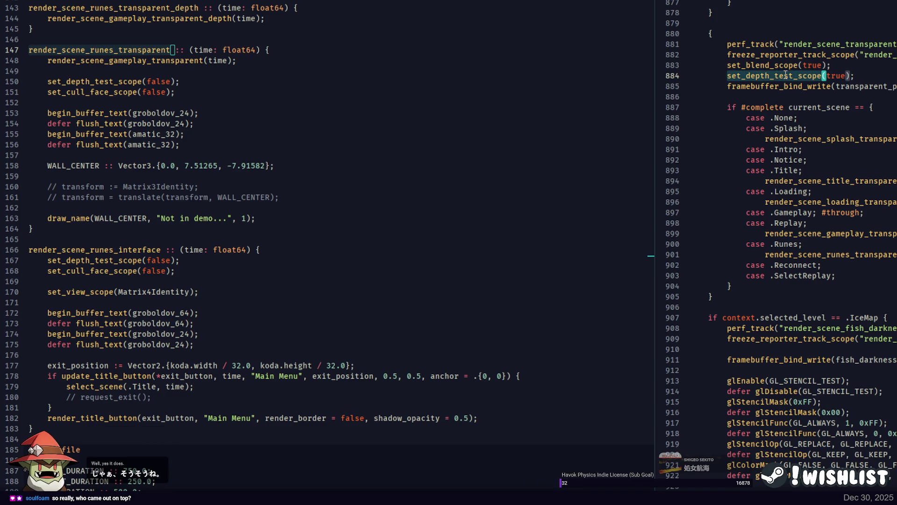
scroll(786, 74, down, 4)
scroll(785, 74, up, 2)
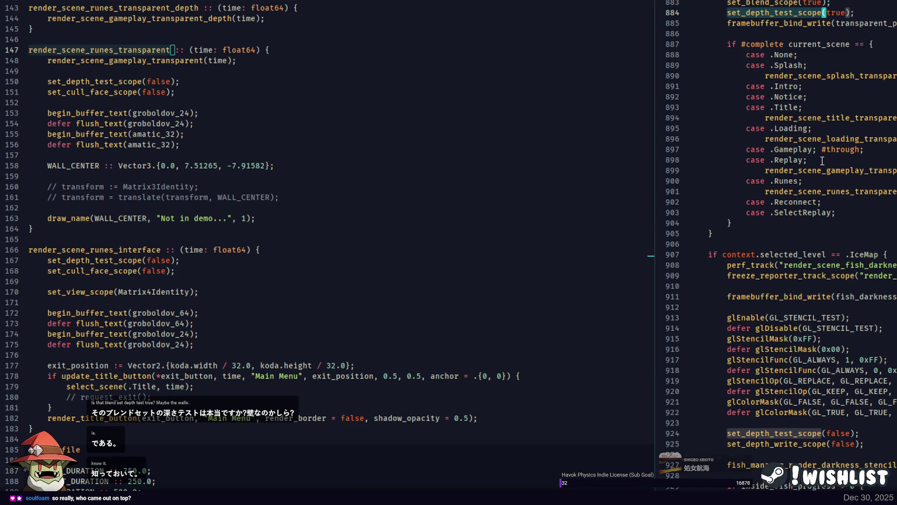
Review the gameplay transparent call near line 148, then switch to the PowerShell terminal
click(203, 60)
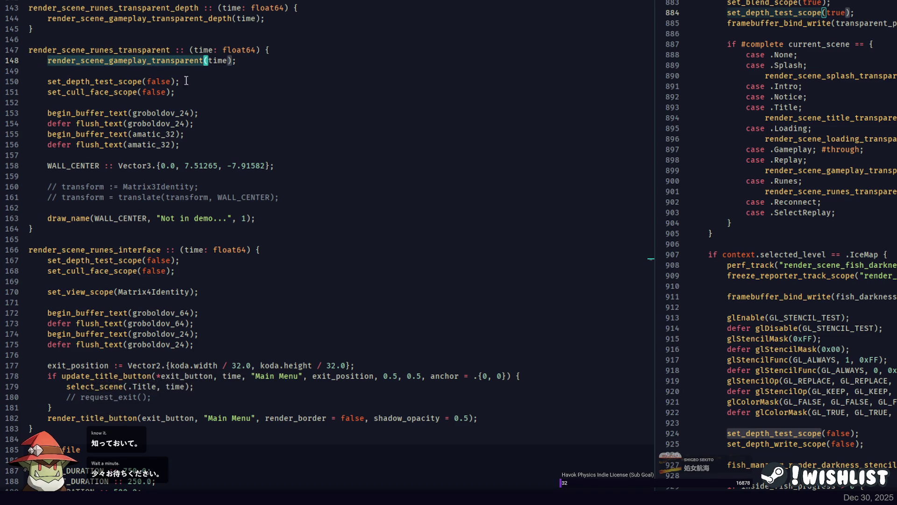
scroll(854, 283, down, 13)
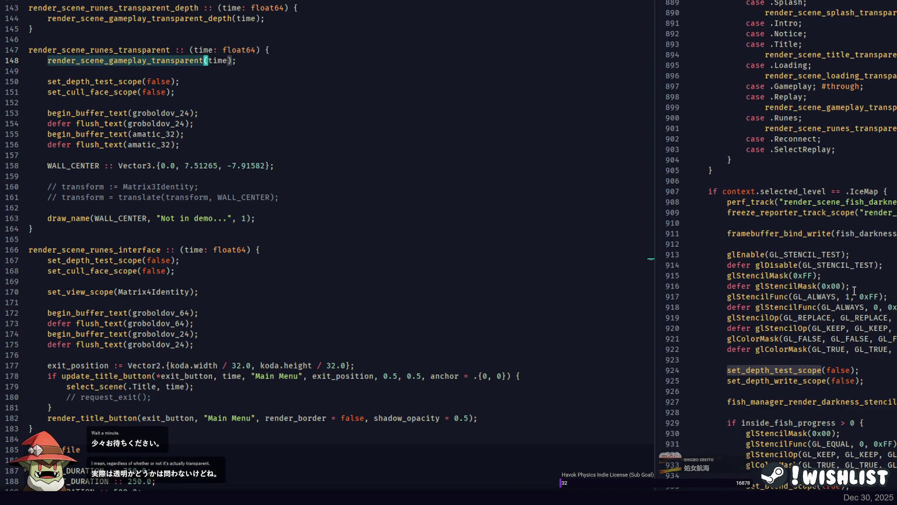
scroll(851, 284, down, 9)
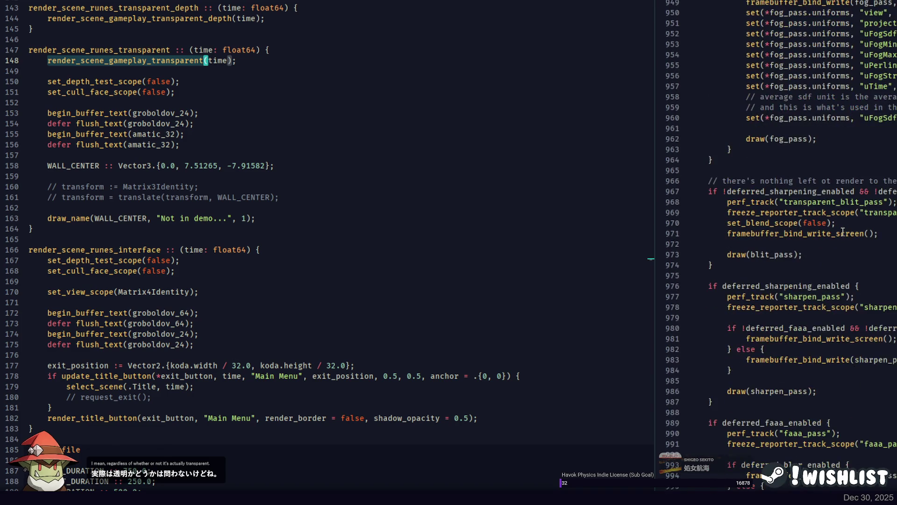
scroll(850, 283, up, 16)
click(106, 60)
key(ctrl+Right)
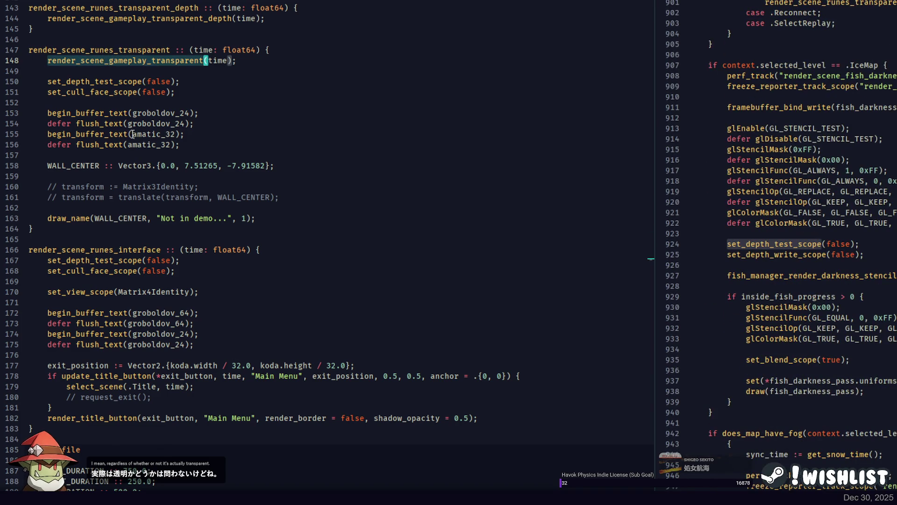
key(alt+Tab)
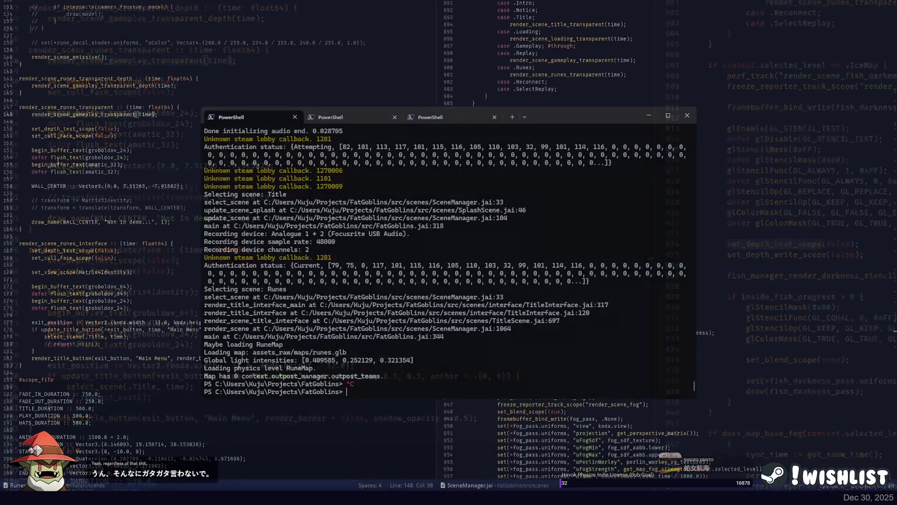
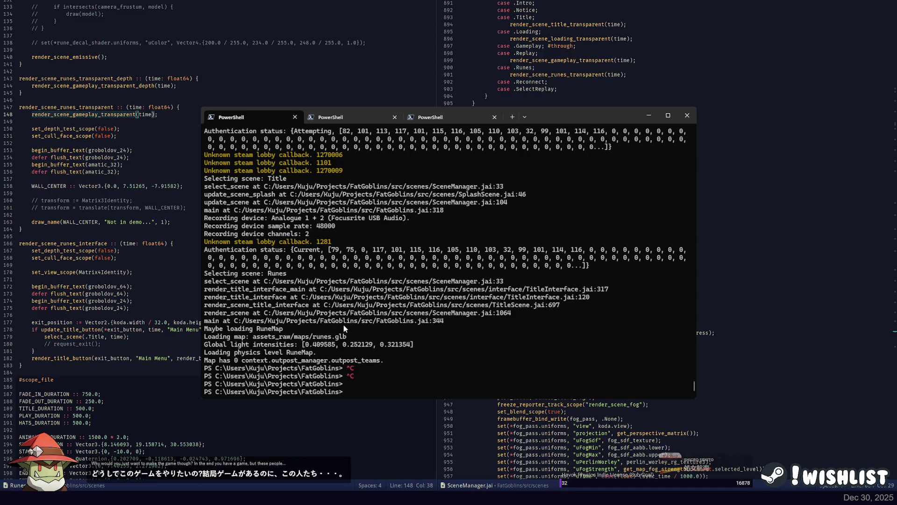
Rebuild the demo with 'jai main.jai - type=demo && ./main.exe' and launch Fat Goblins
key(Return)
key(Return)
key(Return)
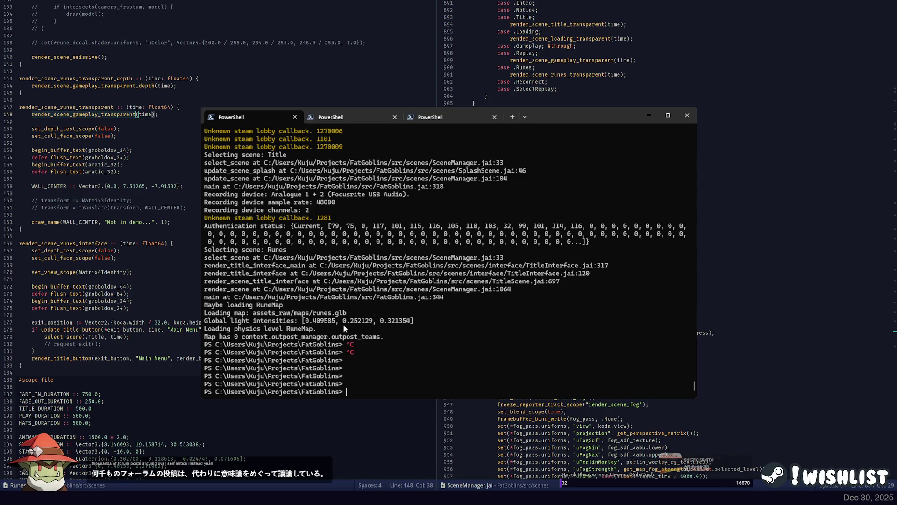
key(Up)
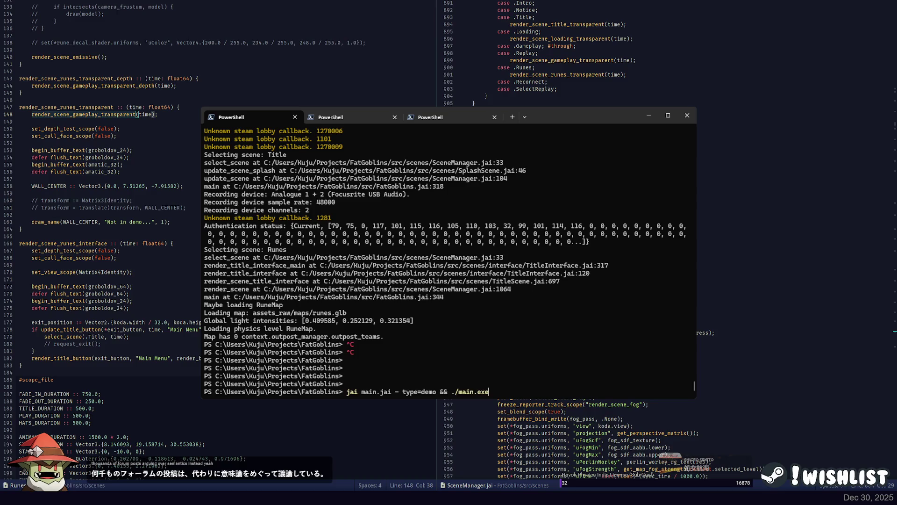
key(Return)
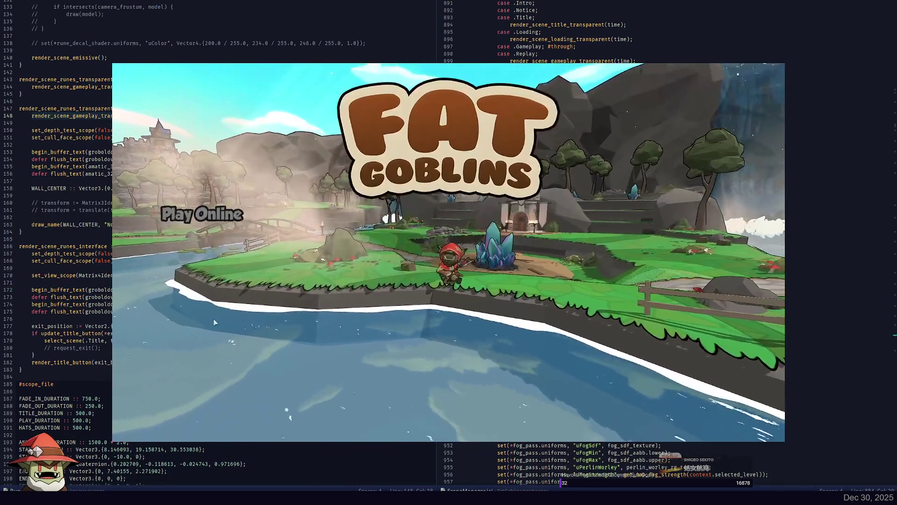
View the Runes portal scene, close the game, and return to the runes scene's draw_name code
click(189, 312)
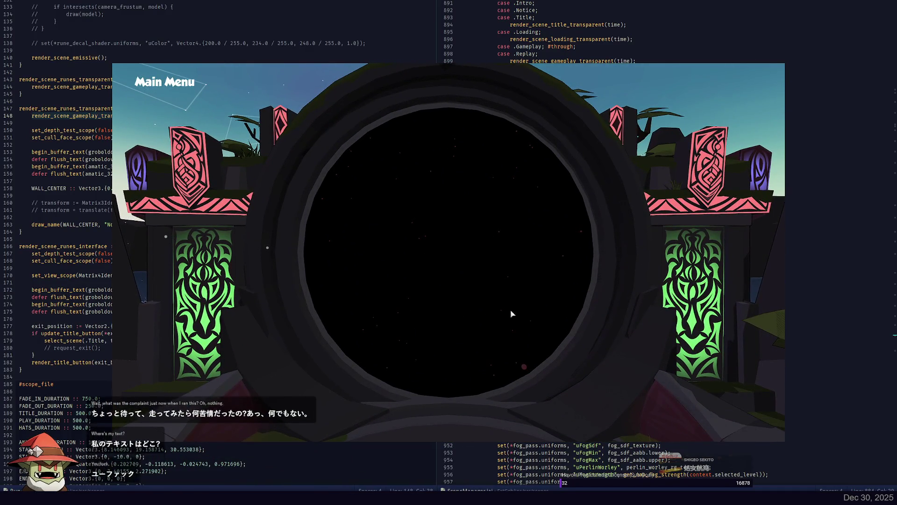
key(Escape)
click(46, 188)
click(52, 224)
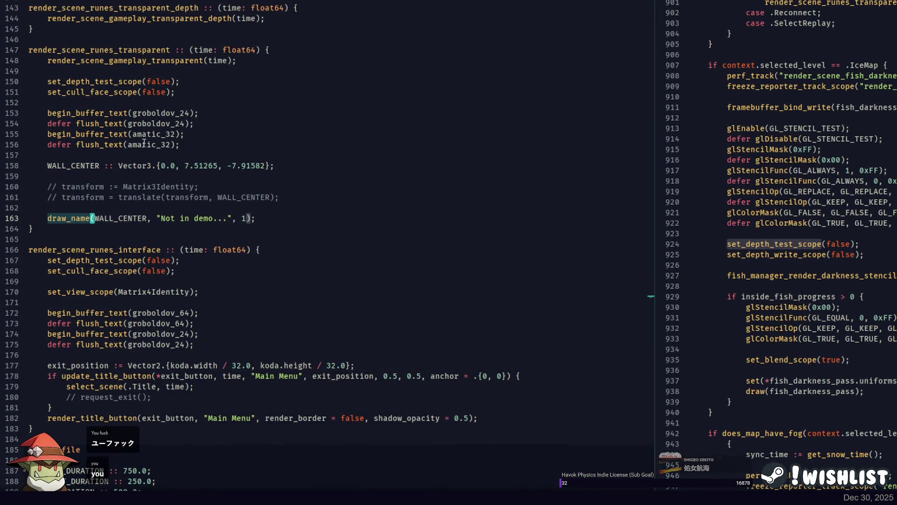
Open another project file in the right pane and search the workspace for draw_name usages
click(111, 123)
click(159, 124)
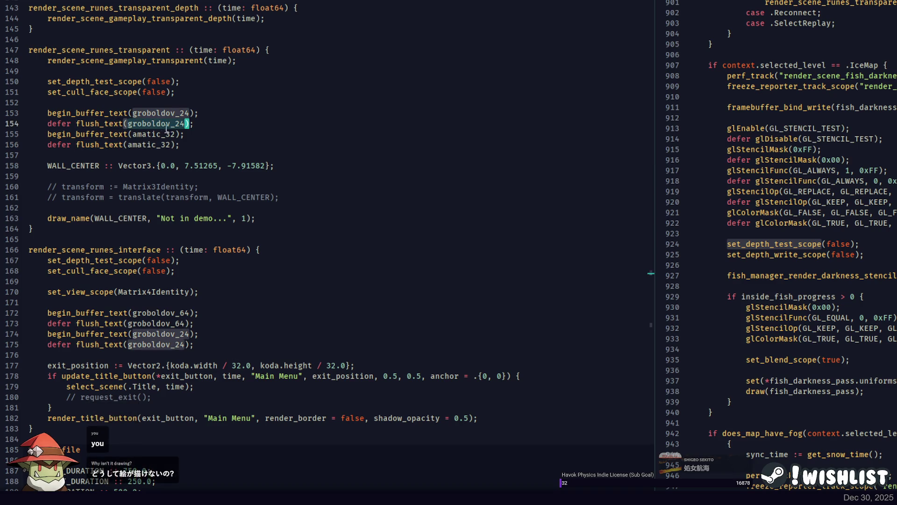
click(31, 155)
click(841, 117)
key(ctrl+p)
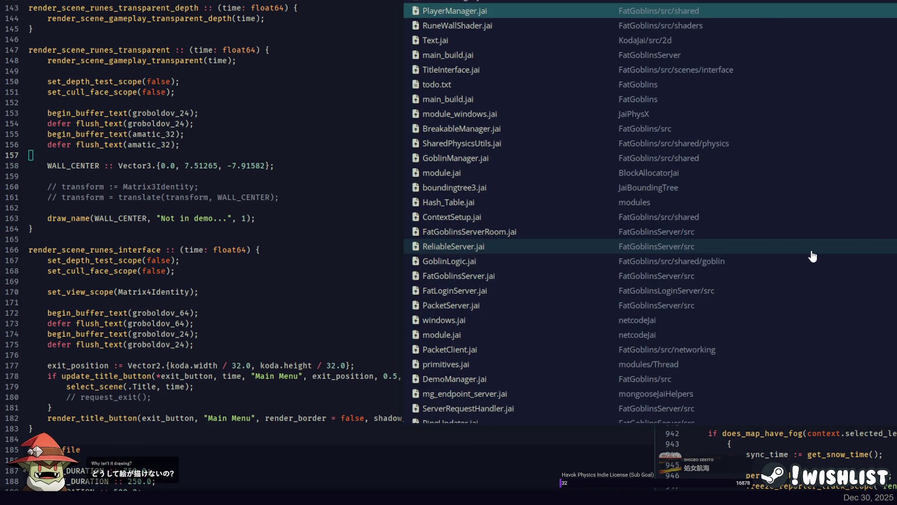
click(757, 234)
double_click(715, 192)
key(ctrl+shift+f)
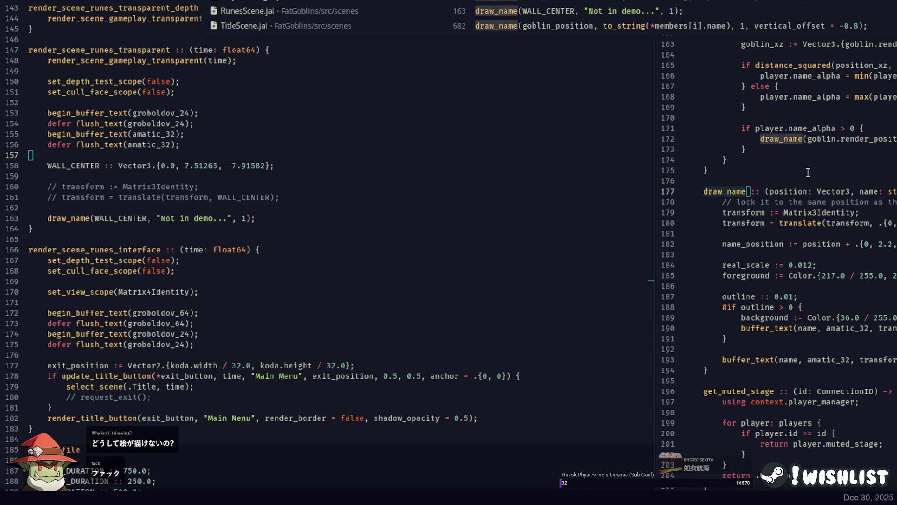
scroll(835, 163, up, 4)
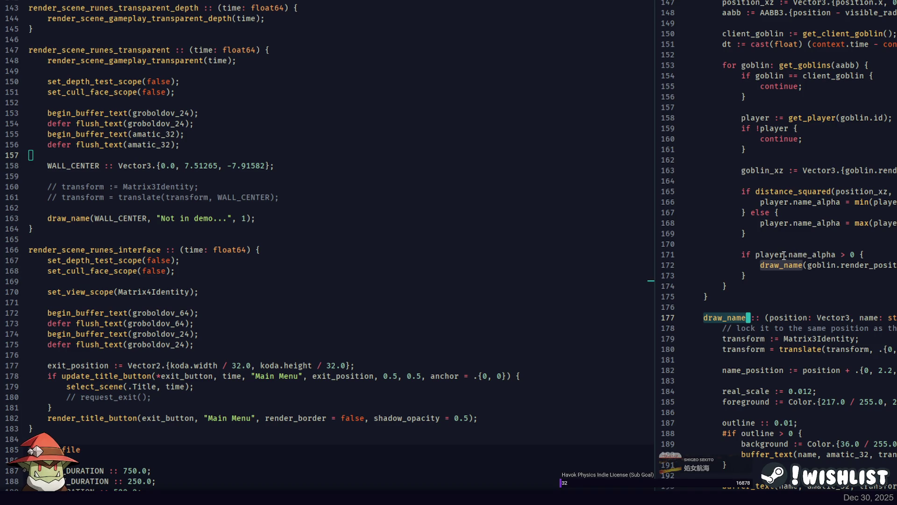
Inspect the WALL_CENTER vector and draw_name calls, then jump to where render_goblin_names is called
click(184, 166)
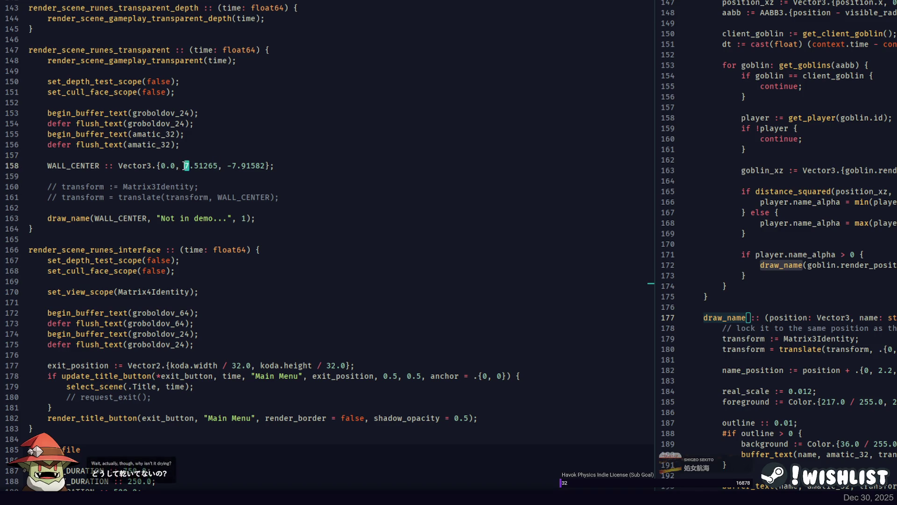
drag(224, 166, 266, 166)
click(272, 166)
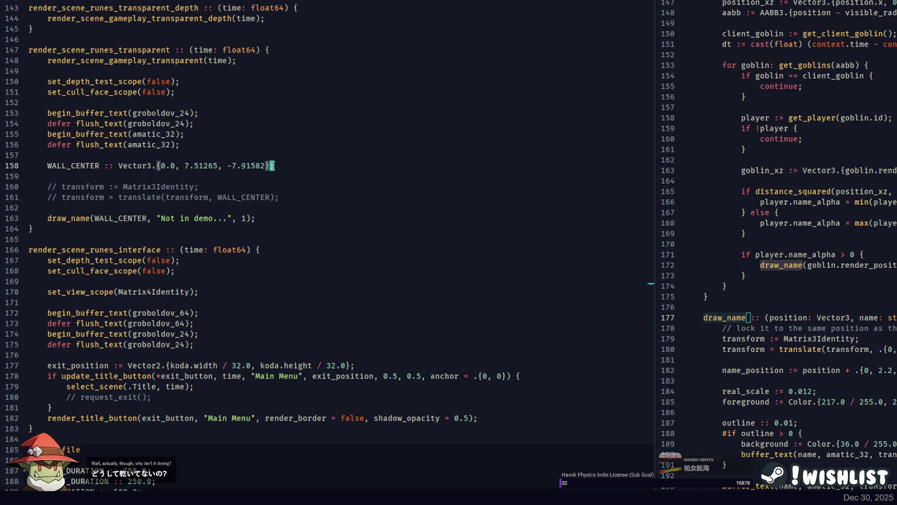
click(803, 265)
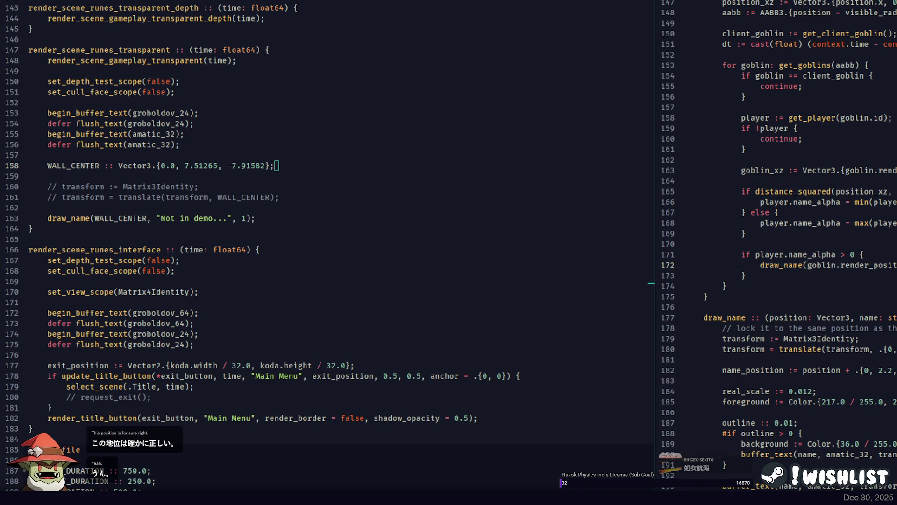
key(Up)
key(End)
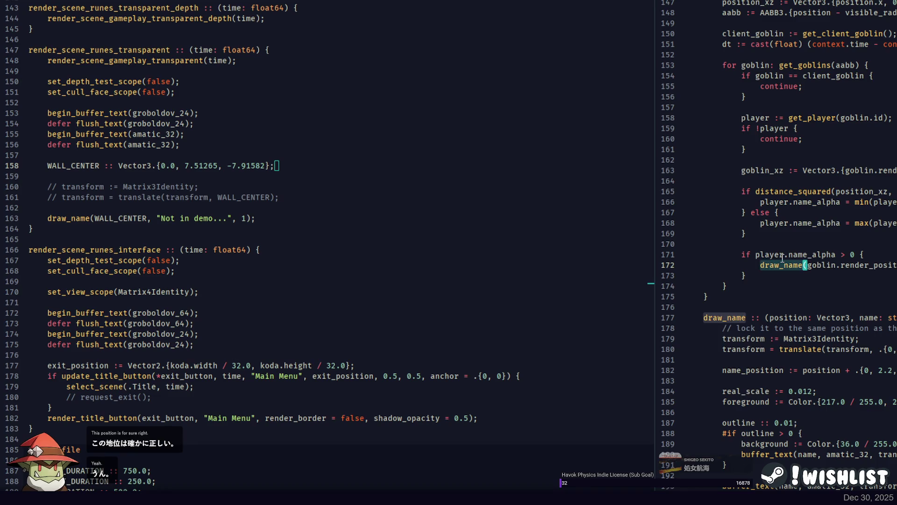
scroll(801, 254, up, 6)
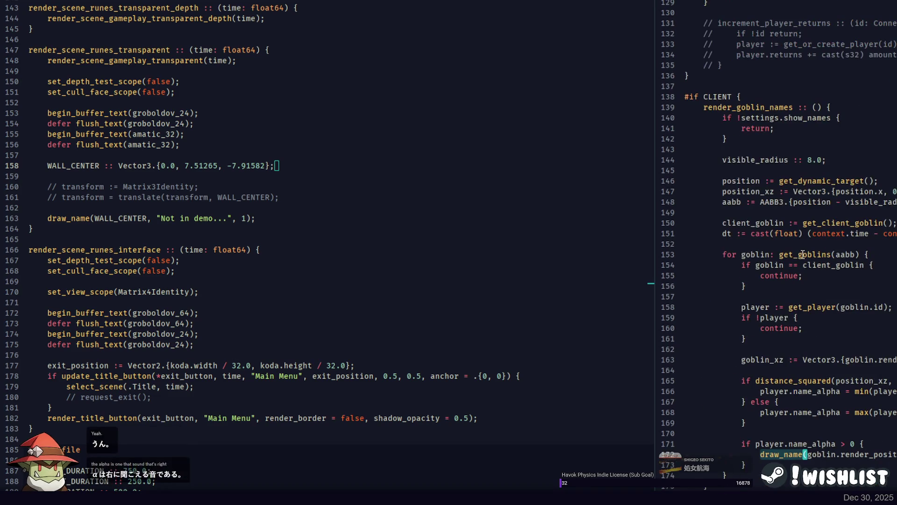
scroll(803, 255, down, 8)
scroll(805, 253, up, 2)
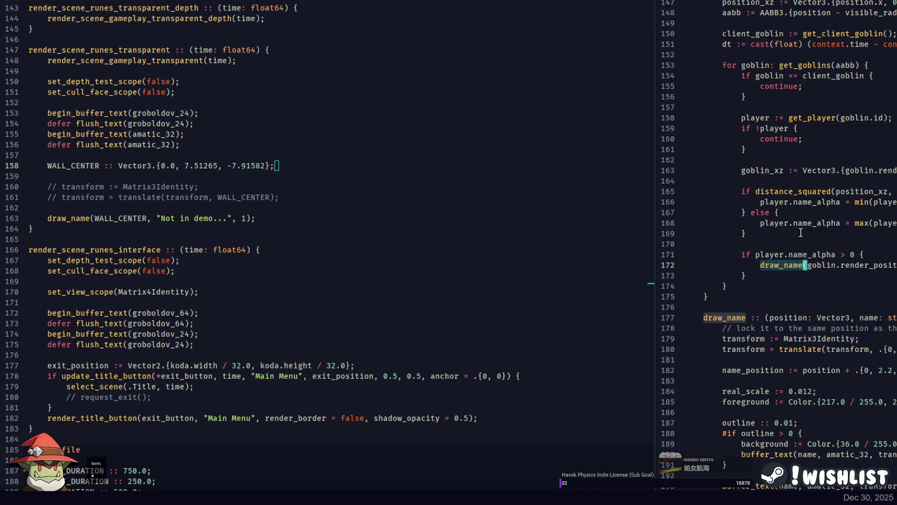
scroll(800, 232, up, 2)
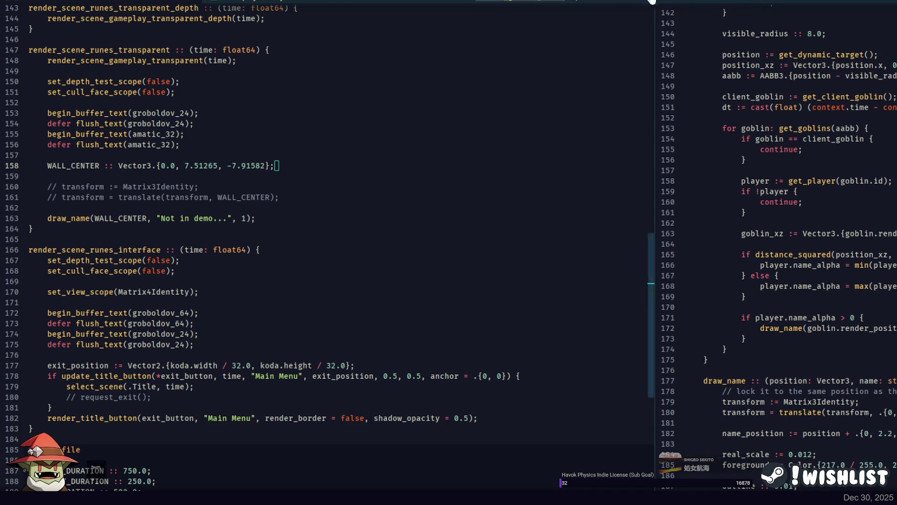
key(alt+Left)
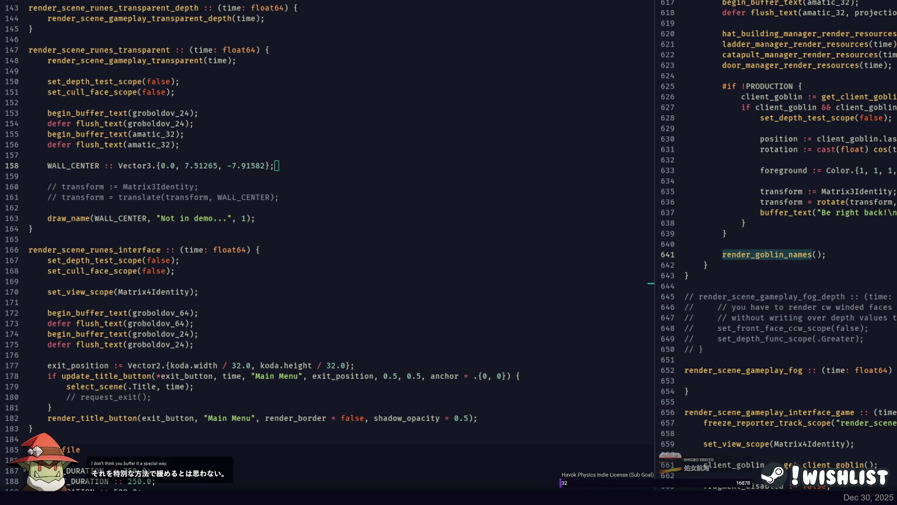
Paste ', projection = get_perspective_matrix()' into the flush_text calls on lines 154 and 156
click(846, 12)
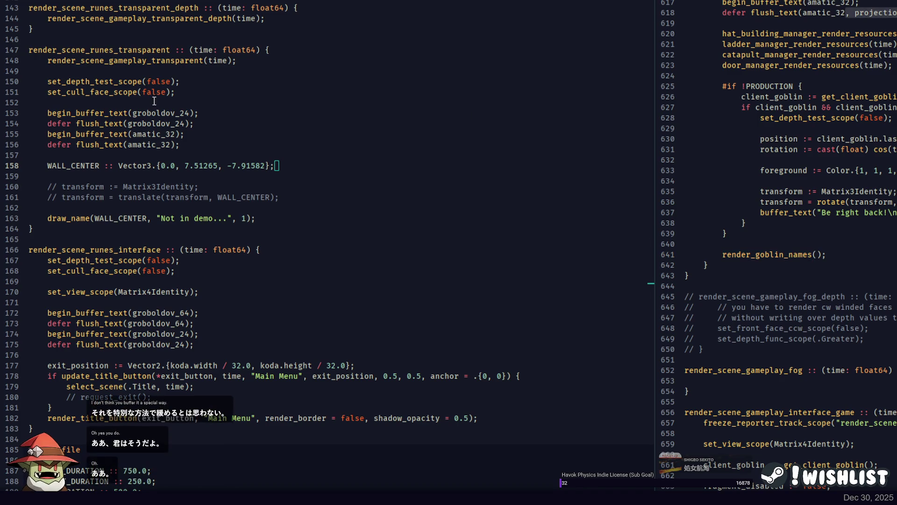
click(192, 123)
text(, projection = get_perspective_matrix())
click(179, 144)
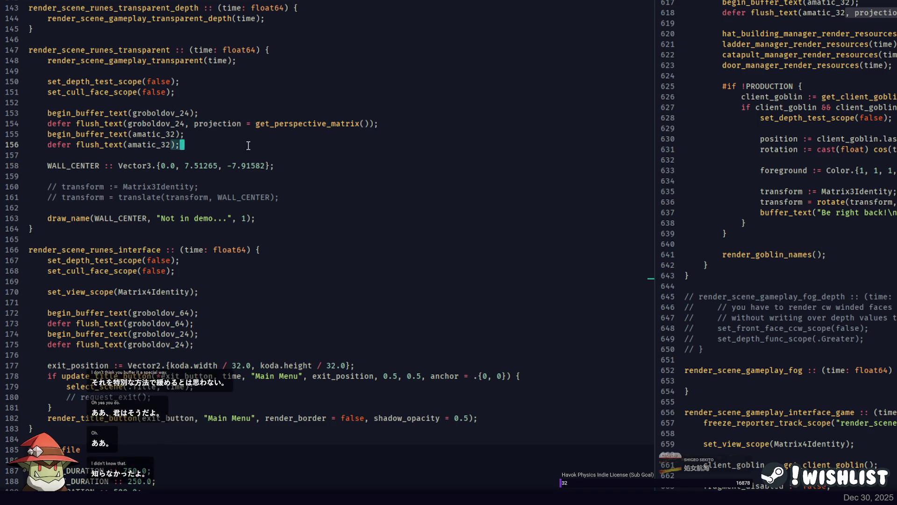
text(, projection = get_perspective_matrix())
Rerun the demo build in PowerShell to relaunch the game
key(alt+Tab)
key(Up)
key(Return)
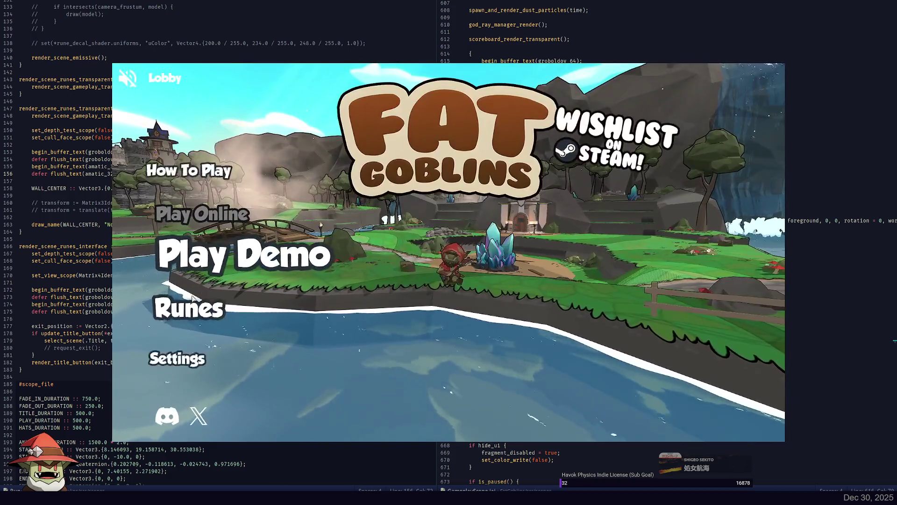
Enter the Runes scene to check the 'Not in demo...' label, then return to the Focus editor
click(199, 315)
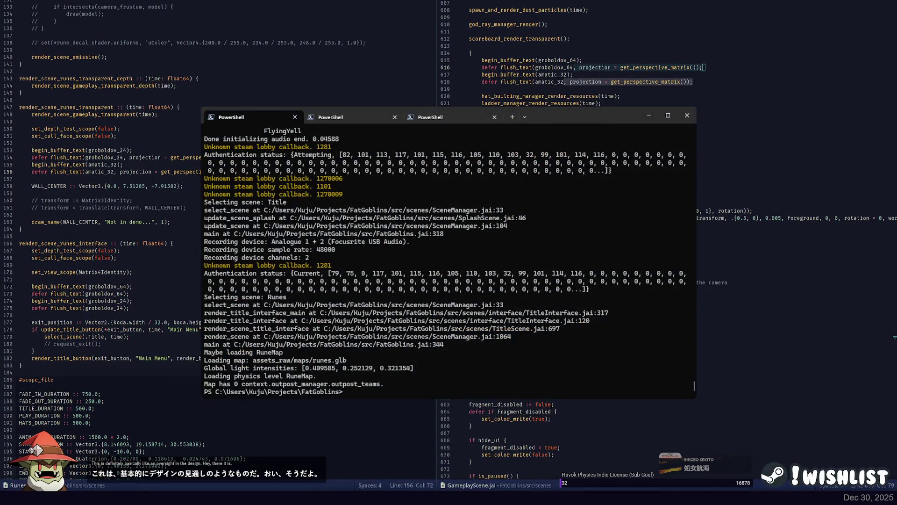
click(131, 200)
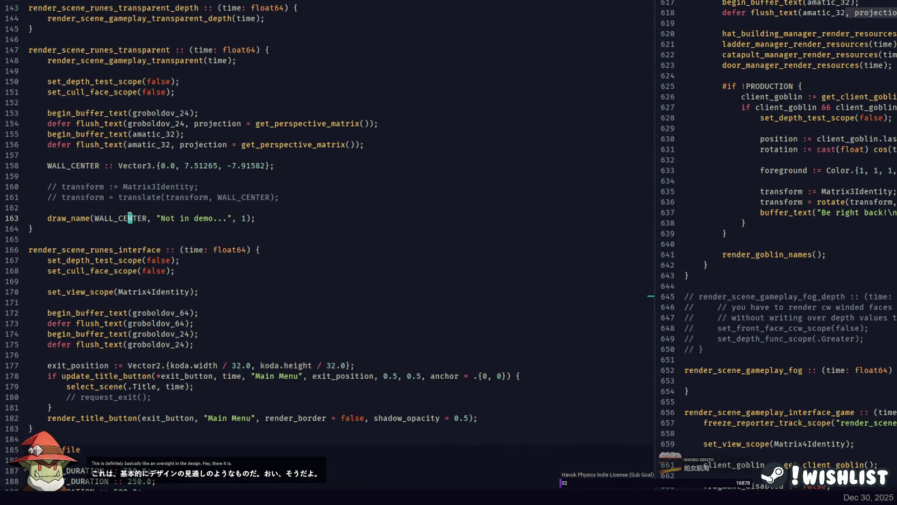
double_click(67, 223)
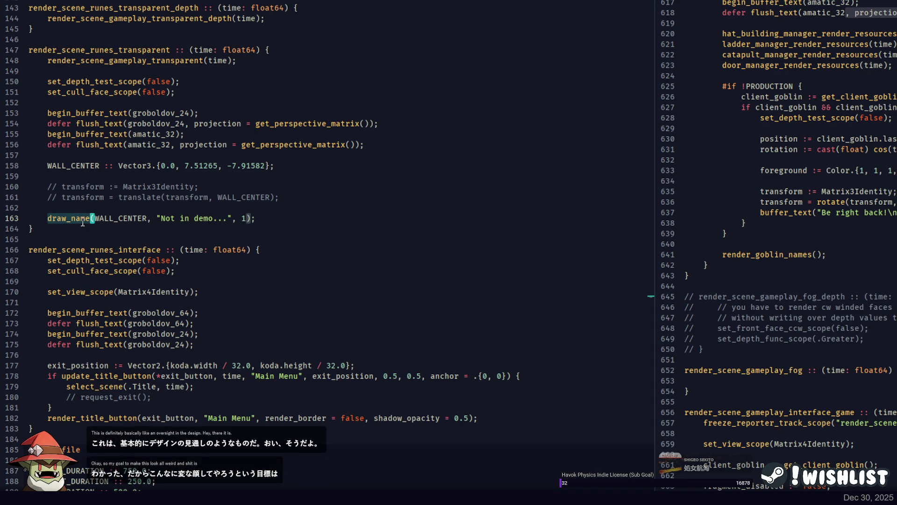
key(ctrl+shift+f)
key(F12)
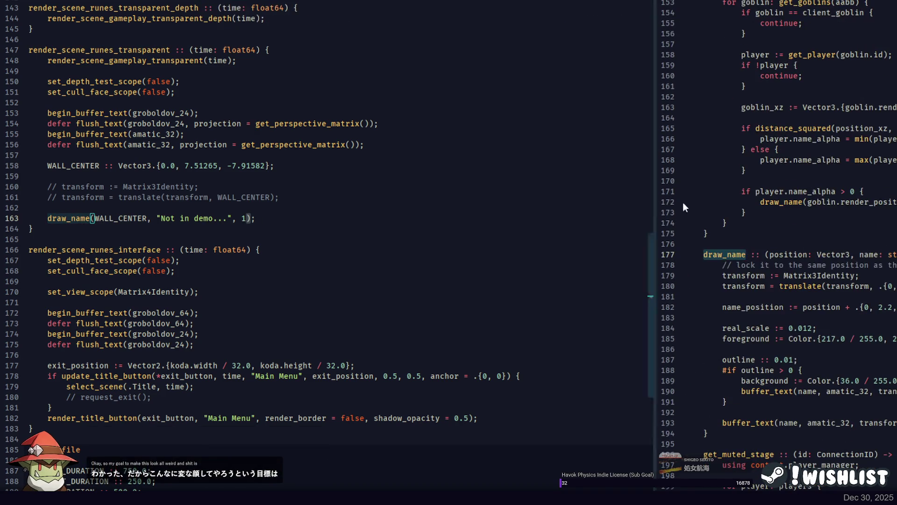
scroll(810, 322, down, 2)
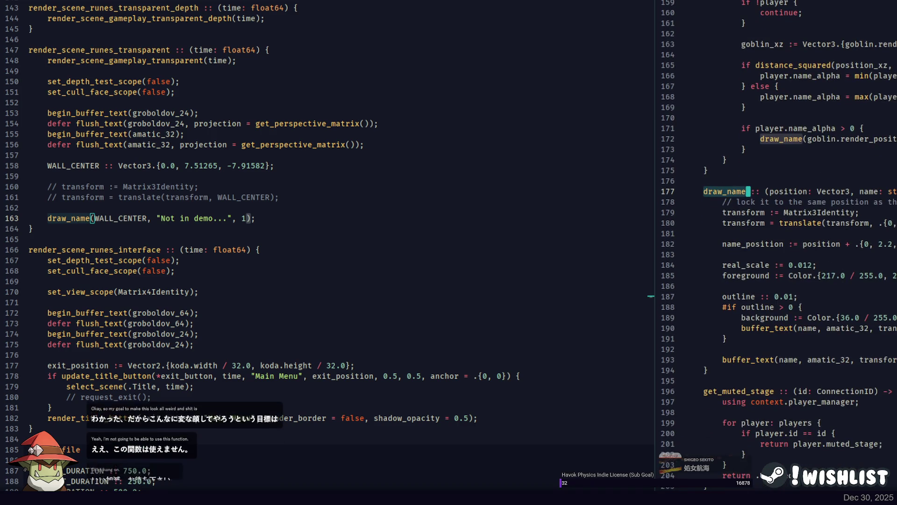
click(686, 349)
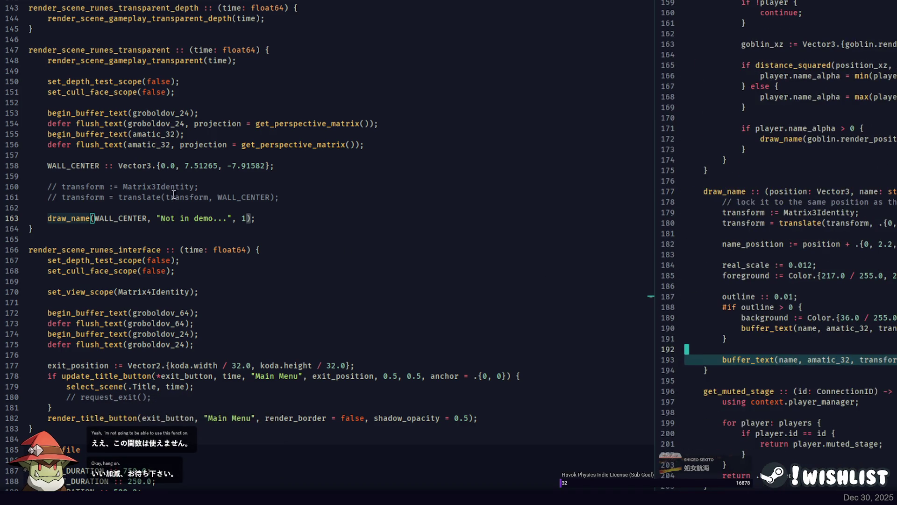
drag(46, 187, 173, 195)
key(ctrl+slash)
key(Down)
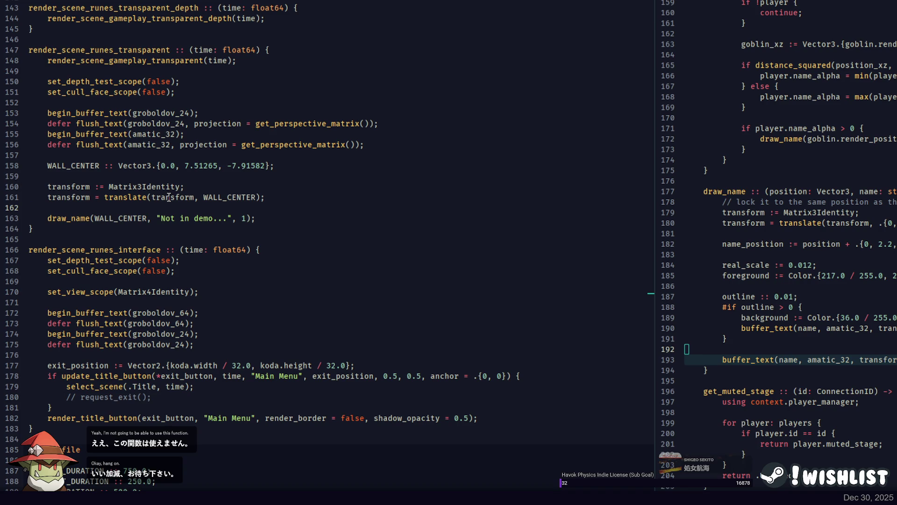
key(Down)
key(ctrl+slash)
key(ctrl+v)
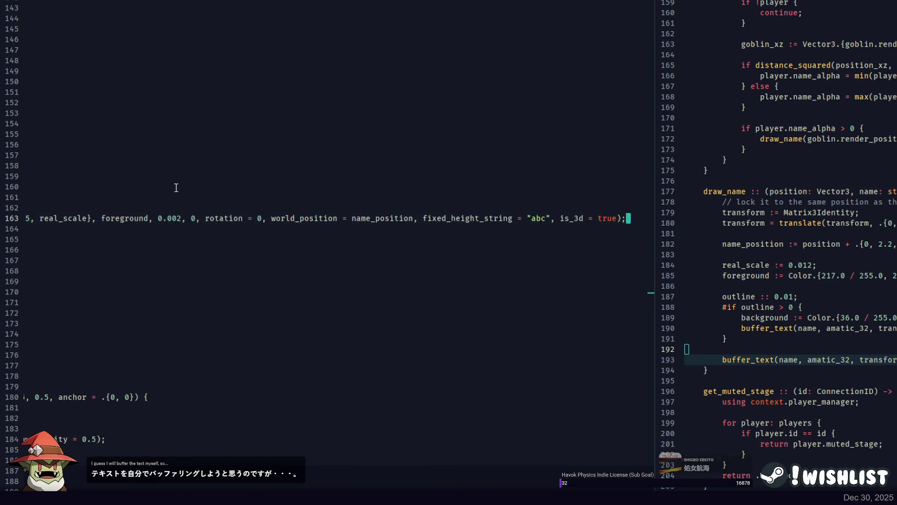
key(Home)
key(shift+Tab)
key(Left)
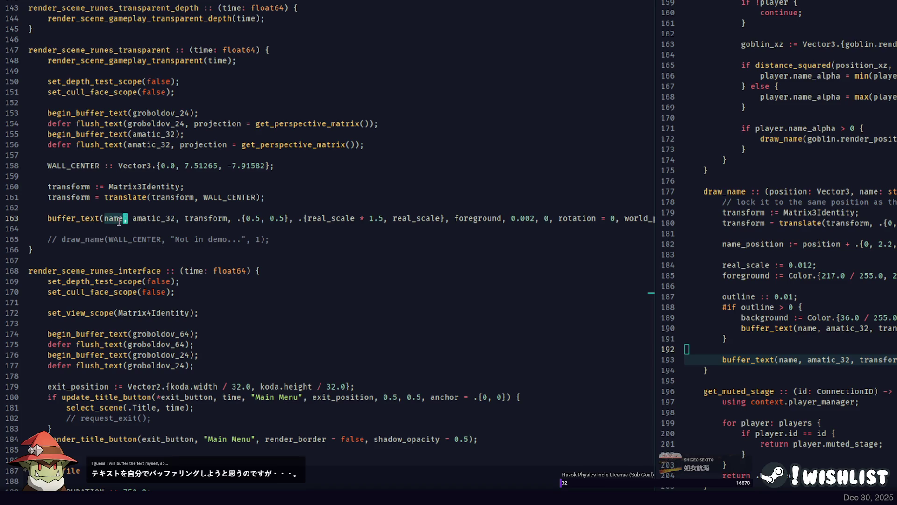
key(ctrl+BackSpace)
text("Not avialable)
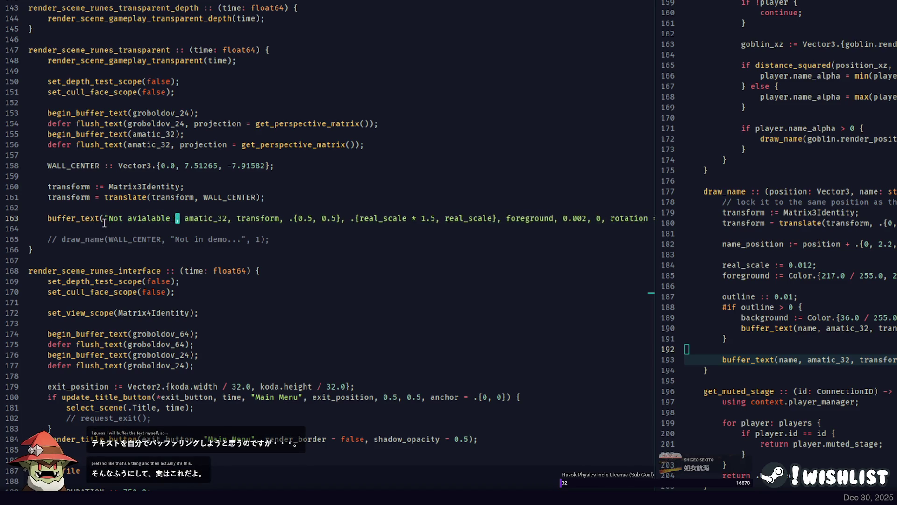
key(ctrl+BackSpace)
text(available in demo...")
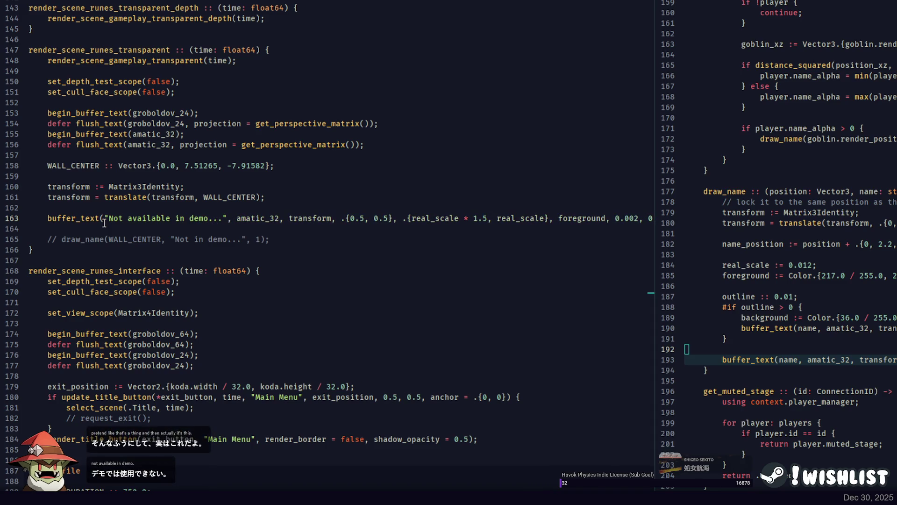
double_click(251, 218)
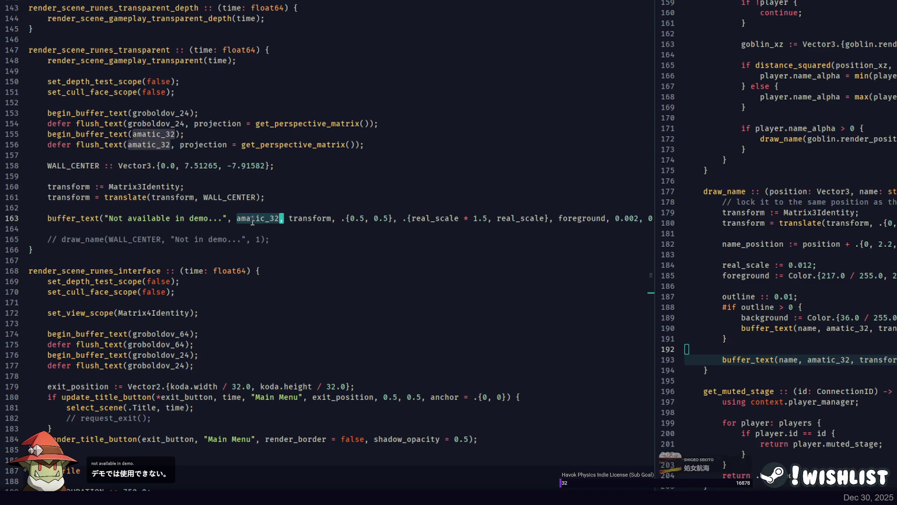
click(251, 218)
double_click(251, 218)
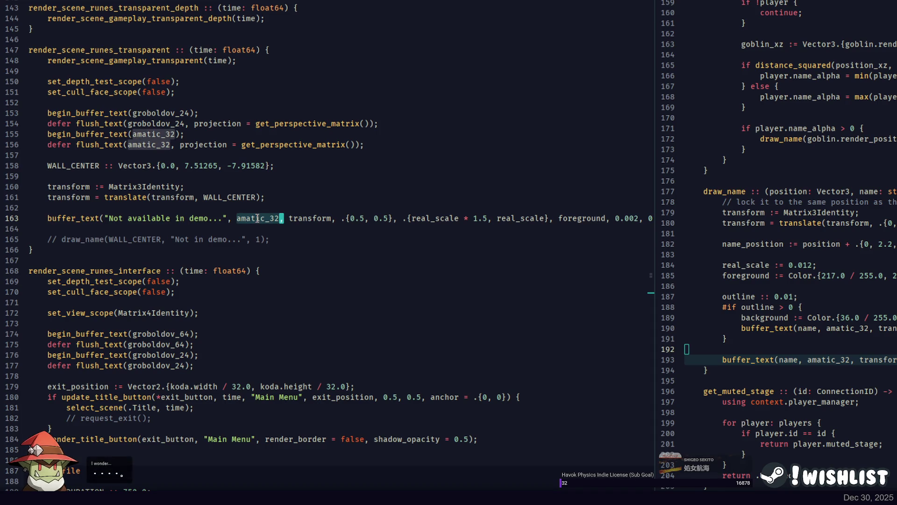
key(W)
double_click(243, 200)
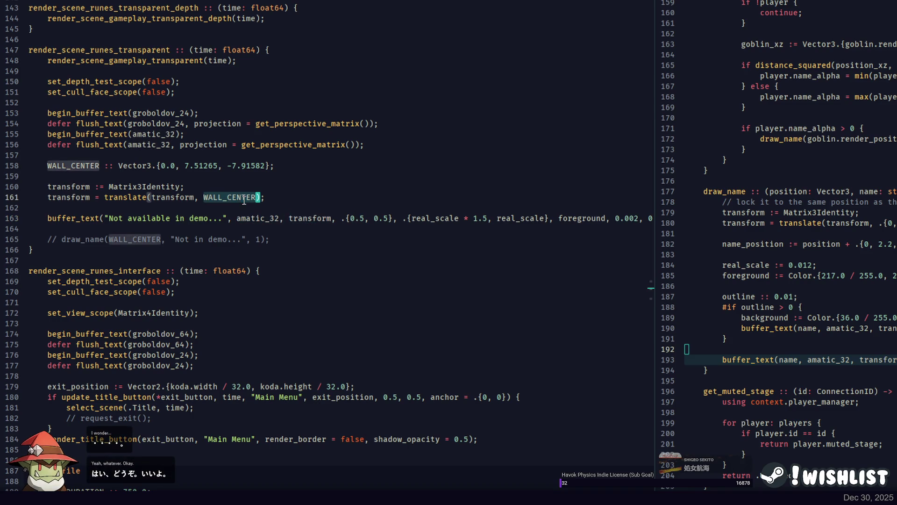
key(Escape)
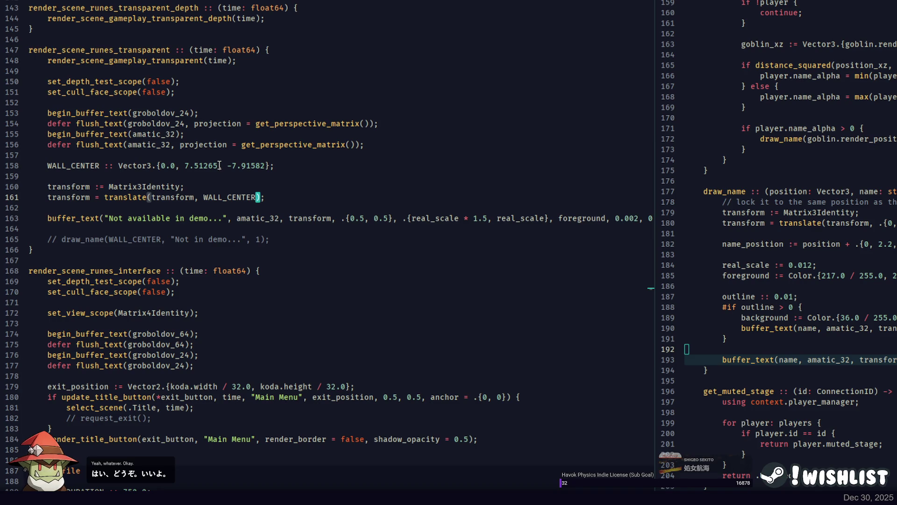
drag(262, 165, 266, 166)
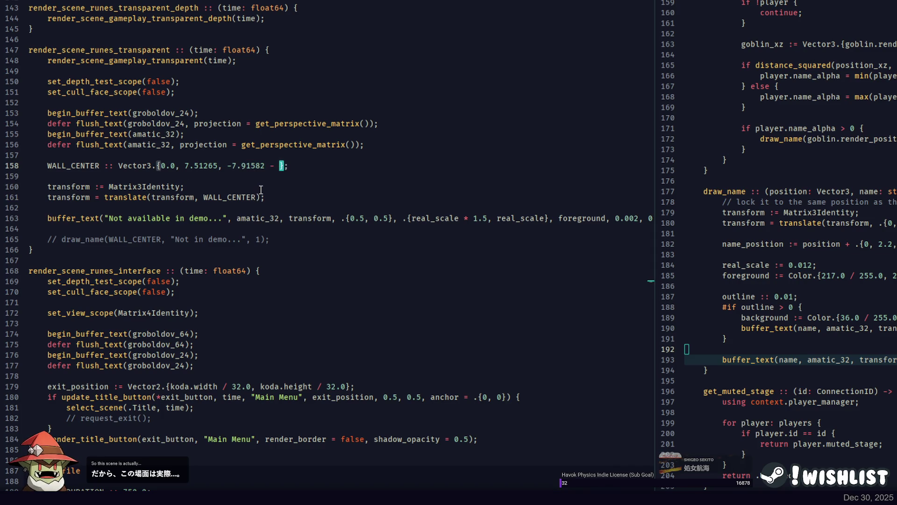
text(10.0)
Inspect the line 163 buffer_text arguments: amatic_32, the 0.5, 0.5 anchor and real_scale
click(235, 197)
double_click(253, 218)
click(379, 218)
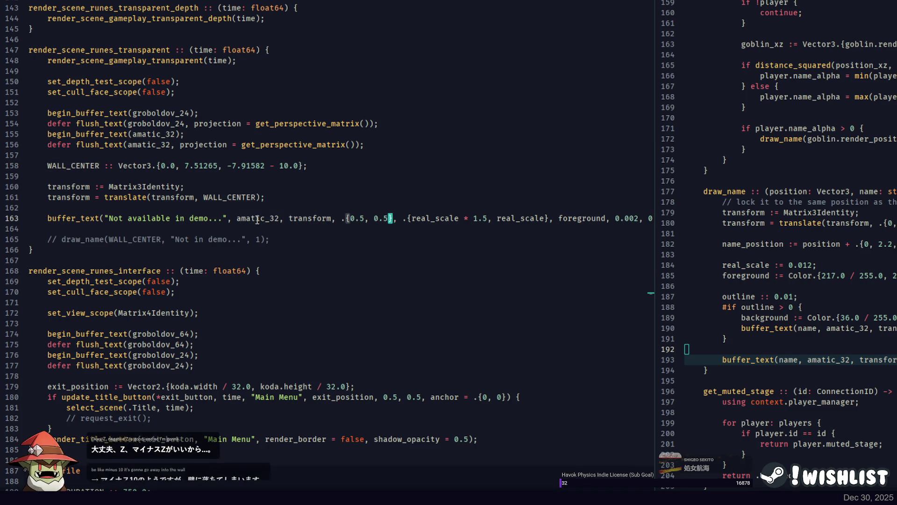
click(78, 217)
click(466, 217)
double_click(446, 218)
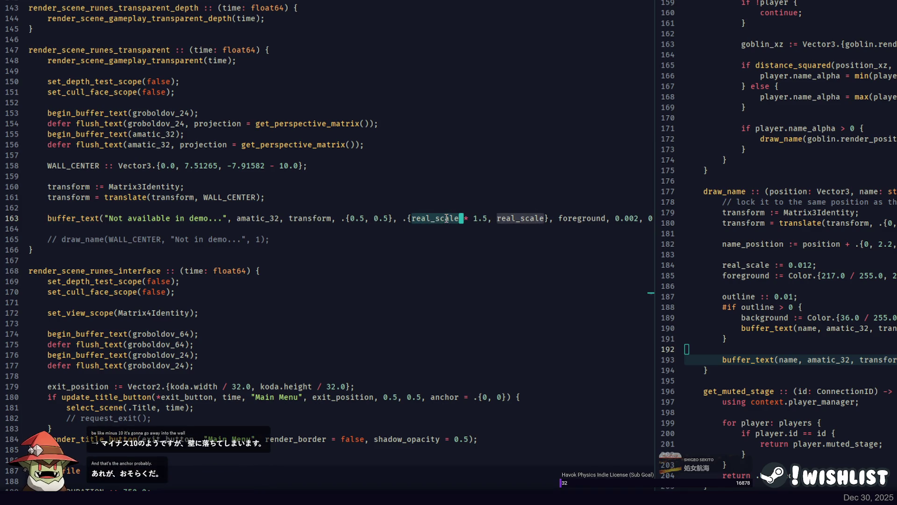
key(ctrl+comma)
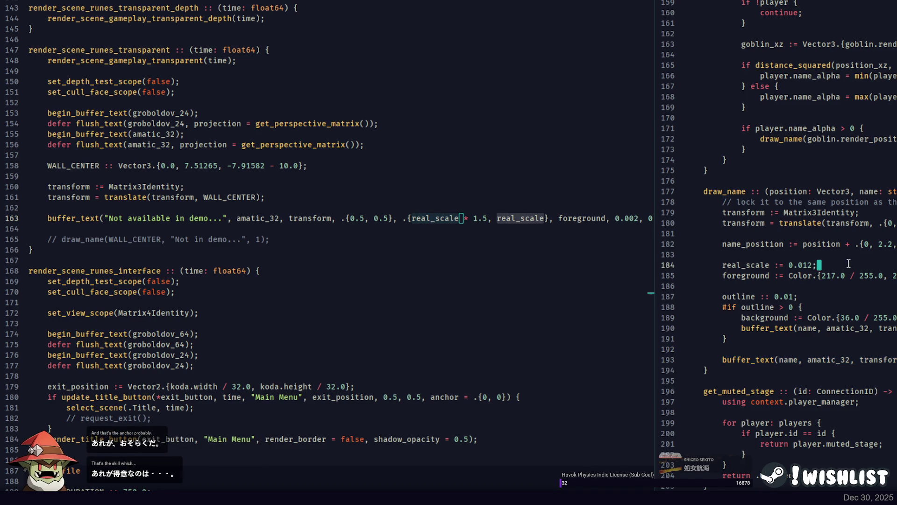
Copy draw_name's real_scale := 0.012 line into the runes pass after line 161 and fix its indentation
key(shift+Up)
key(ctrl+c)
click(311, 200)
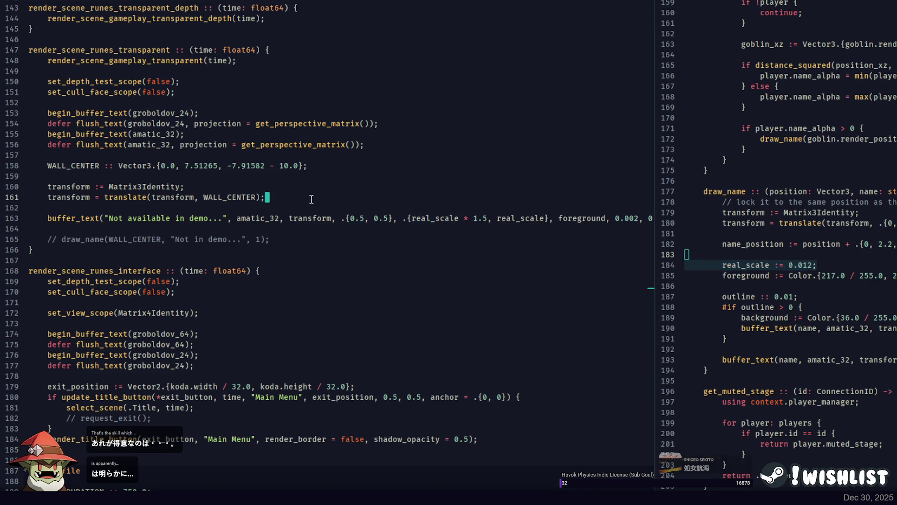
key(ctrl+v)
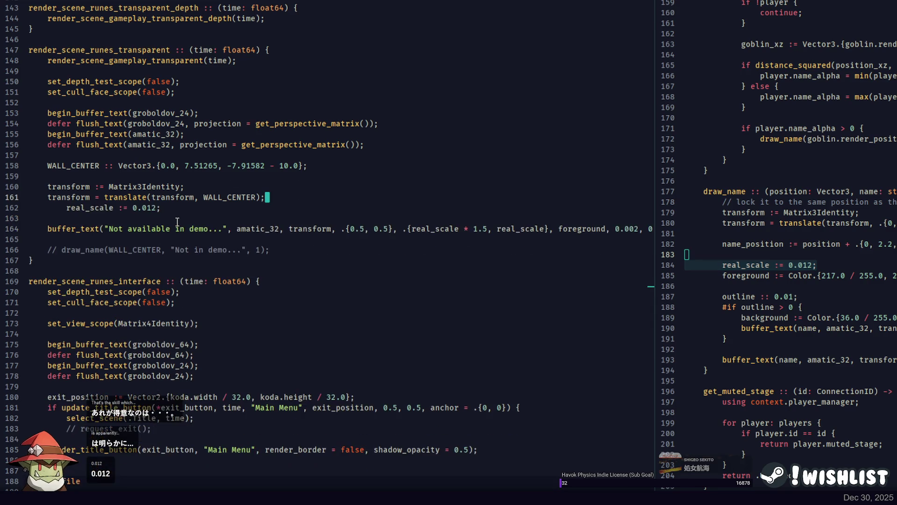
key(Return)
key(Down)
key(shift+Tab)
double_click(76, 218)
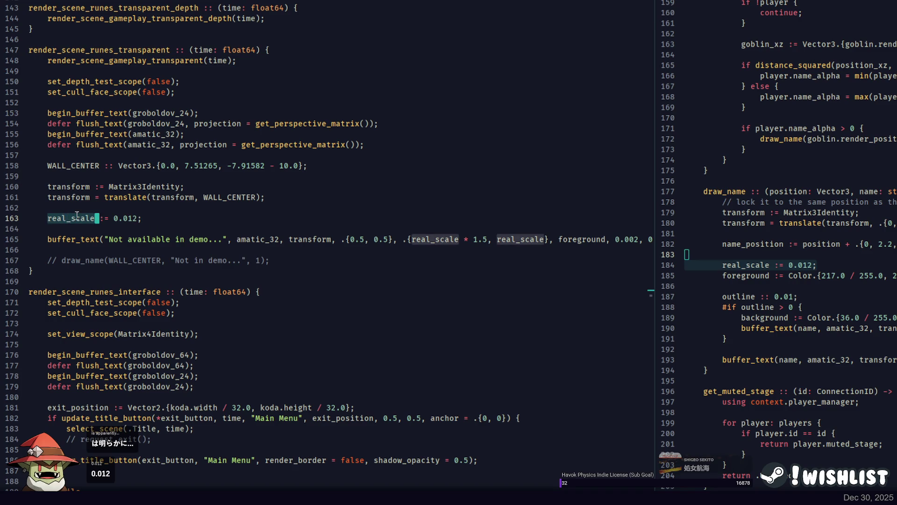
click(130, 219)
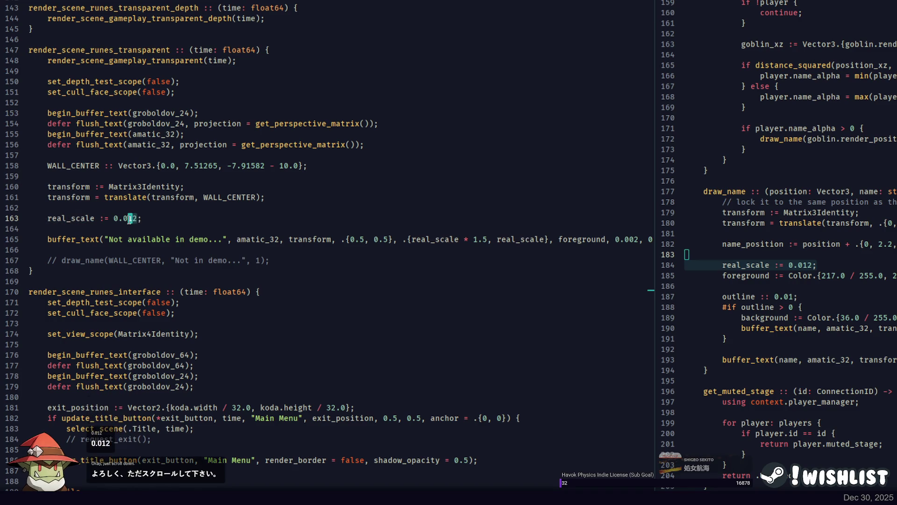
double_click(82, 218)
scroll(342, 226, right, 3)
Add draw_name's foreground colour line below the new real_scale declaration
double_click(458, 239)
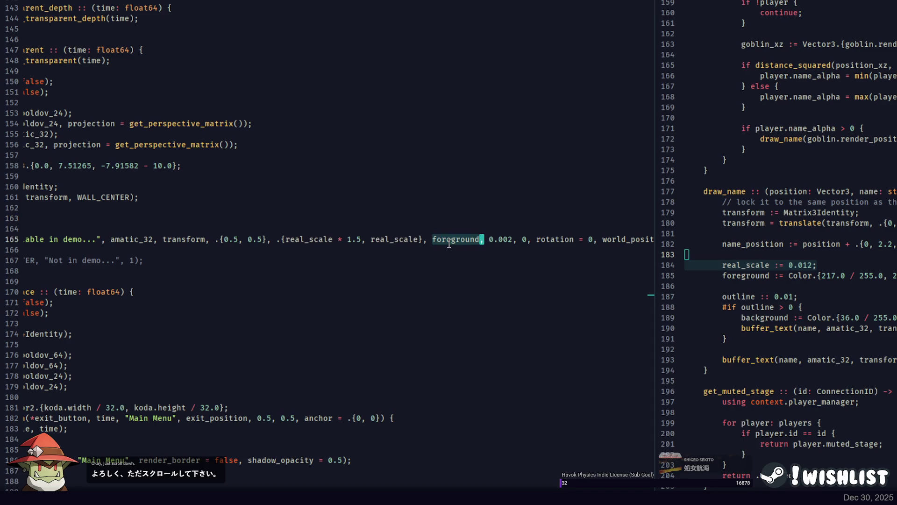
scroll(458, 239, left, 3)
click(818, 265)
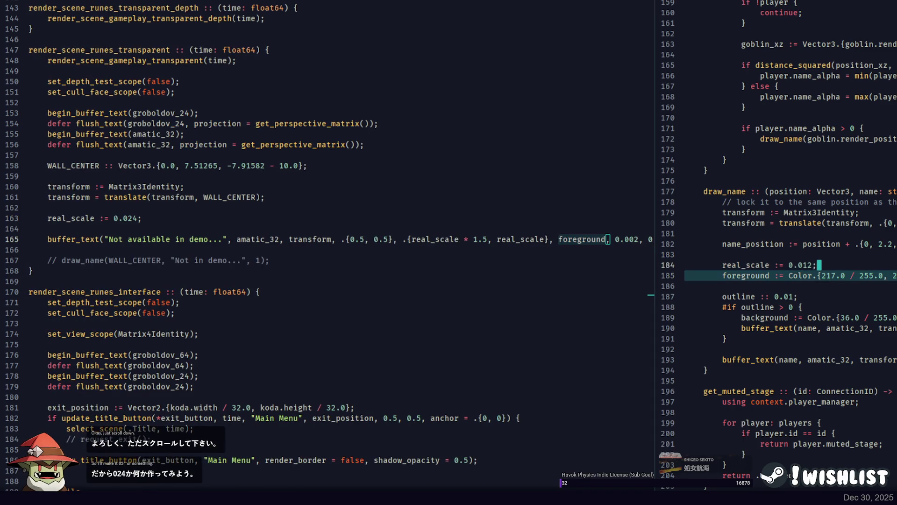
click(155, 224)
key(ctrl+v)
key(shift+Tab)
key(shift+Tab)
double_click(72, 228)
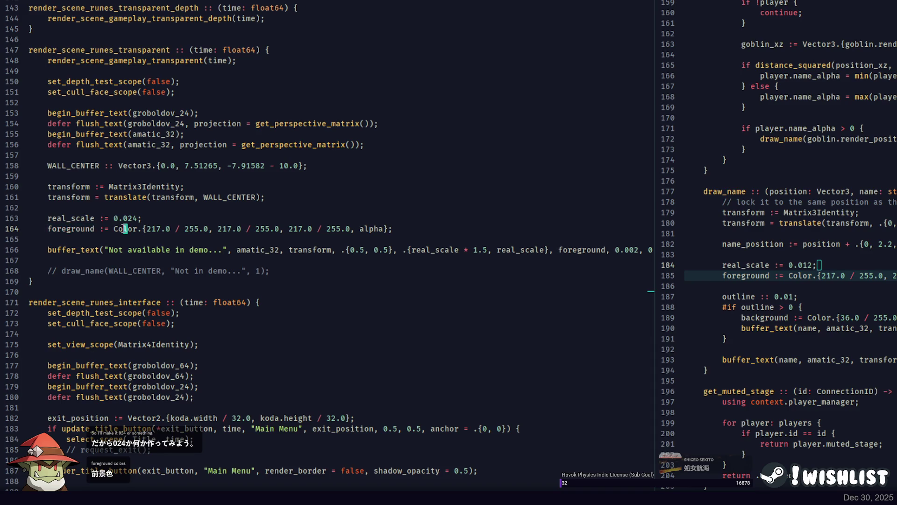
click(124, 228)
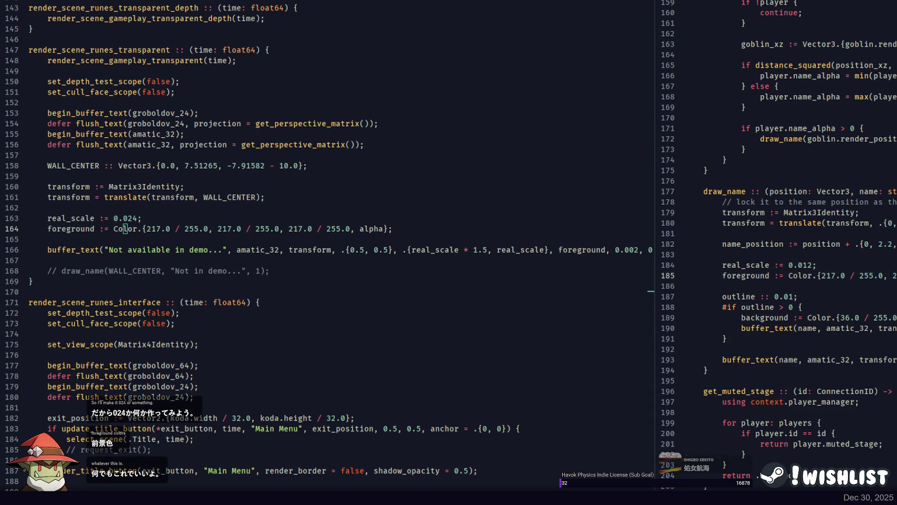
Set the buffer_text world_position to WALL_CENTER and run the build
scroll(510, 249, right, 3)
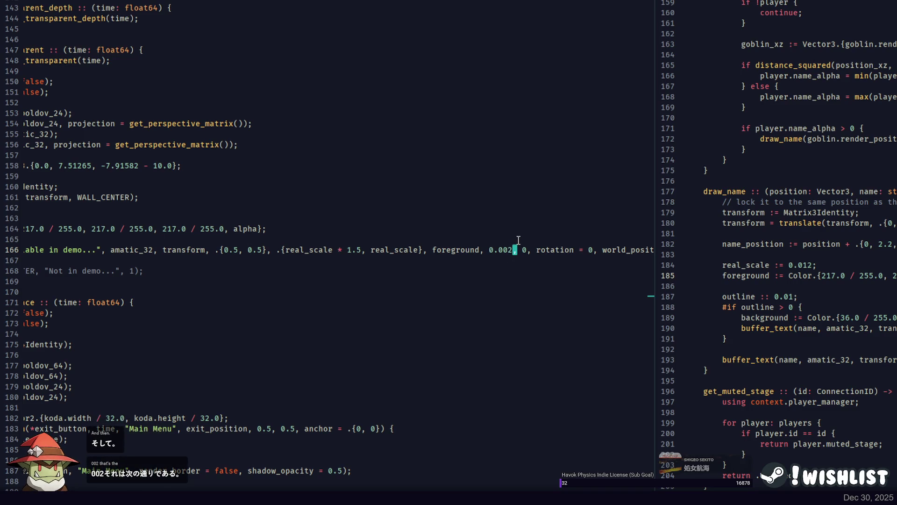
scroll(510, 240, left, 3)
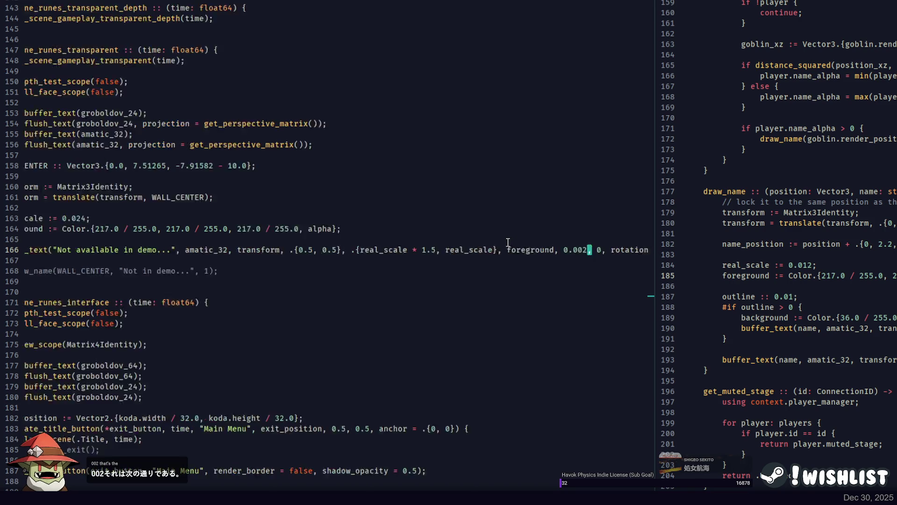
scroll(381, 234, right, 3)
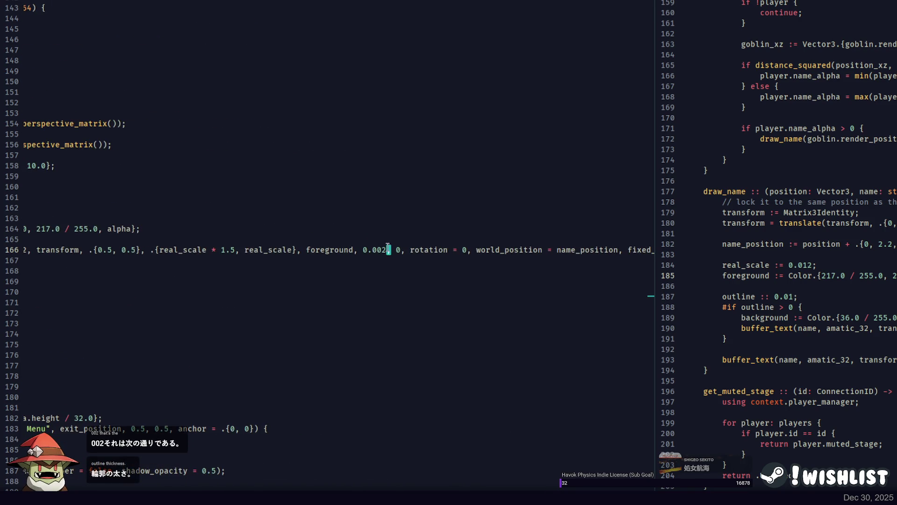
scroll(434, 251, right, 2)
scroll(458, 250, left, 3)
scroll(463, 248, left, 2)
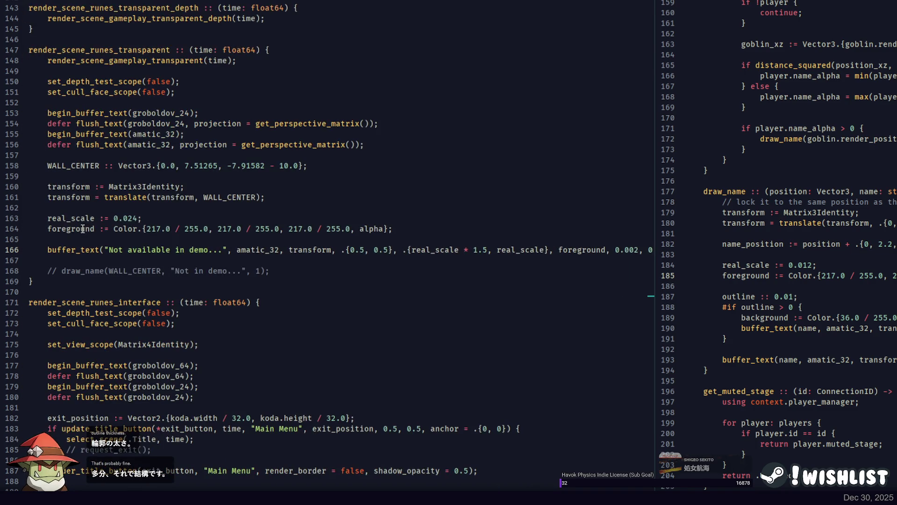
text(name_position)
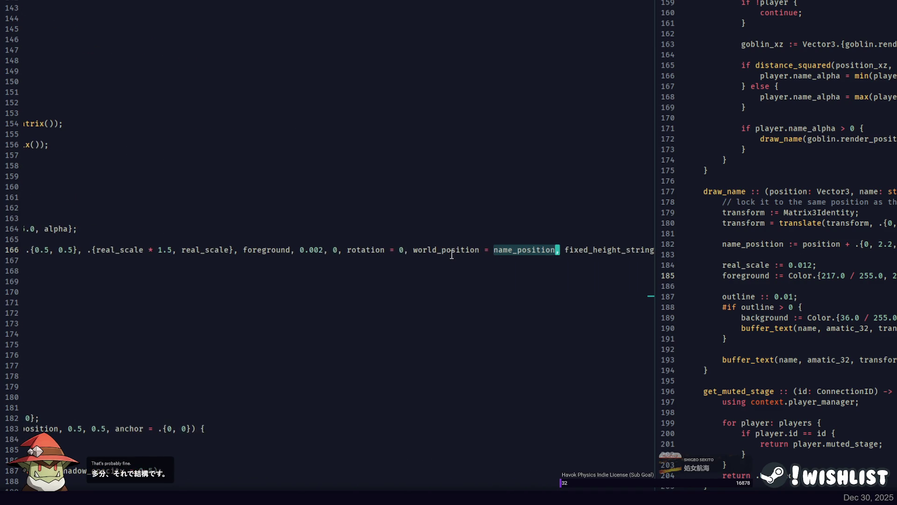
scroll(776, 252, right, 5)
scroll(826, 246, left, 5)
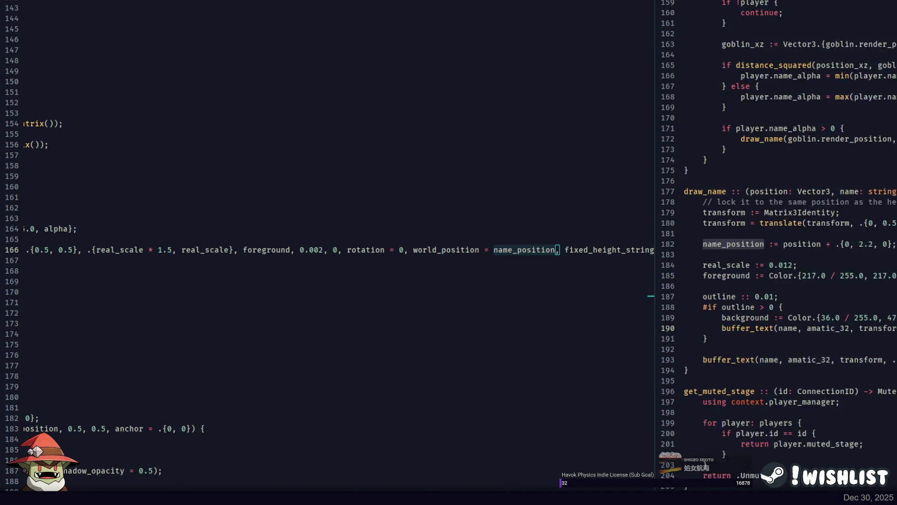
scroll(120, 204, left, 10)
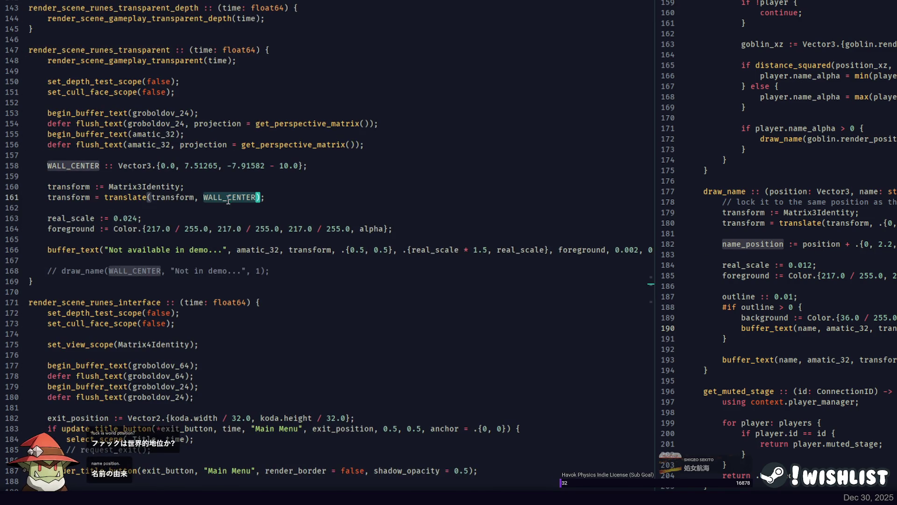
scroll(394, 214, right, 10)
click(572, 250)
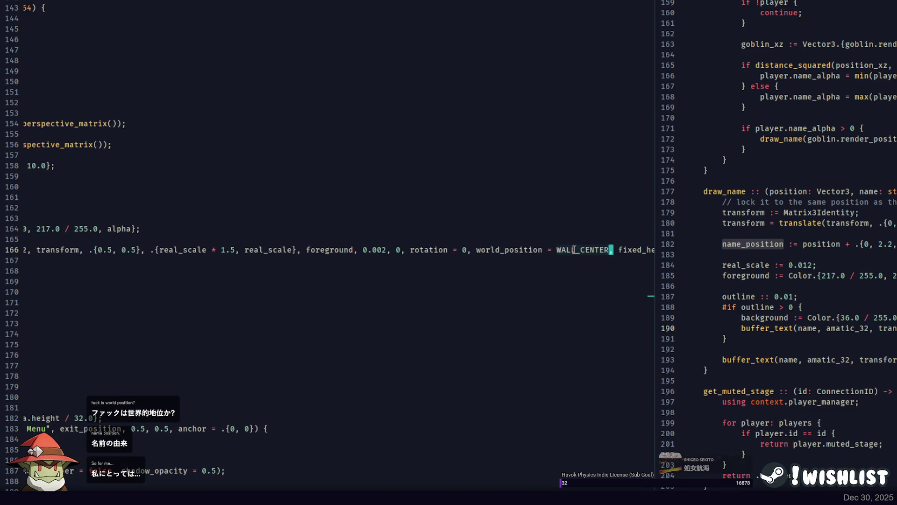
scroll(574, 250, right, 8)
key(ctrl+Right)
key(ctrl+Right)
key(ctrl+Right)
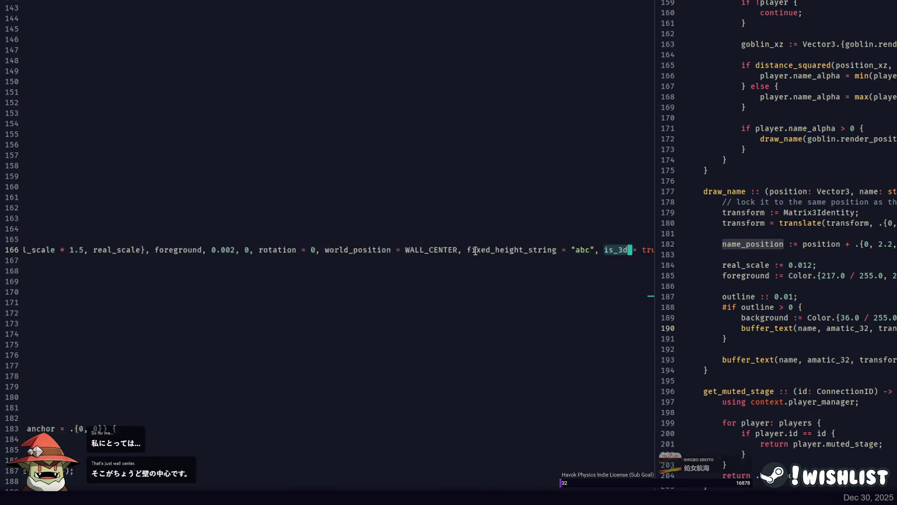
scroll(192, 243, left, 15)
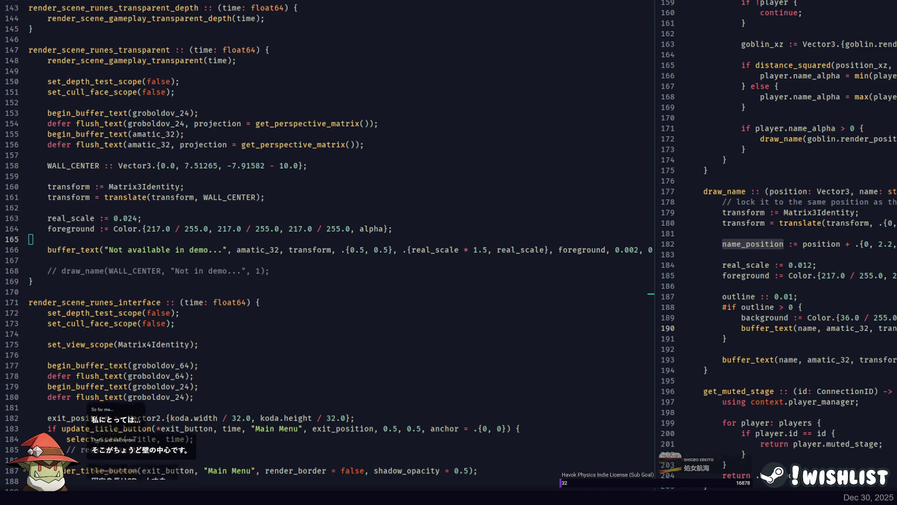
key(F5)
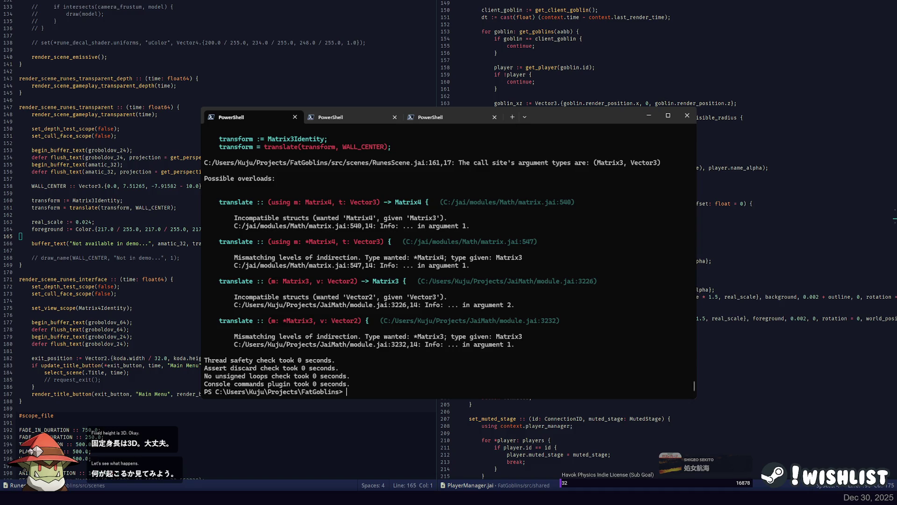
Compare the failing translate call's transform argument on line 161 with draw_name's
click(133, 207)
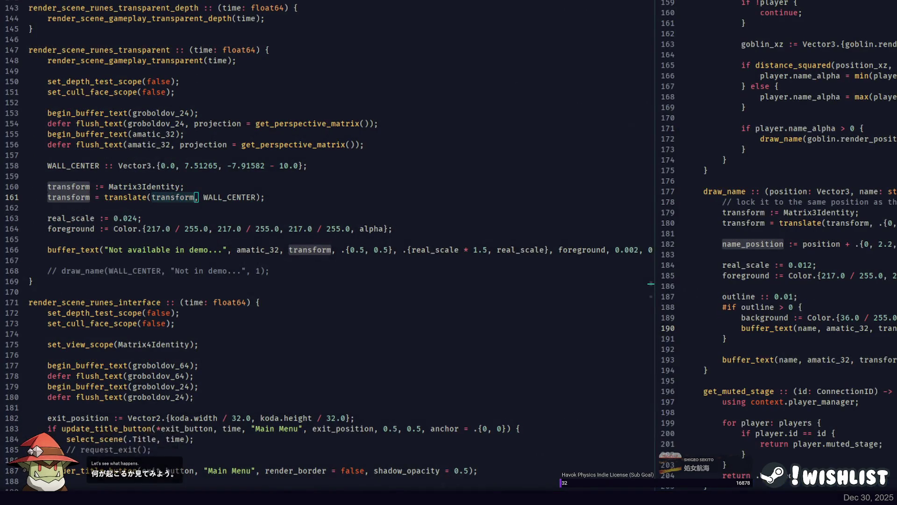
key(alt+Tab)
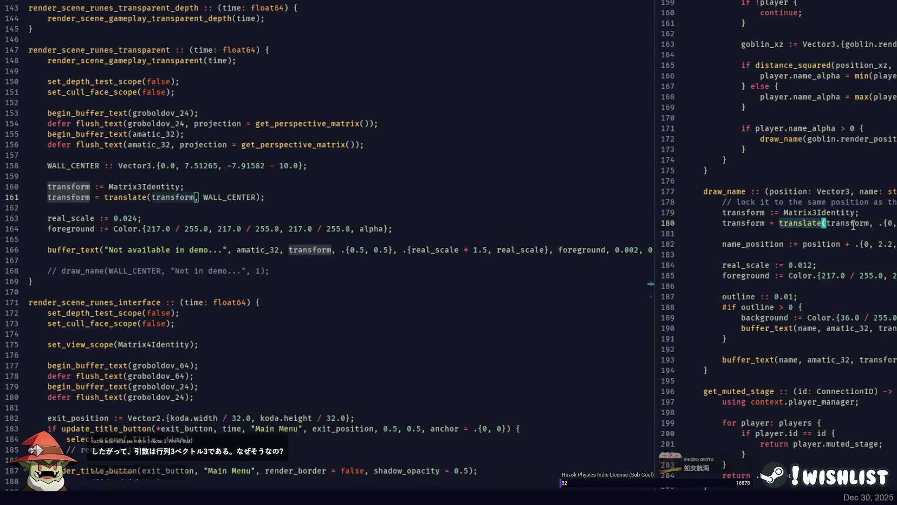
double_click(853, 226)
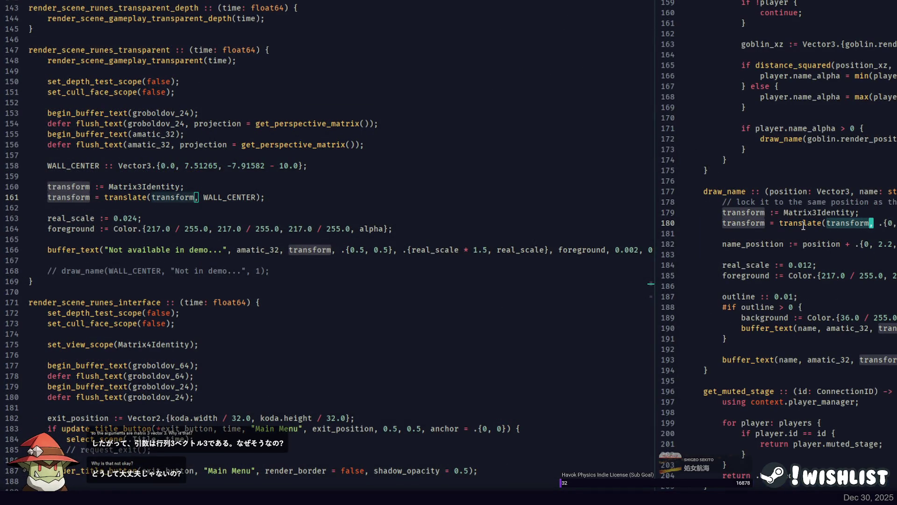
double_click(173, 197)
double_click(231, 196)
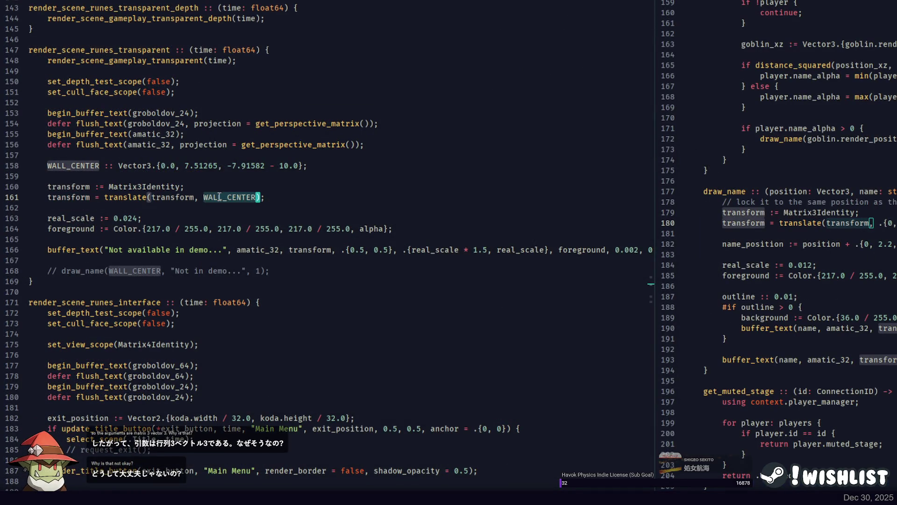
double_click(172, 197)
click(812, 229)
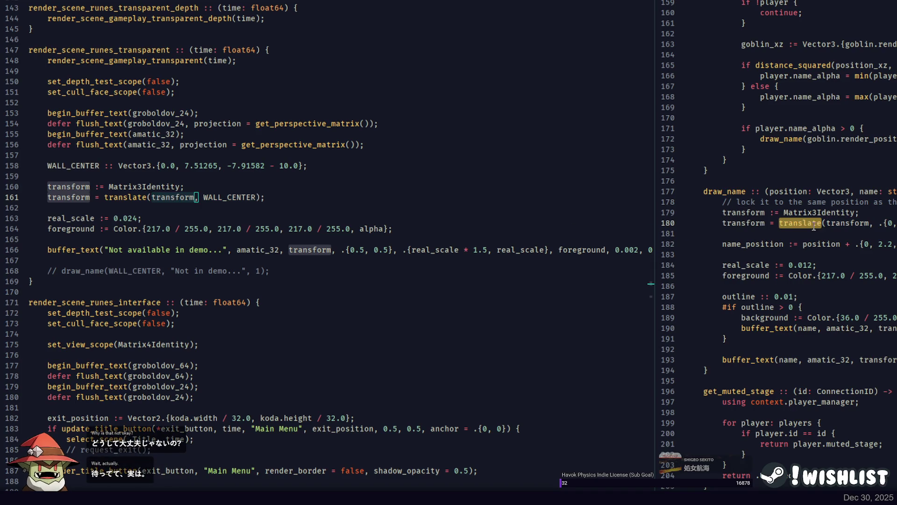
scroll(813, 226, up, 1)
Review the translate indirection-mismatch error in the PowerShell build output
click(431, 171)
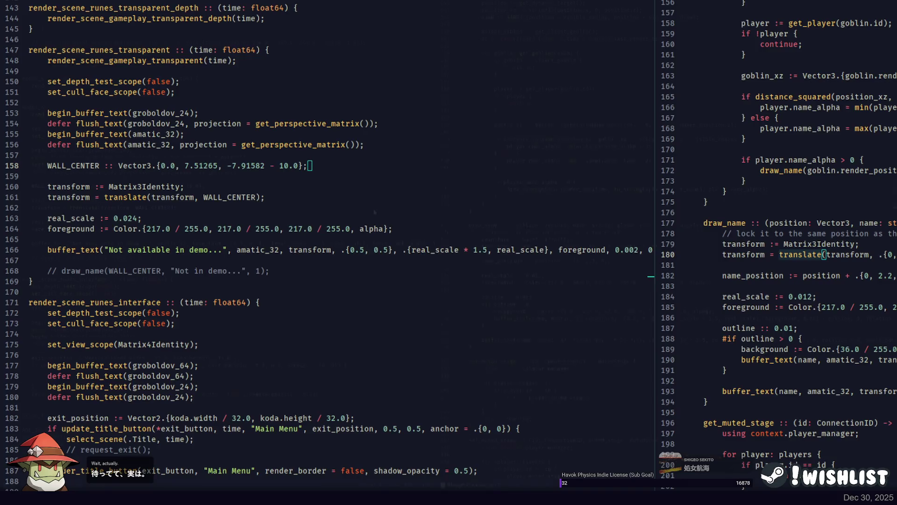
key(alt+Tab)
drag(335, 258, 499, 258)
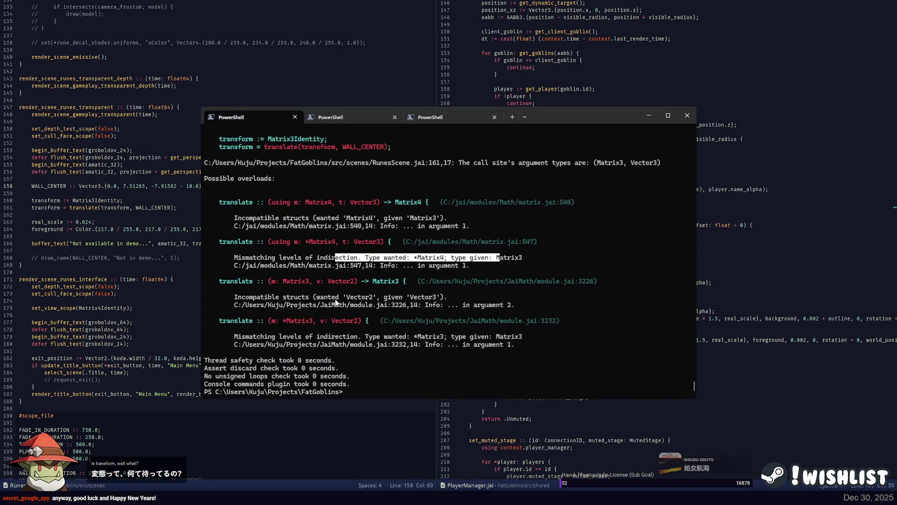
drag(299, 298, 377, 299)
key(ctrl+c)
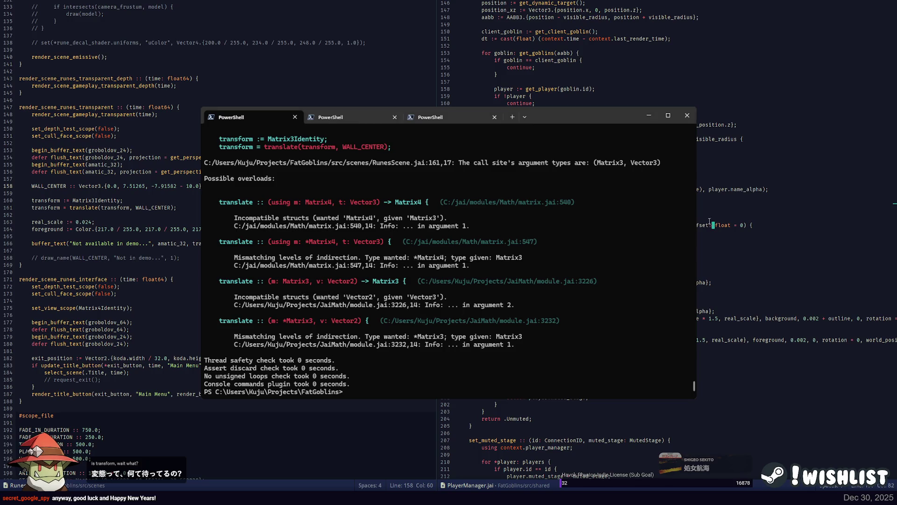
key(alt+Tab)
Compare line 161's translate to WALL_CENTER against draw_name's translate and the WALL_CENTER definition
double_click(804, 255)
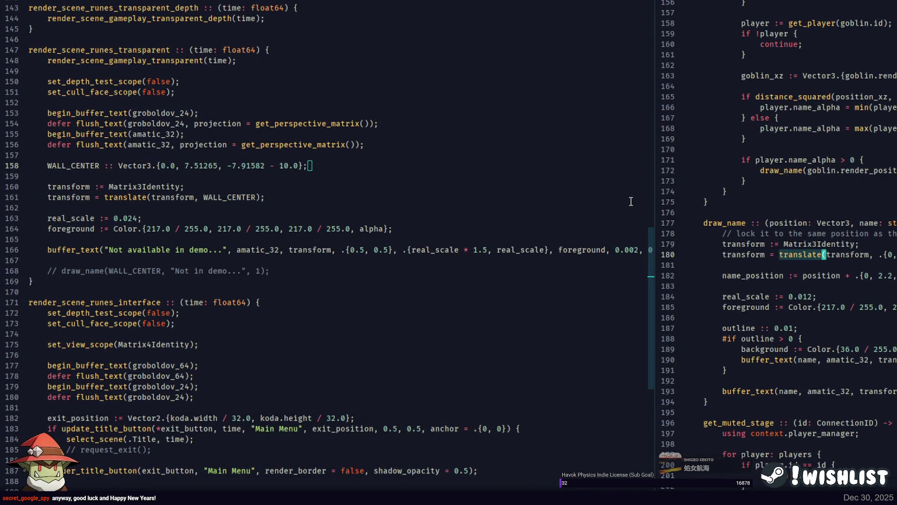
click(728, 191)
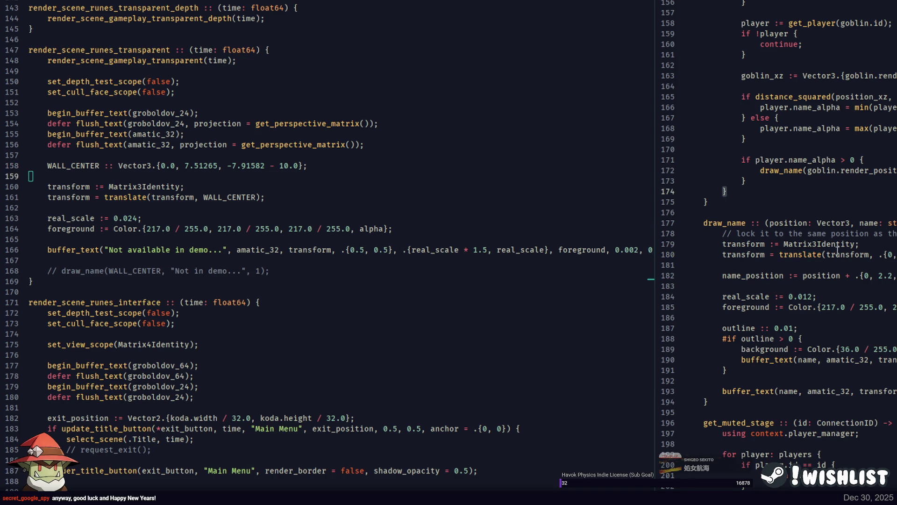
double_click(800, 254)
double_click(132, 197)
click(191, 197)
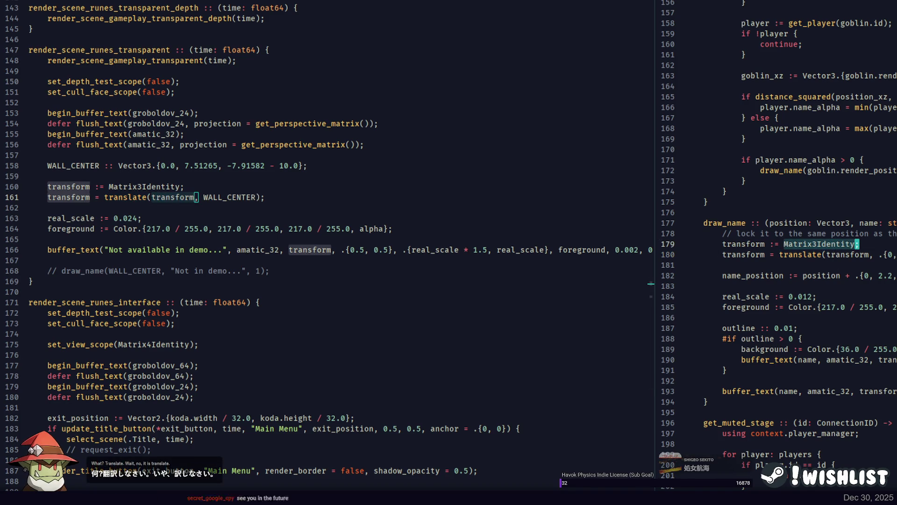
key(Down)
click(886, 255)
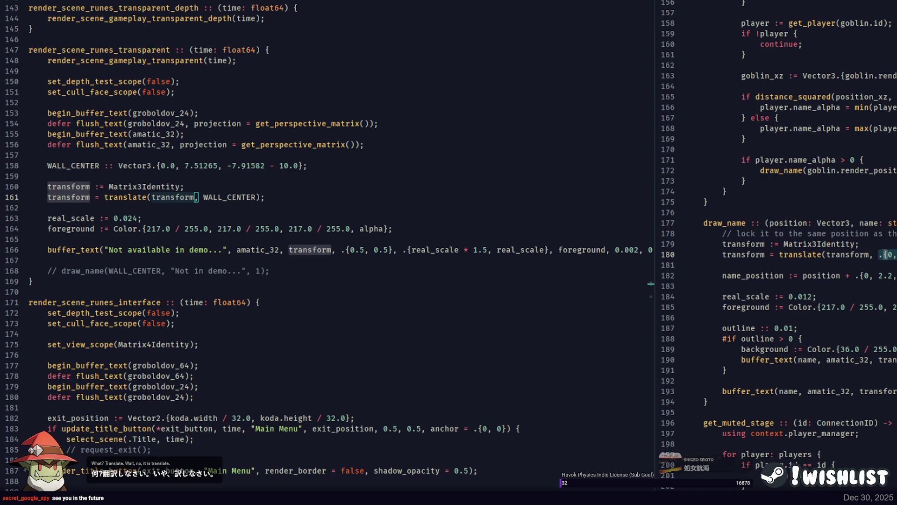
click(223, 198)
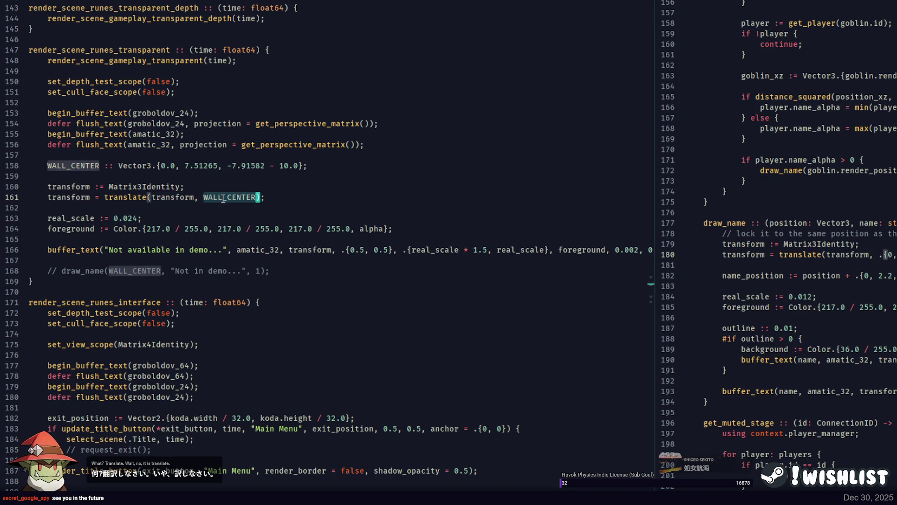
click(68, 163)
click(175, 198)
Comment out the translate call on line 161 and start a new build
key(ctrl+slash)
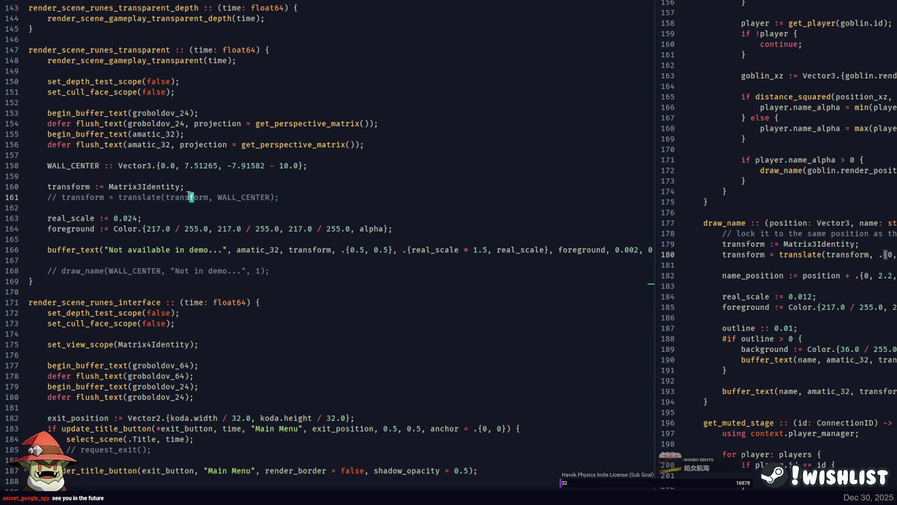
click(208, 198)
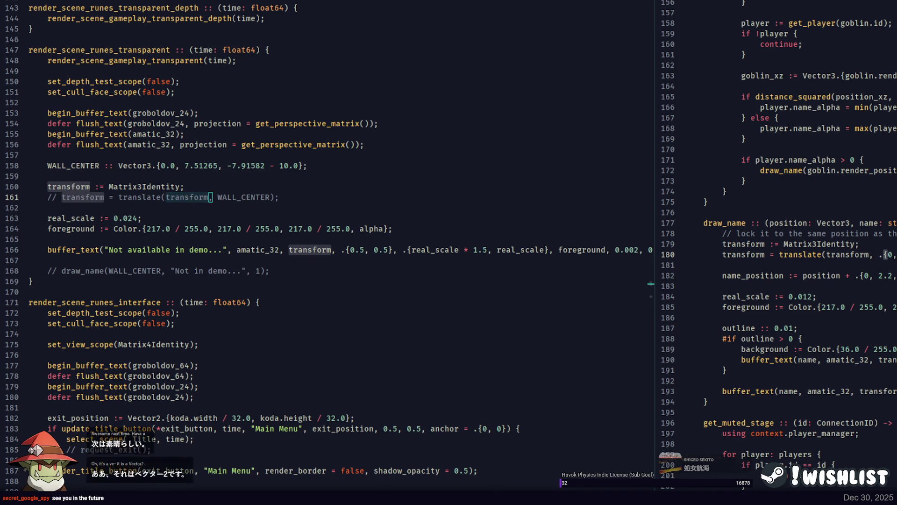
key(F5)
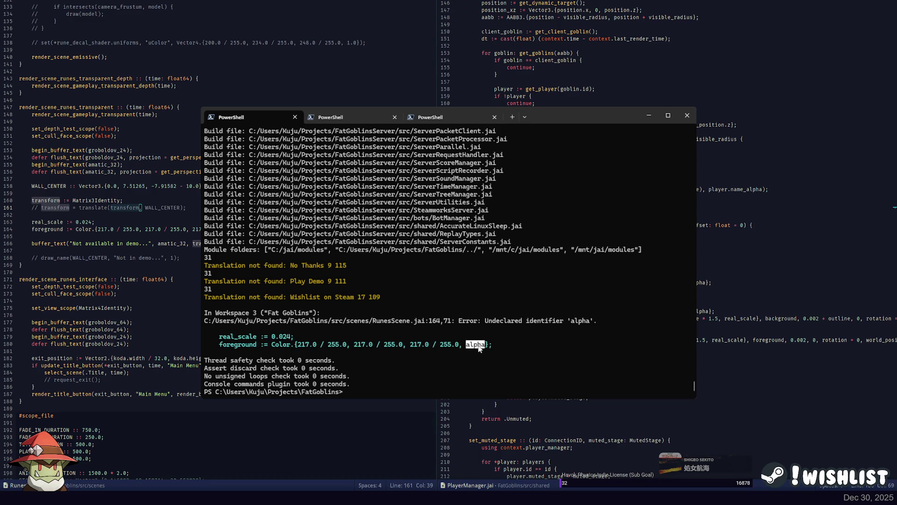
Insert 'alpha := 1.0' above real_scale and rerun the build to relaunch the game
key(alt+Tab)
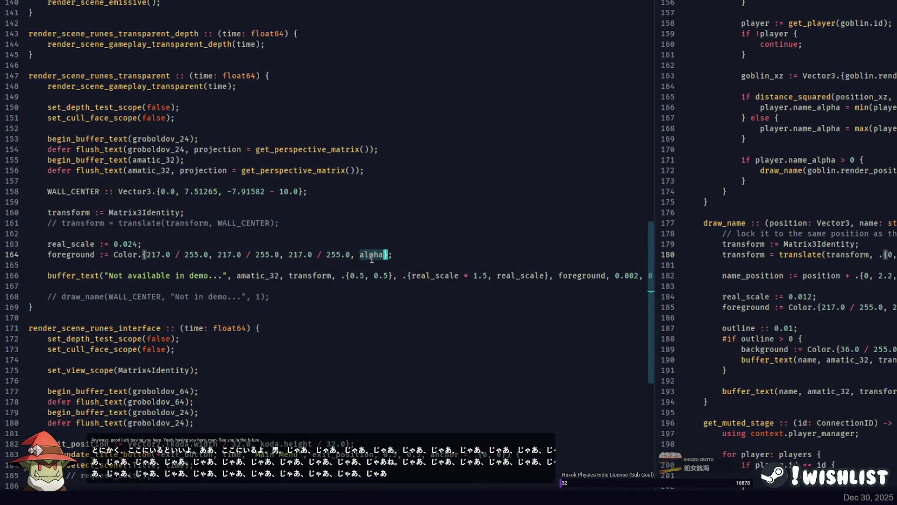
key(Up)
key(Up)
key(Return)
key(Return)
key(Up)
text(alpha )
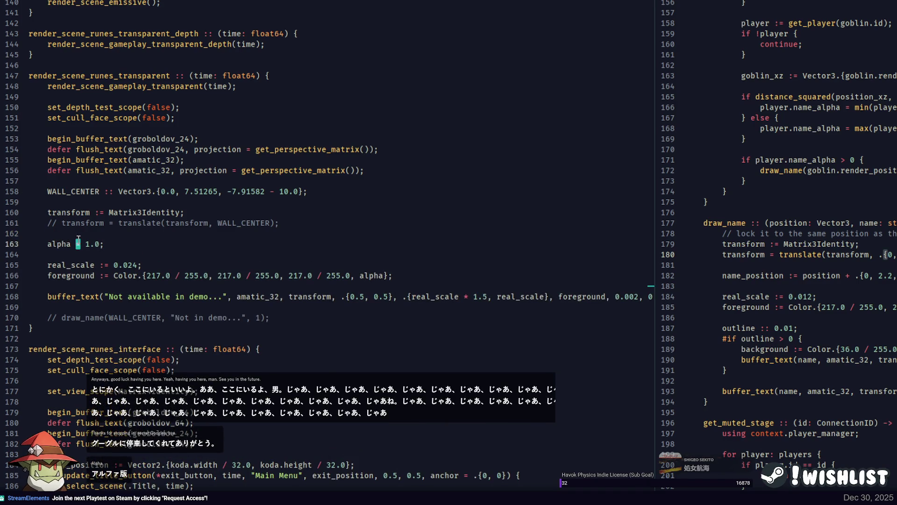
text(:)
key(alt+Tab)
key(Up)
key(Return)
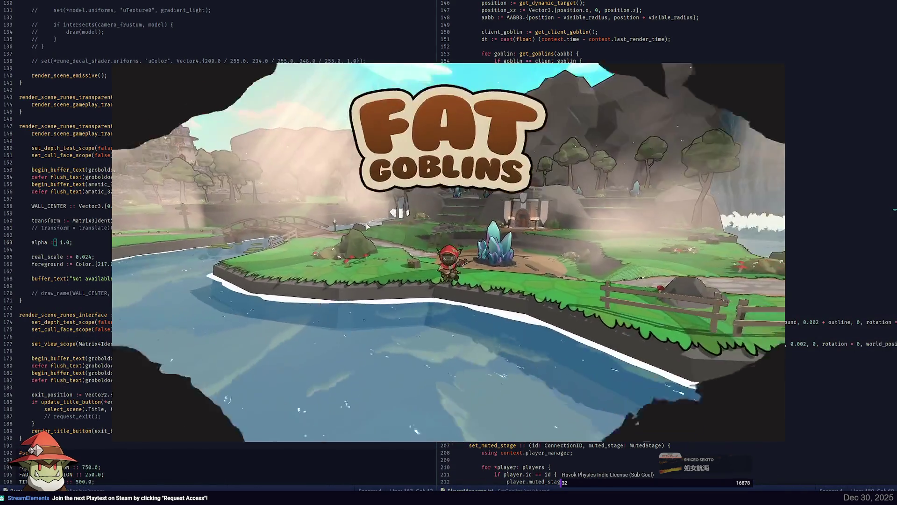
Enter the Runes portal to confirm the centred 'Not available in demo...' message, then close the game
click(197, 301)
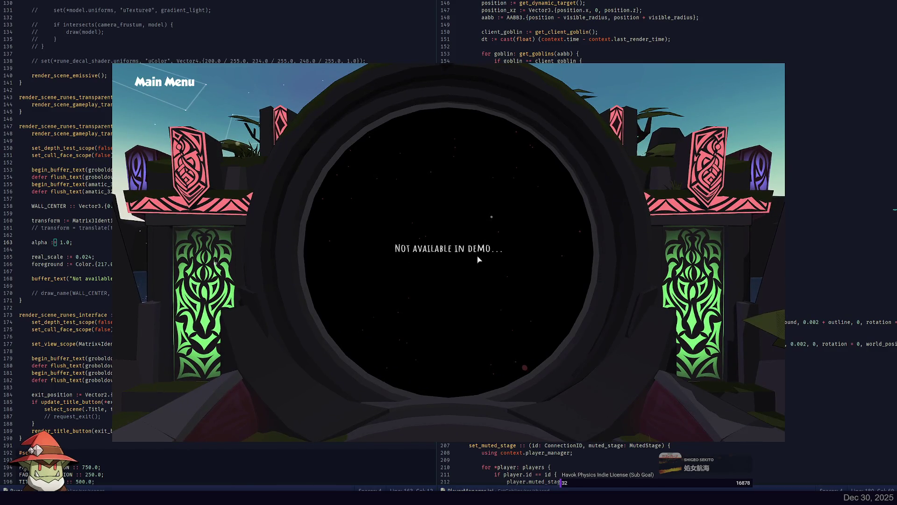
key(Escape)
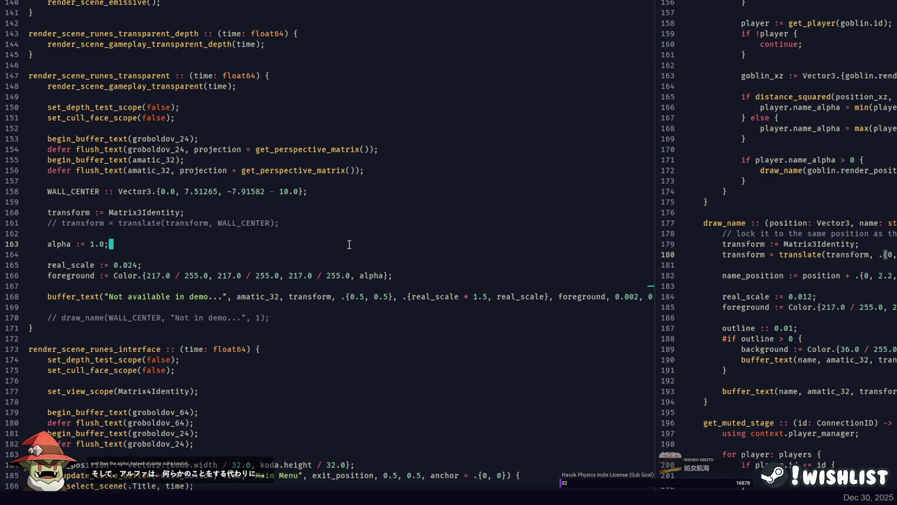
Copy the animation_progress declaration from line 73
key(Up)
key(Up)
key(Up)
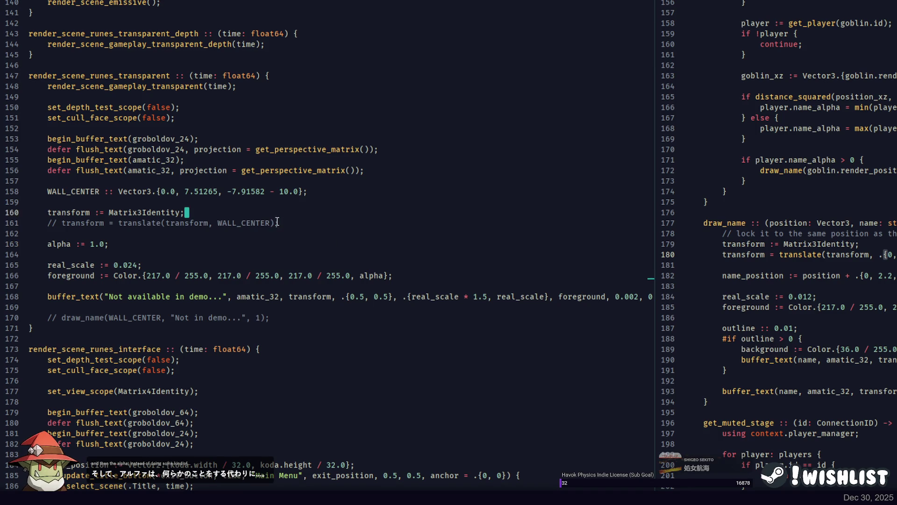
key(End)
click(292, 223)
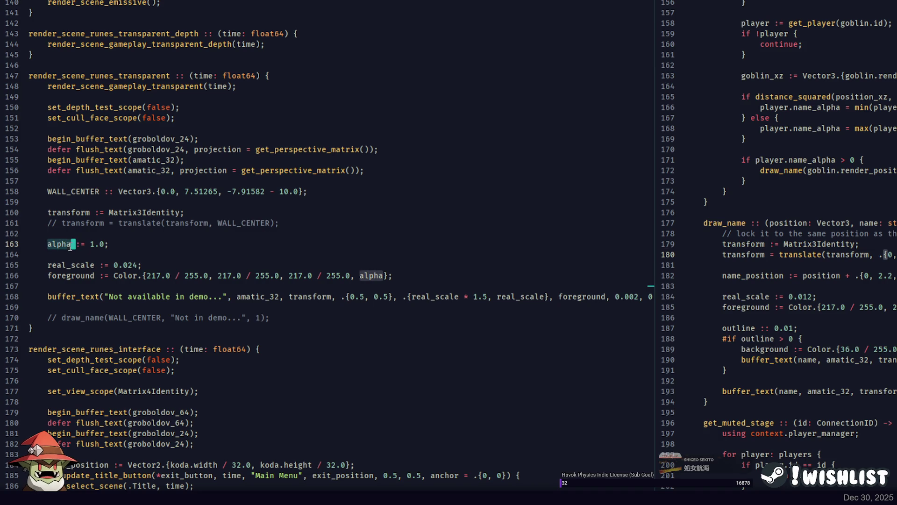
scroll(235, 233, down, 8)
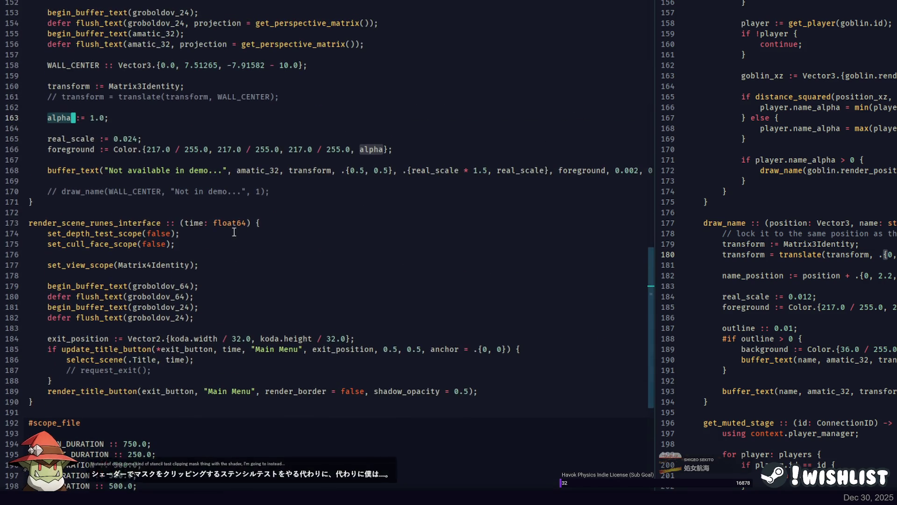
scroll(235, 233, down, 4)
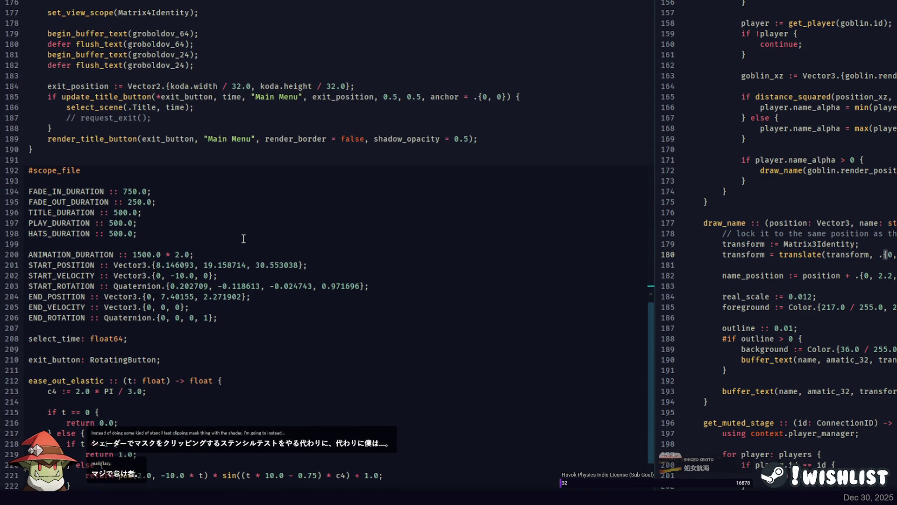
scroll(244, 238, up, 20)
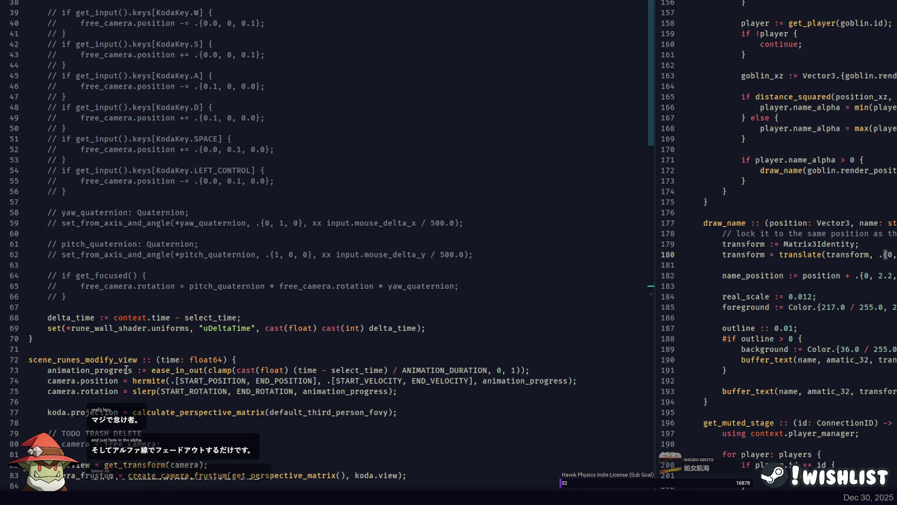
double_click(128, 371)
triple_click(504, 369)
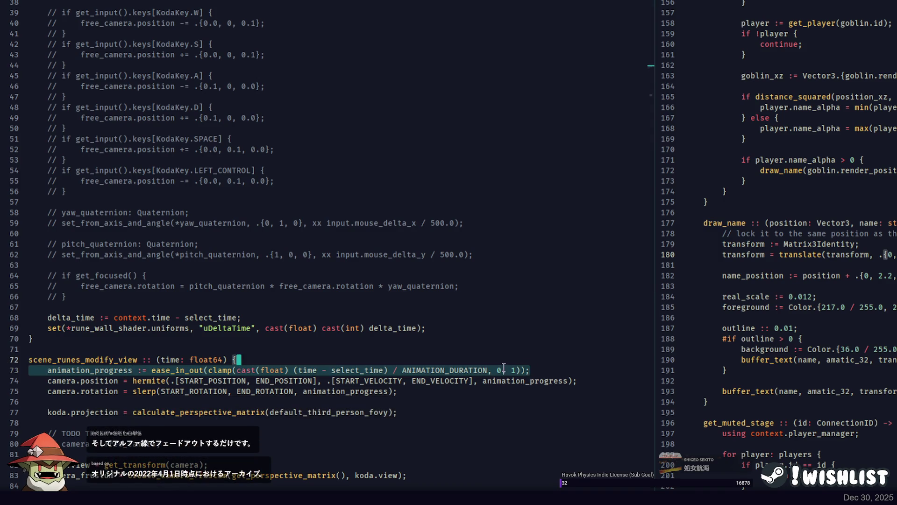
double_click(119, 370)
triple_click(538, 371)
Below the transform line, reassign animation_progress as clamp((animation_progress - 0.5) * 2, 0, 1)
scroll(174, 151, down, 20)
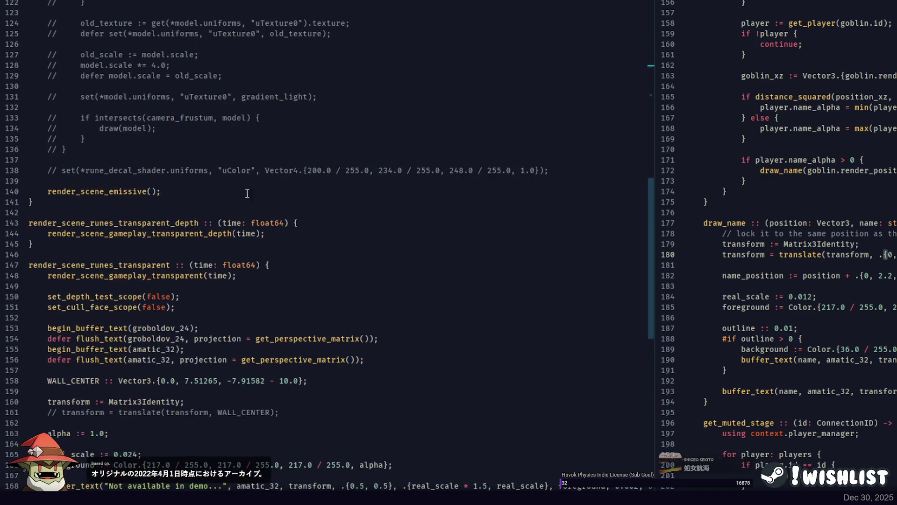
scroll(174, 151, down, 5)
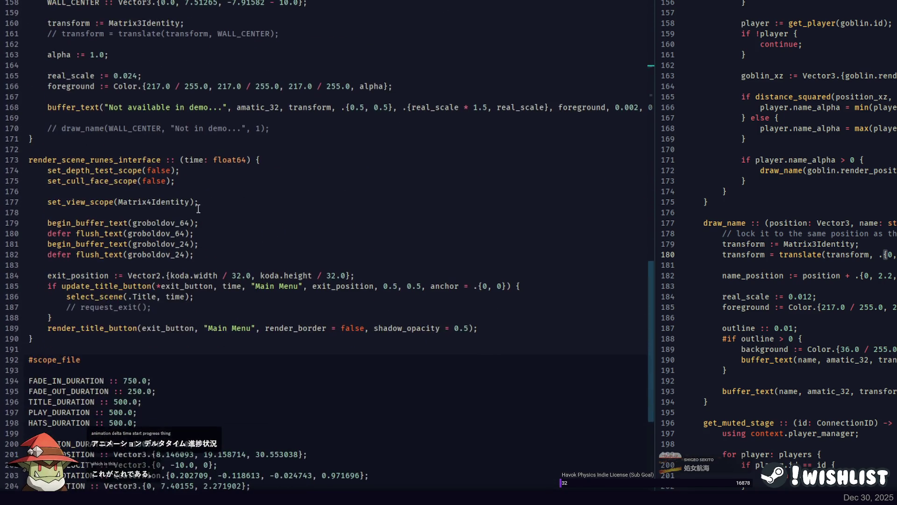
scroll(272, 167, up, 8)
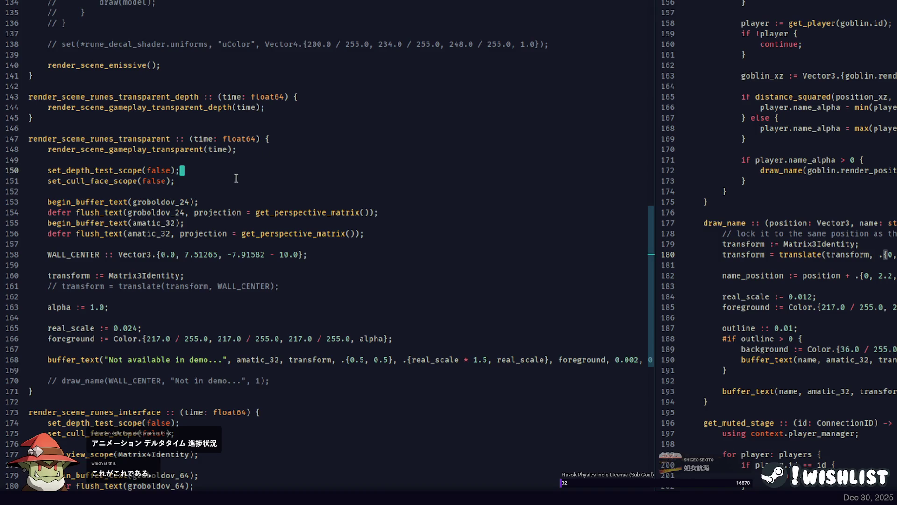
click(430, 235)
key(ctrl+v)
key(ctrl+x)
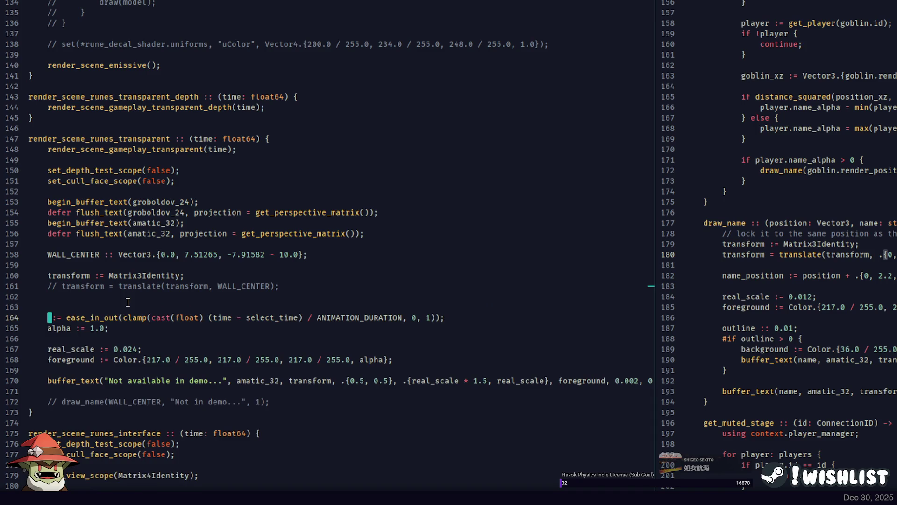
key(ctrl+v)
key(End)
key(Return)
key(ctrl+v)
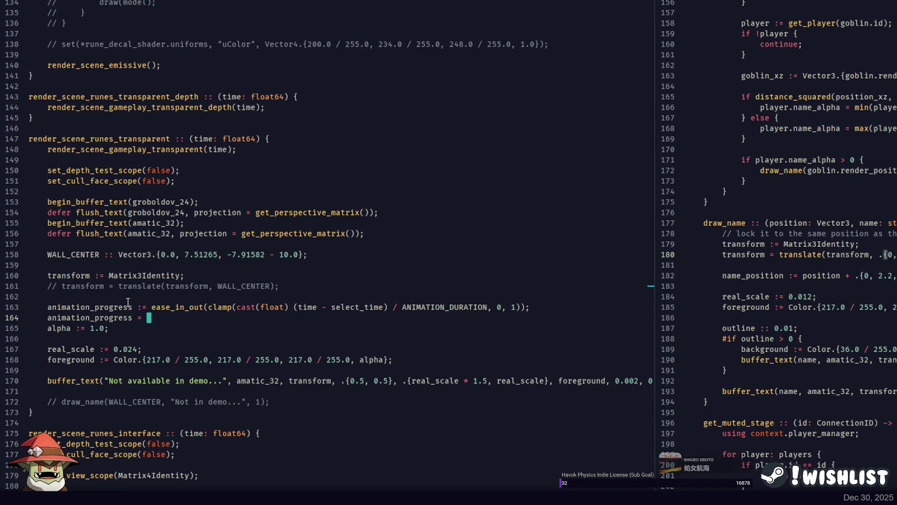
key(ctrl+v)
text(()
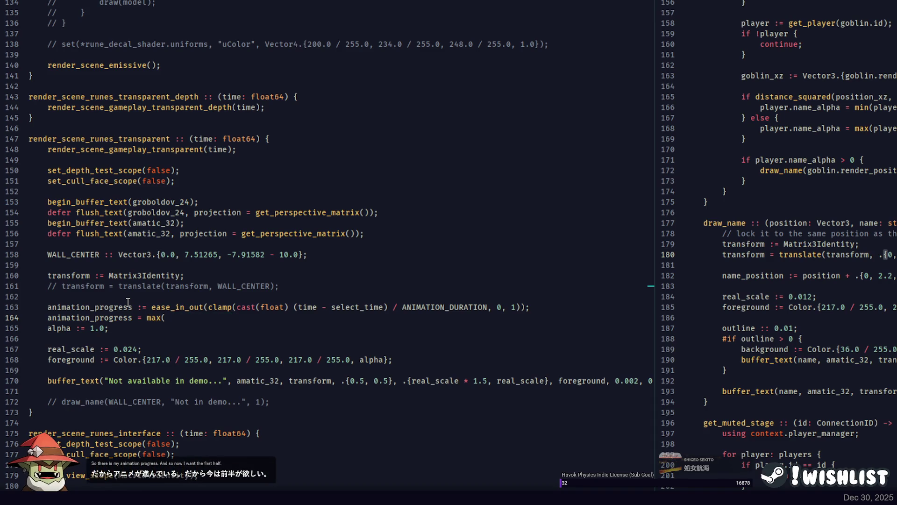
key(BackSpace)
key(BackSpace)
key(BackSpace)
text(clamp)
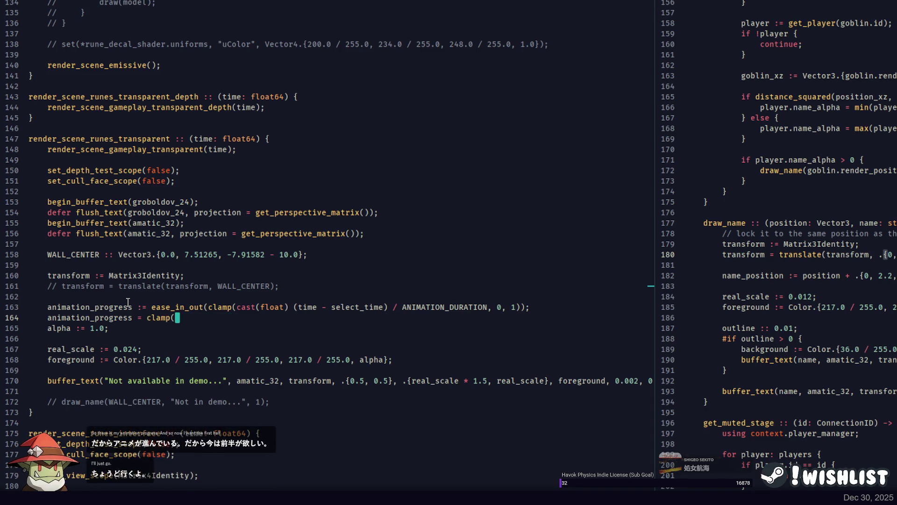
key(ctrl+v)
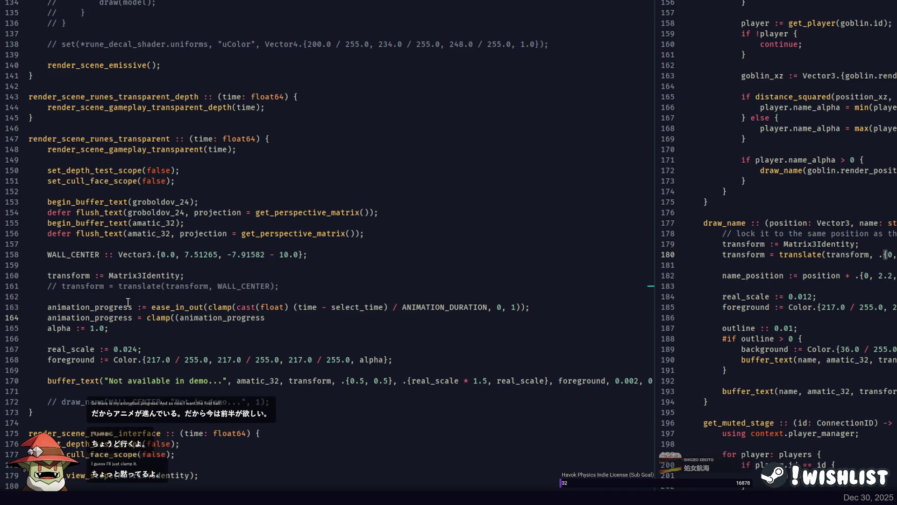
text( - 0.5) * 2)
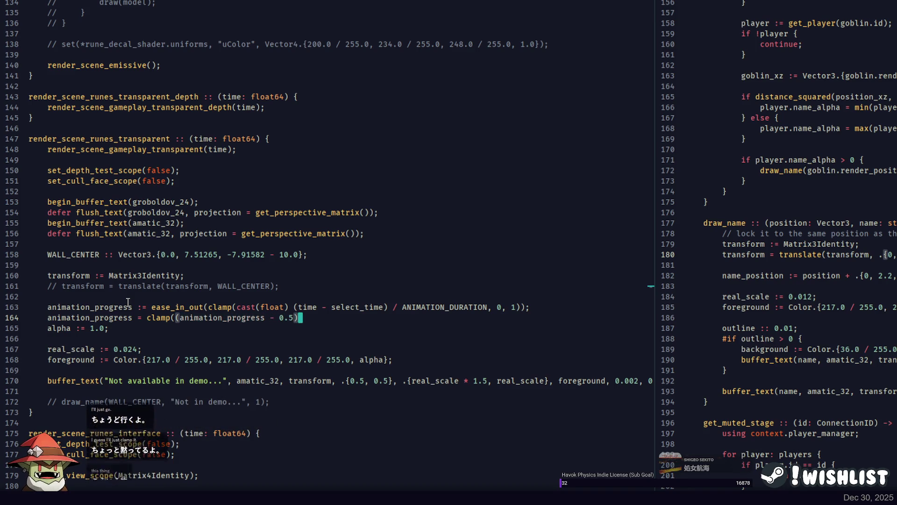
text(, 0)
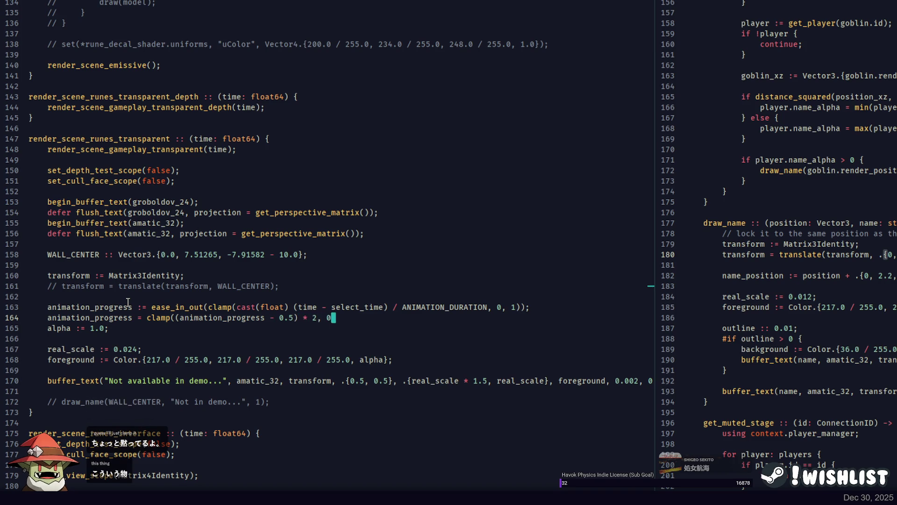
Replace the constant 1.0 alpha with animation_progress and rebuild the game with F5
click(125, 311)
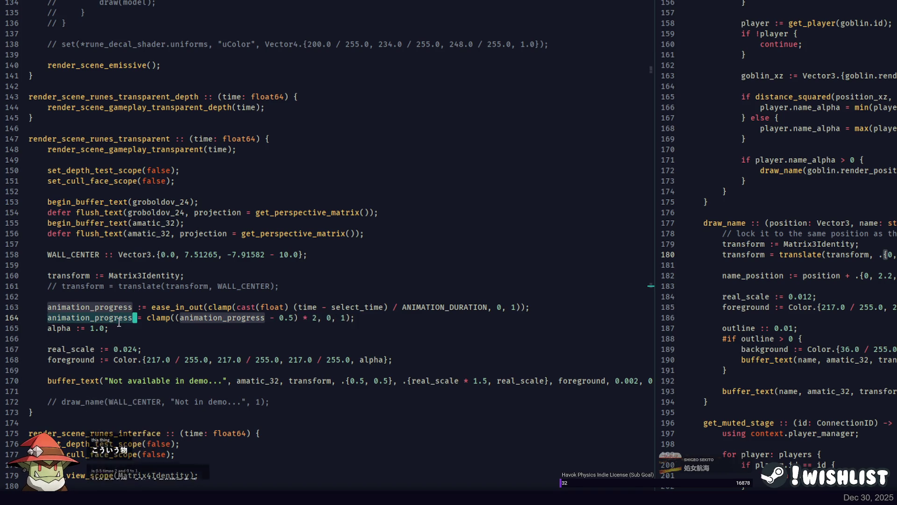
click(106, 328)
text(animation_progress)
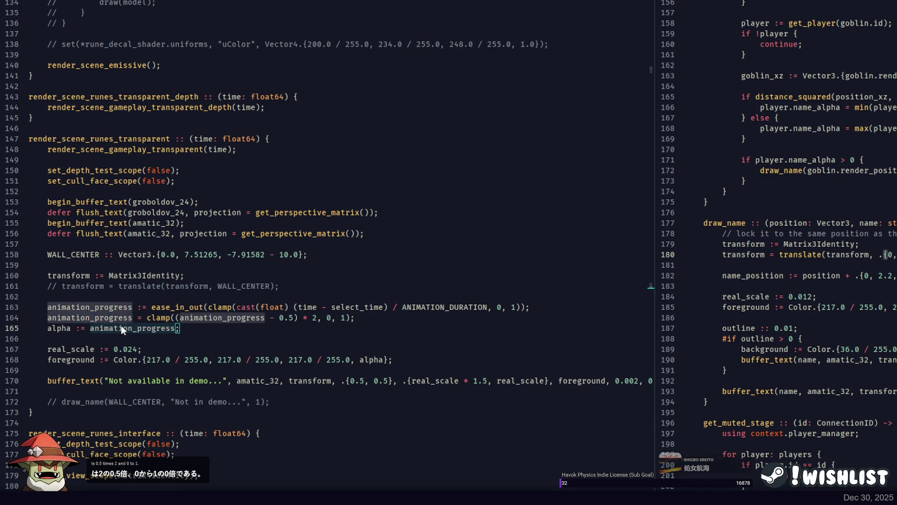
key(F5)
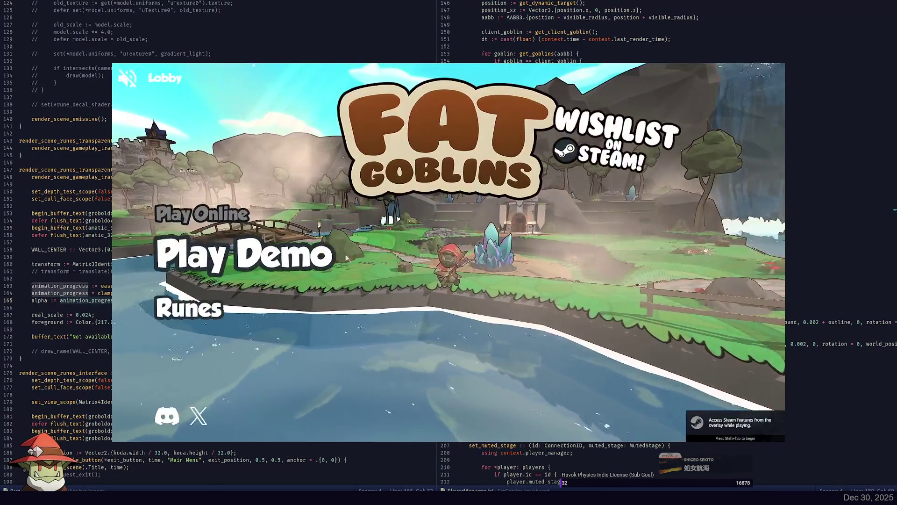
Open the Runes portal twice to watch 'Not available in demo...' fade in, then quit
click(216, 256)
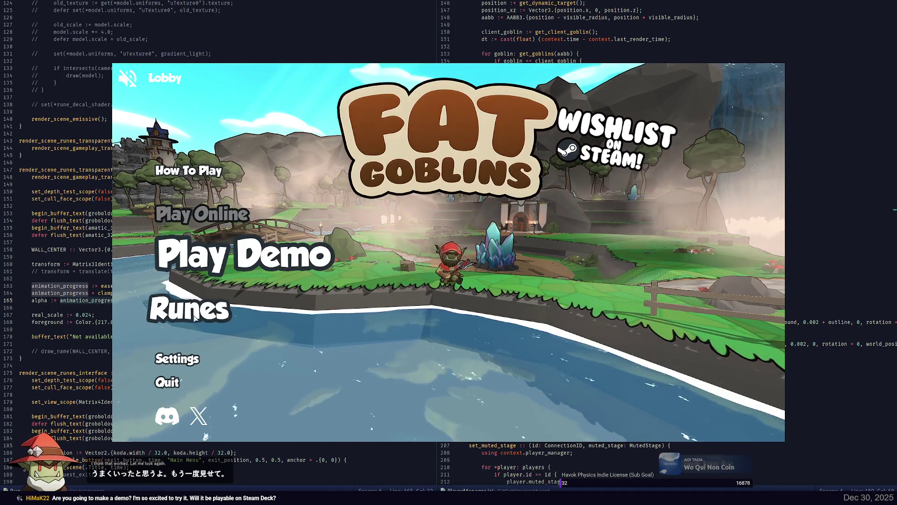
click(322, 318)
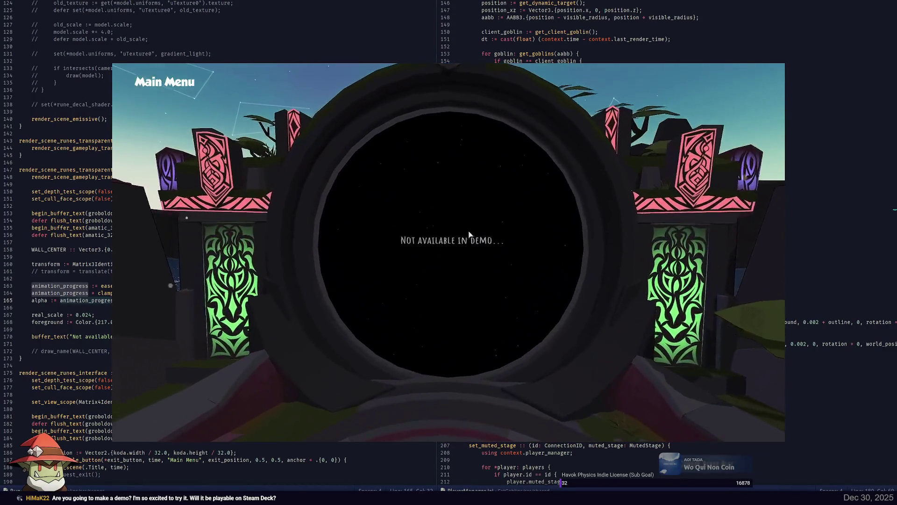
key(Escape)
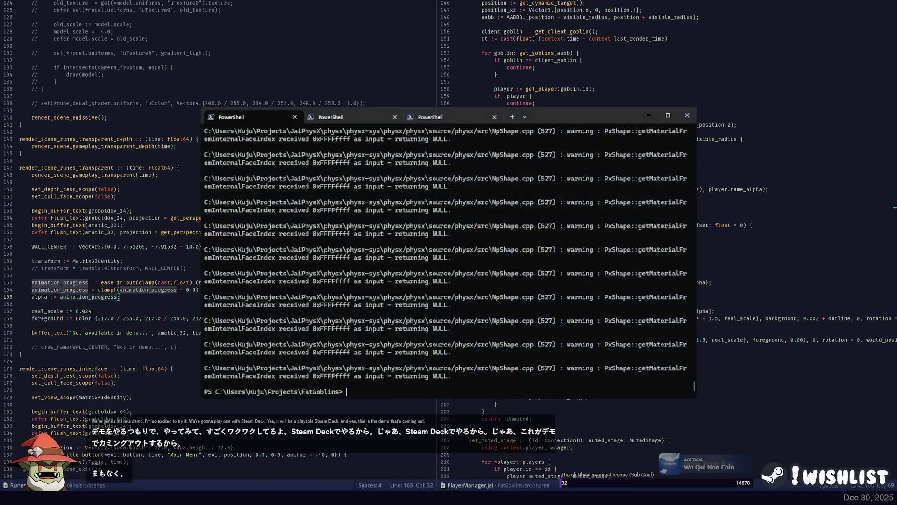
click(149, 275)
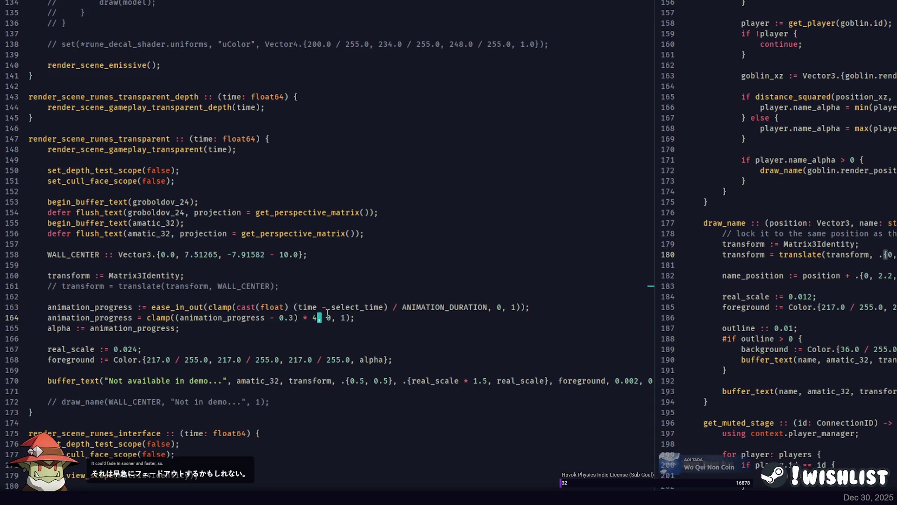
Relaunch the game with the fade changed to clamp((animation_progress - 0.4) * 4, 0, 1)
key(alt+Tab)
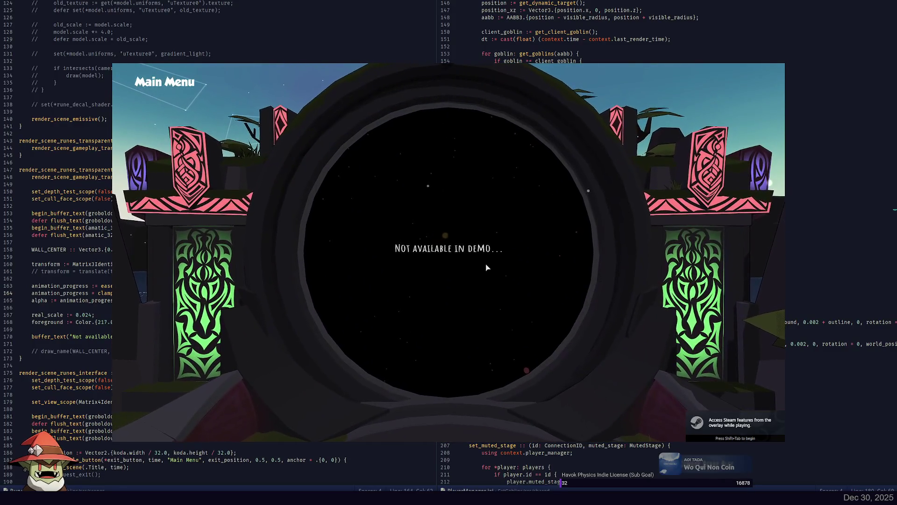
key(Escape)
click(171, 289)
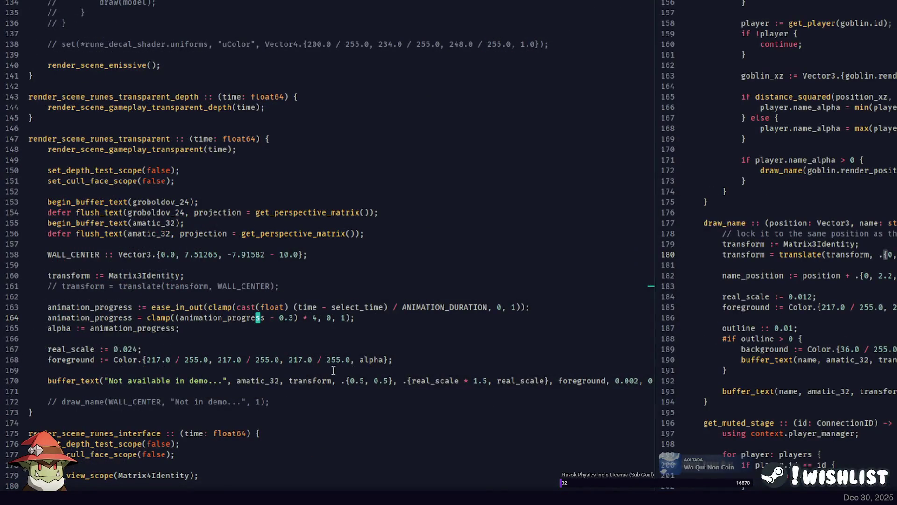
click(264, 381)
key(Up)
key(Up)
key(Up)
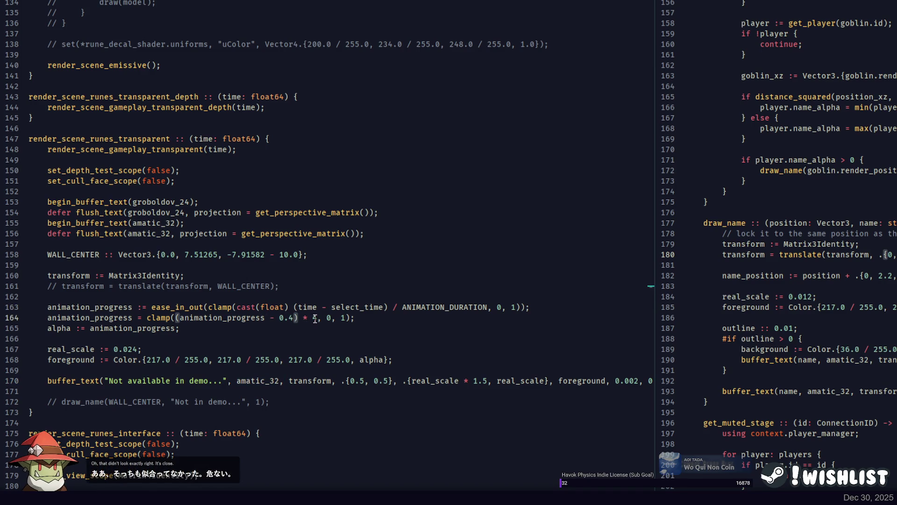
key(F5)
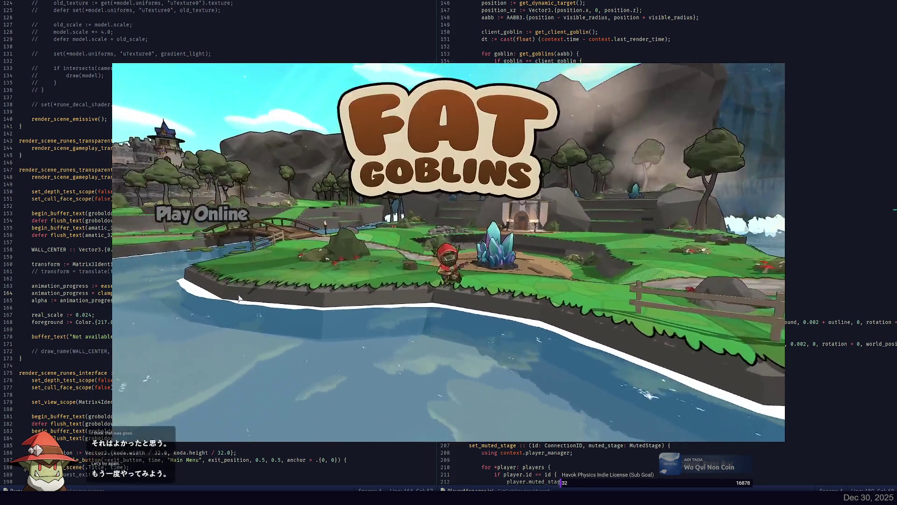
click(196, 312)
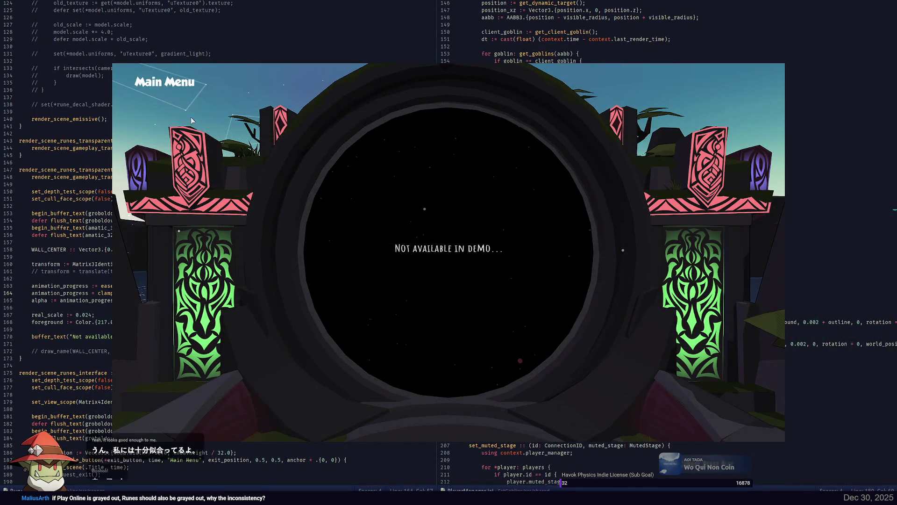
click(192, 121)
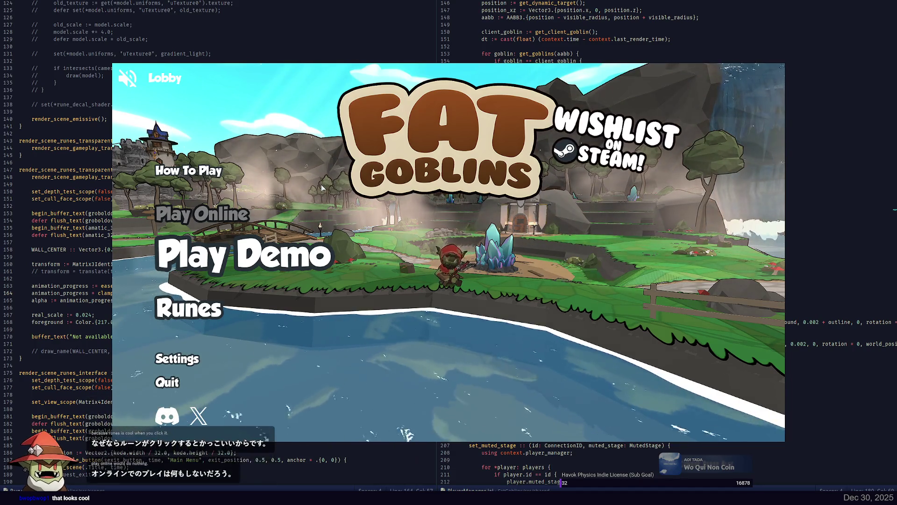
click(189, 313)
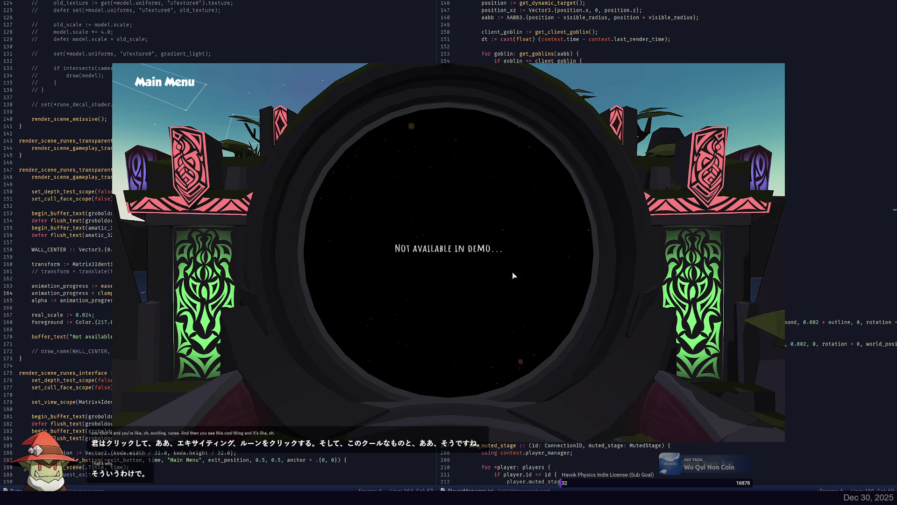
click(164, 82)
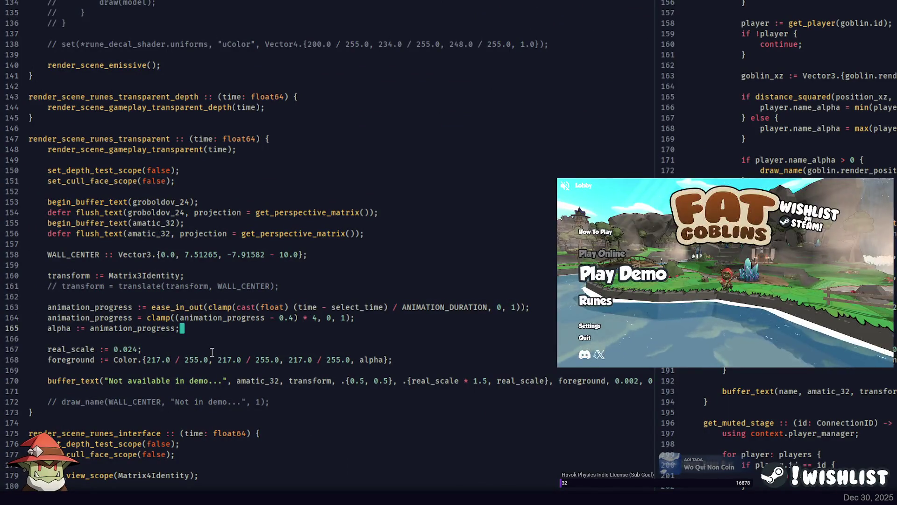
click(417, 359)
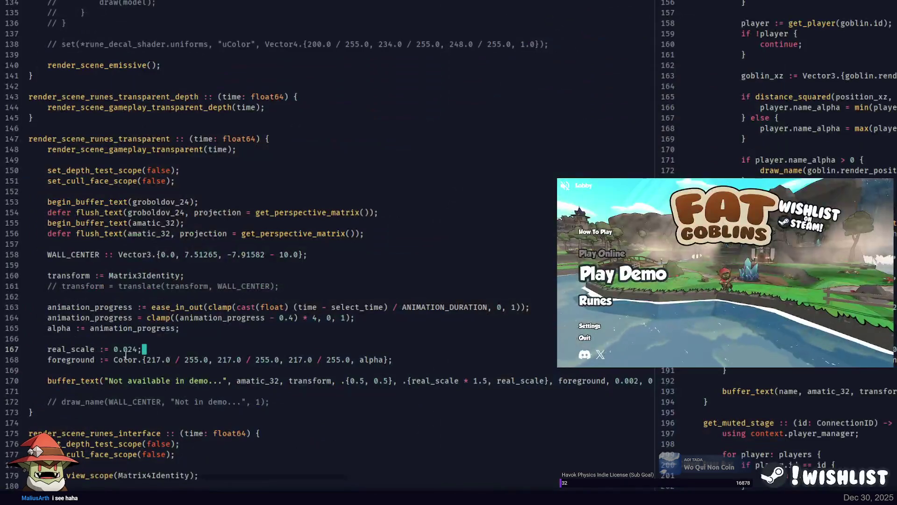
Delete the commented-out translate-to-WALL_CENTER line 161 from the runes render code
click(97, 349)
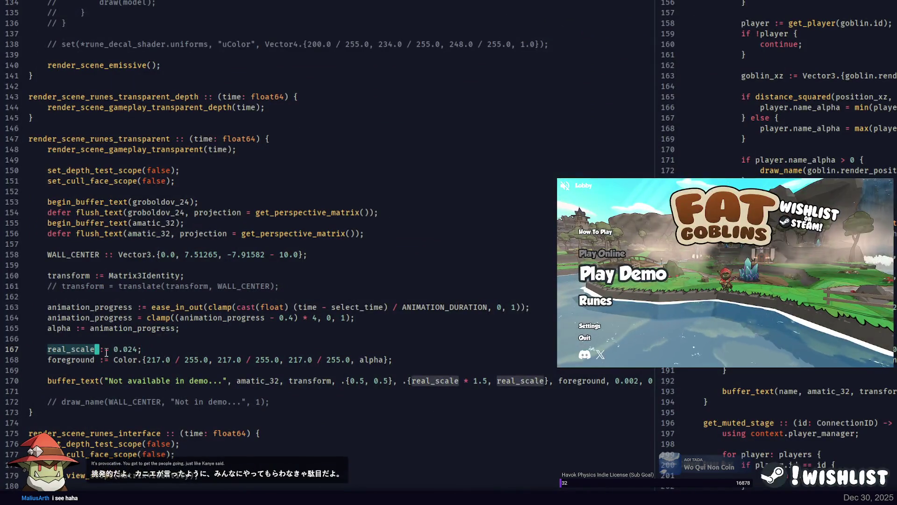
scroll(268, 352, down, 2)
scroll(285, 327, down, 2)
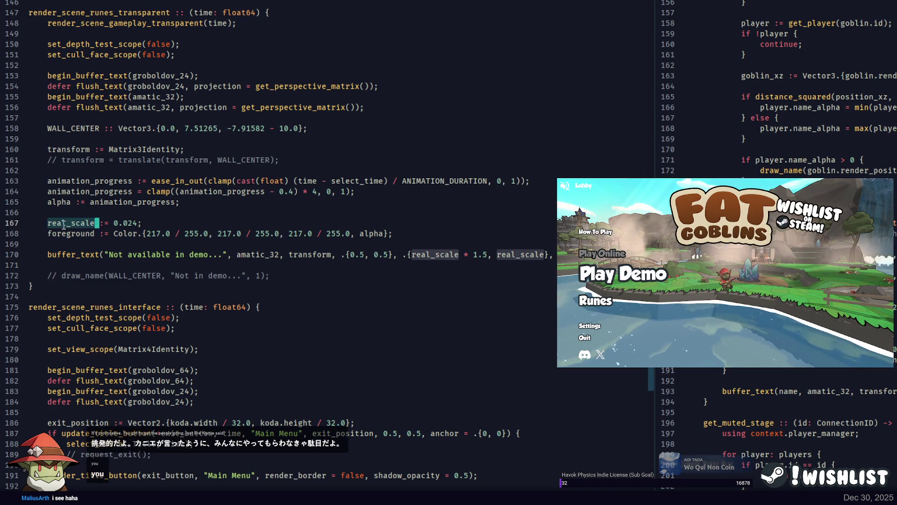
scroll(235, 236, right, 10)
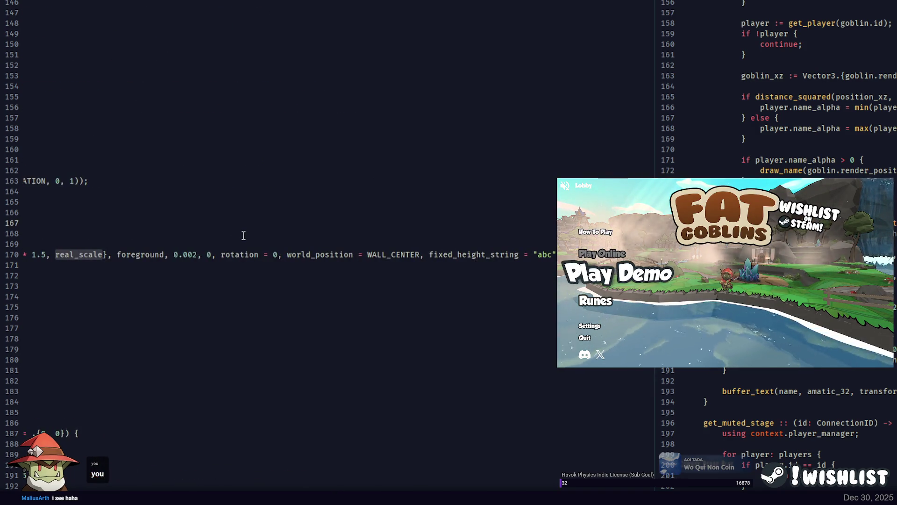
scroll(281, 247, left, 10)
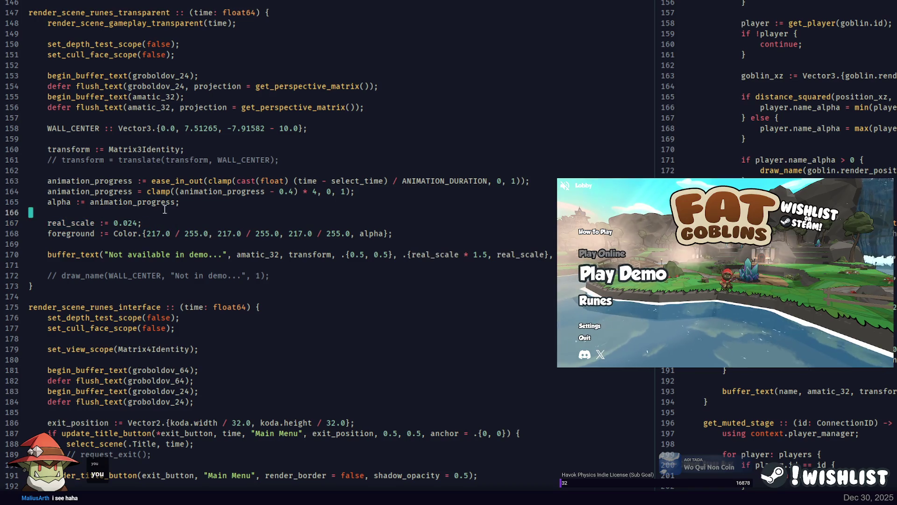
click(200, 205)
scroll(280, 228, up, 2)
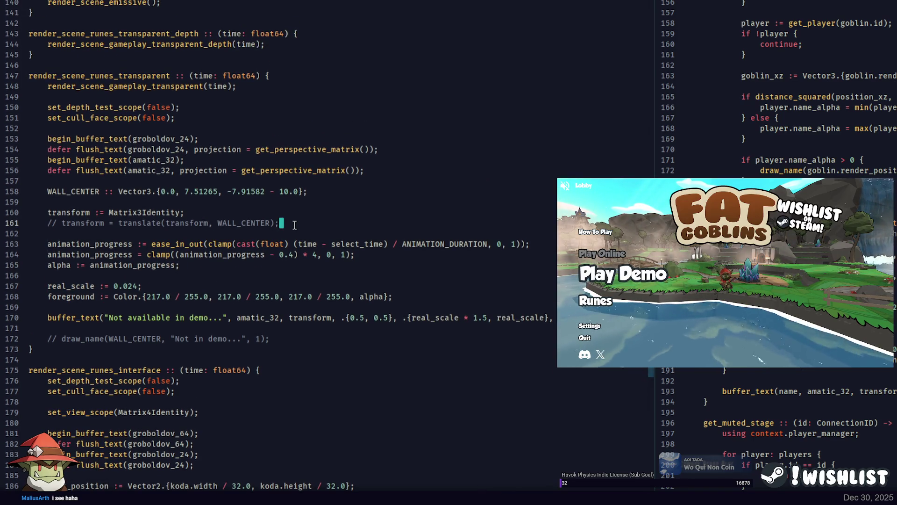
key(shift+Up)
key(BackSpace)
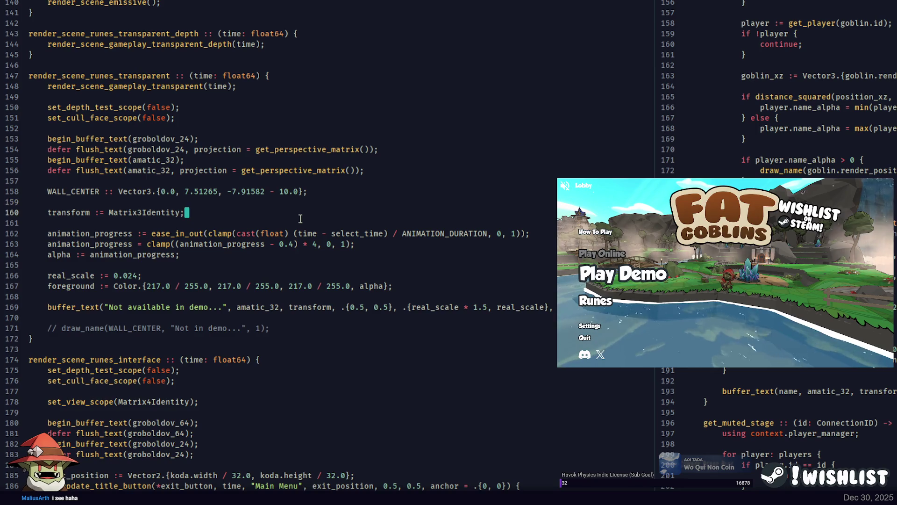
click(294, 206)
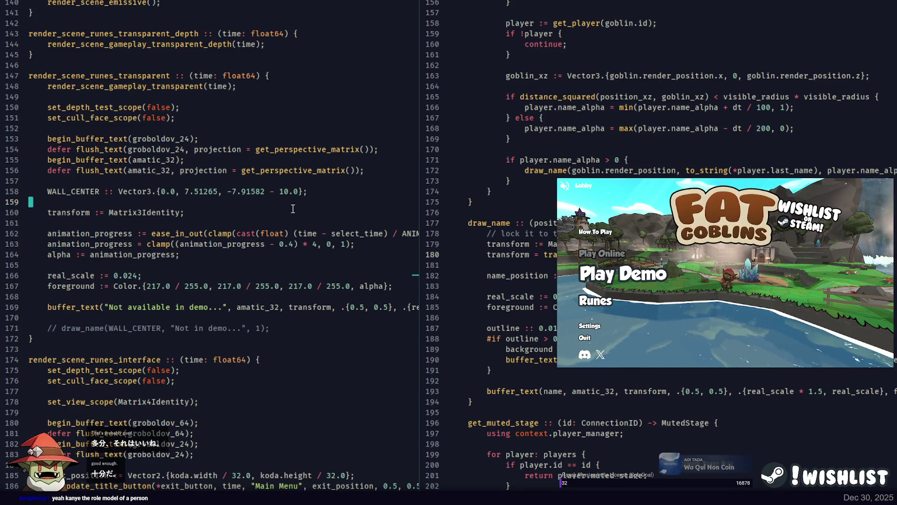
key(Down)
click(301, 214)
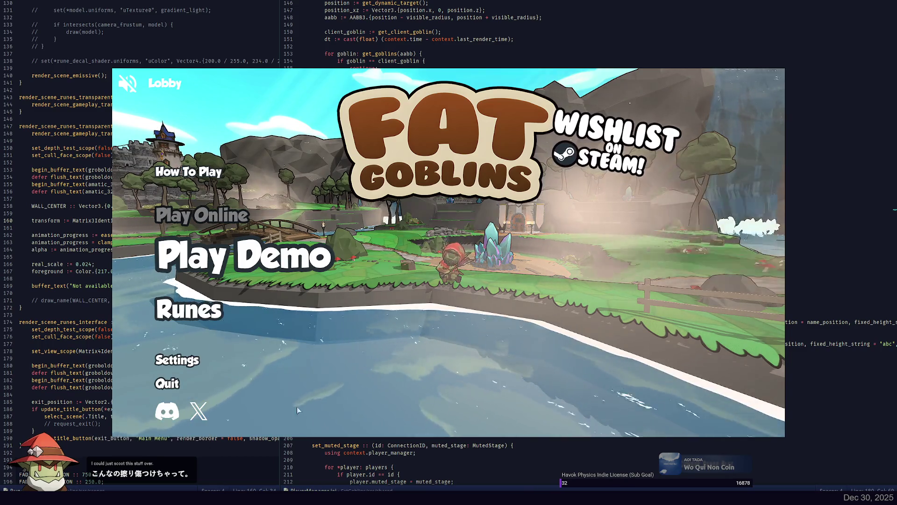
Stop the running game, check git status, and stage everything with git add -A
key(ctrl+c)
key(ctrl+c)
key(ctrl+c)
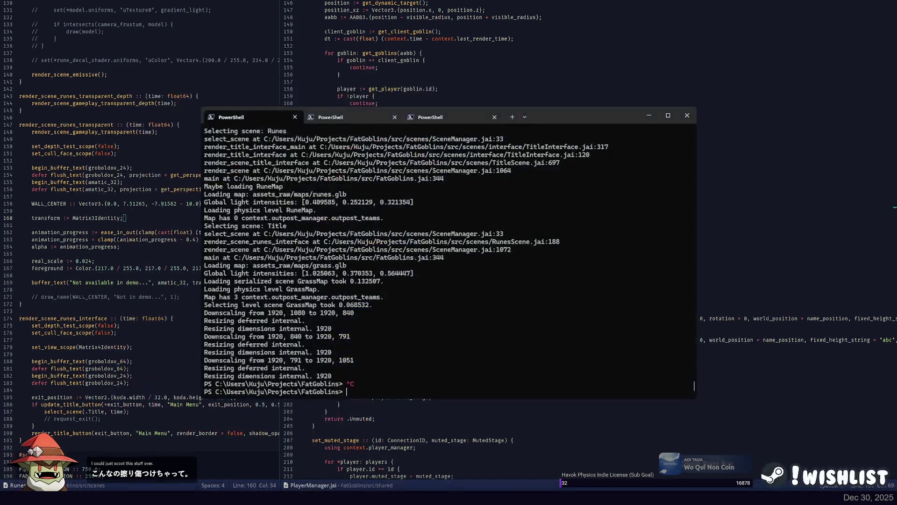
text(git status)
key(Return)
text(git add -A)
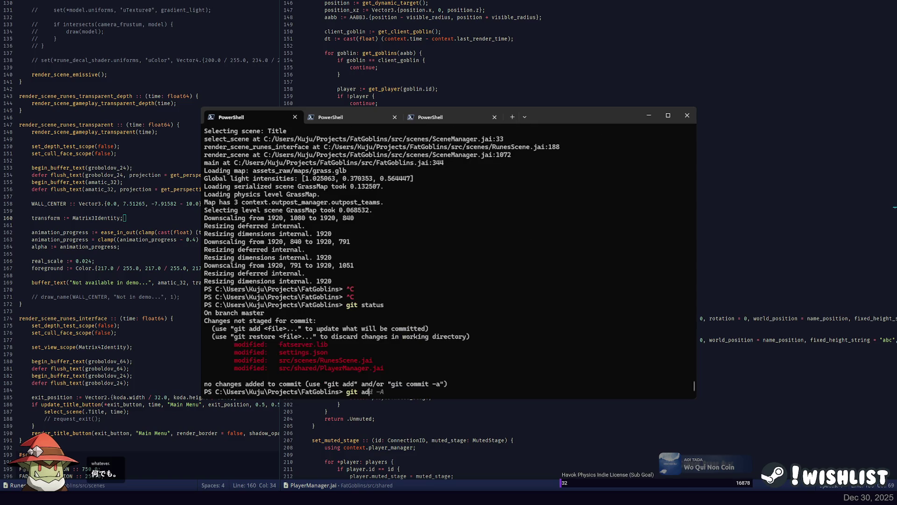
key(Return)
Commit as 'rune scene has text' and push to origin master
text(git commit -m )
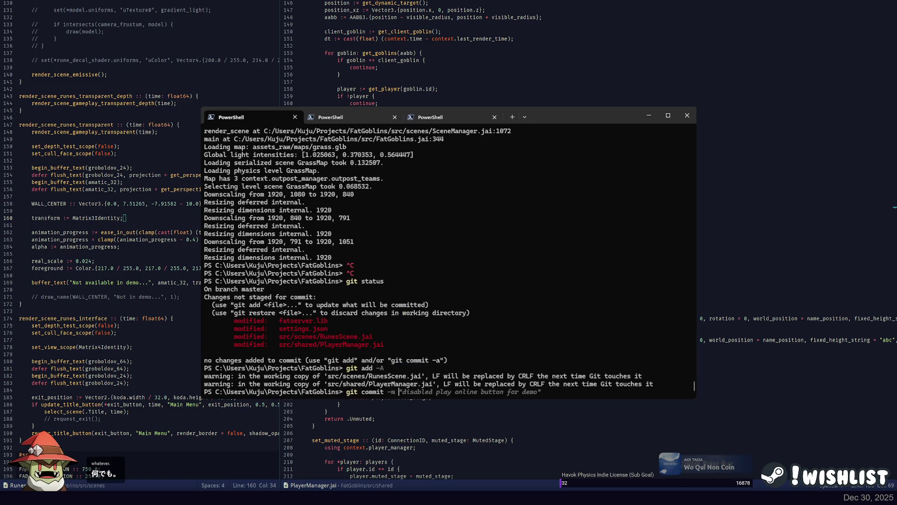
text("rune scene has text")
key(Return)
text(git push origin master)
key(Return)
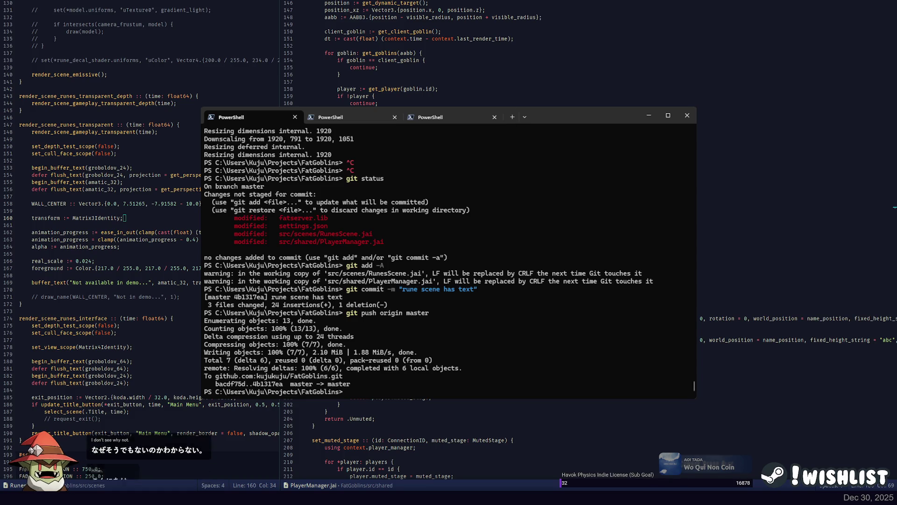
key(End)
scroll(250, 187, up, 4)
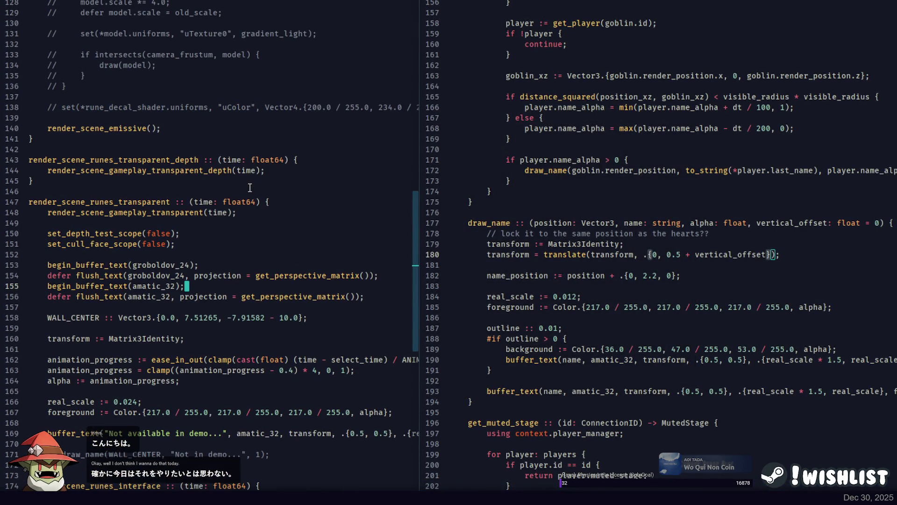
Open the PRIORITY to-do file from the project root in the left pane
key(ctrl+p)
key(BackSpace)
key(Escape)
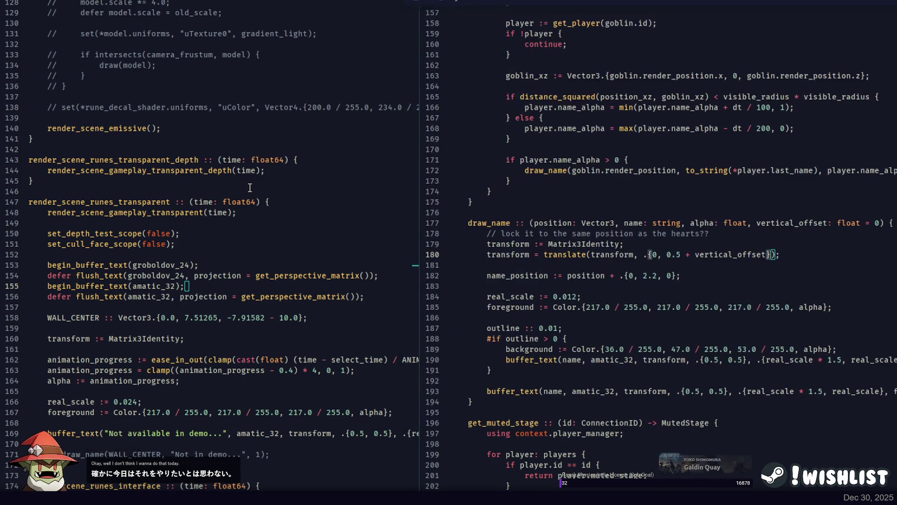
key(ctrl+Tab)
click(335, 50)
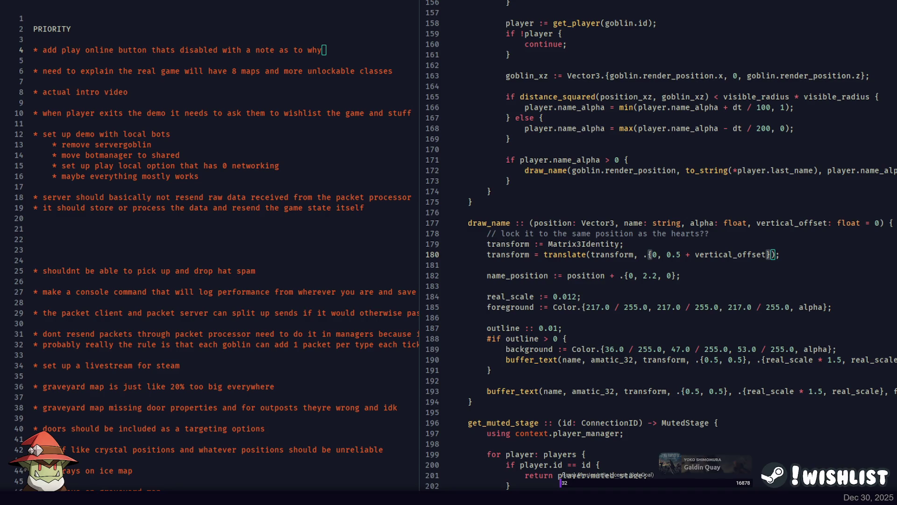
Delete the local bots item, its sub-points, and the 'when player exits' line
key(Down)
click(194, 139)
drag(212, 176, 230, 130)
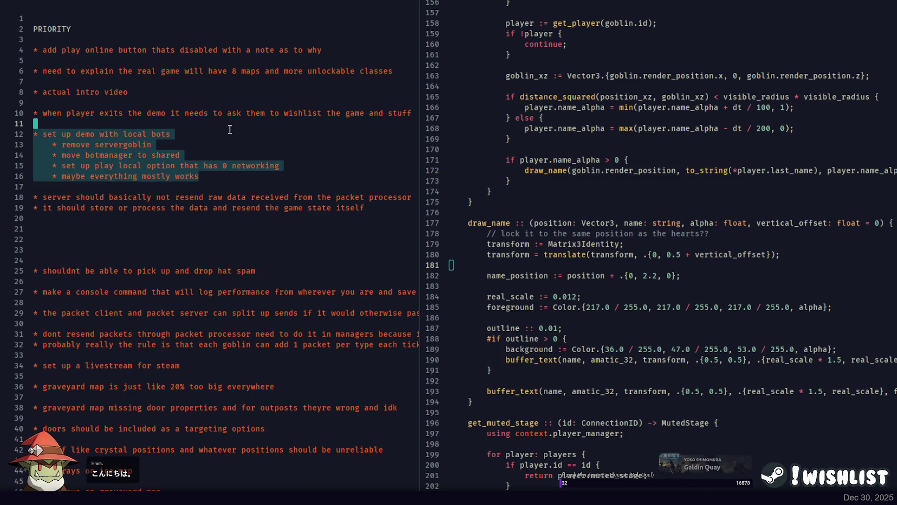
key(BackSpace)
key(shift+Up)
key(shift+Up)
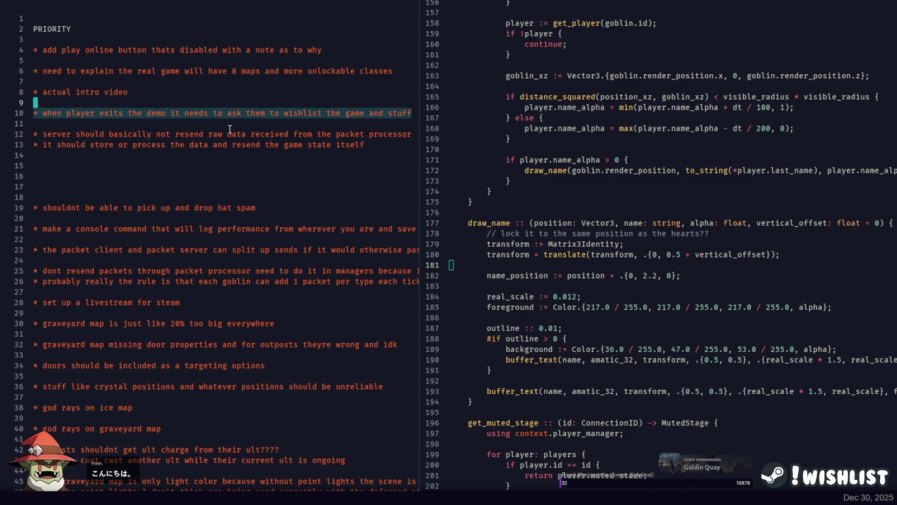
key(BackSpace)
key(Down)
key(Up)
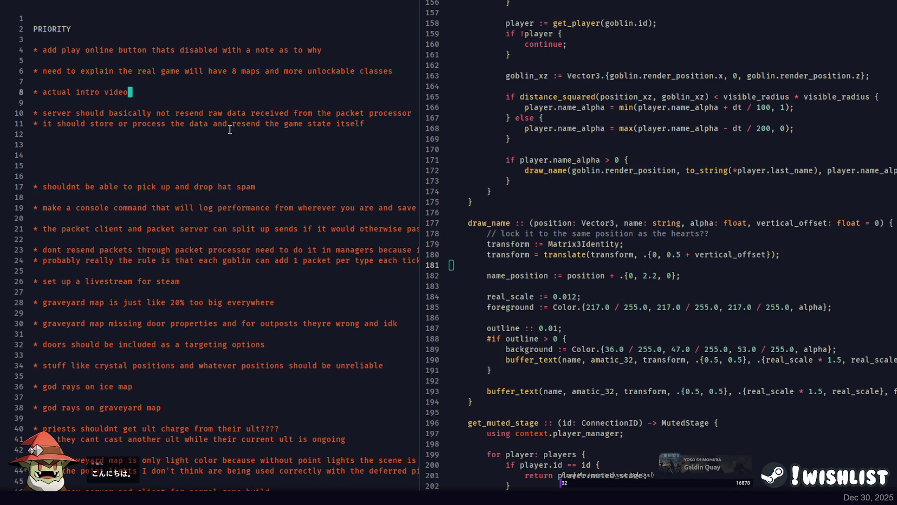
Under 'actual intro video', add bullets for improving performance and 'audio needs to be synced to the video'
mouse_move(419, 120)
mouse_down()
mouse_move(264, 103)
mouse_move(412, 102)
mouse_move(200, 100)
mouse_up()
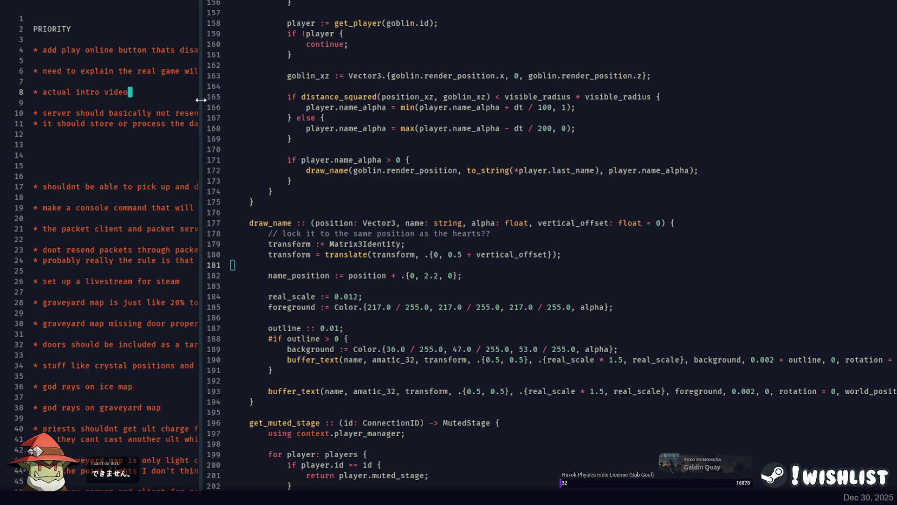
drag(201, 100, 202, 100)
click(201, 94)
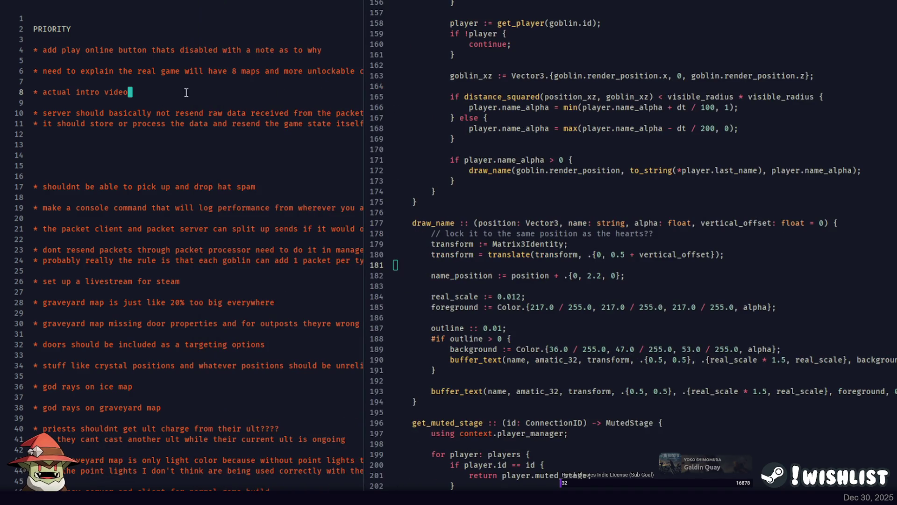
key(Return)
text(* needs t)
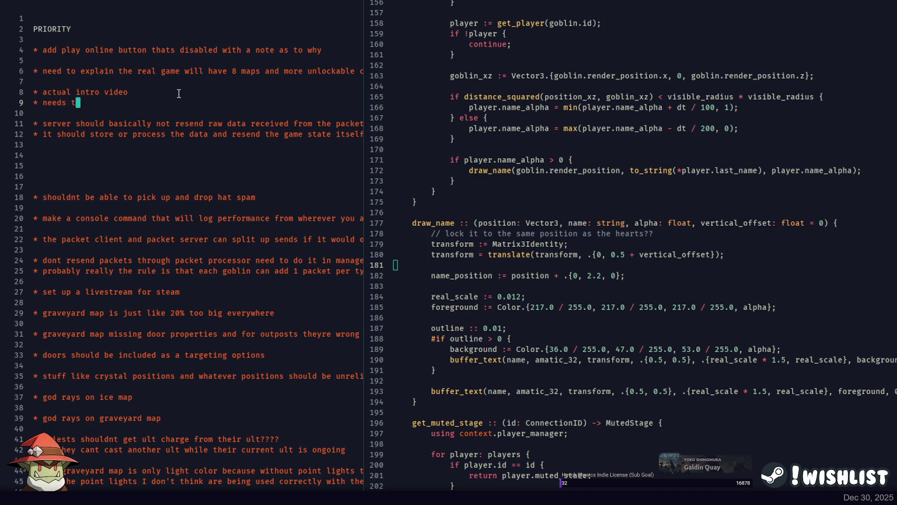
key(BackSpace)
key(BackSpace)
key(BackSpace)
text(ance nperformanc)
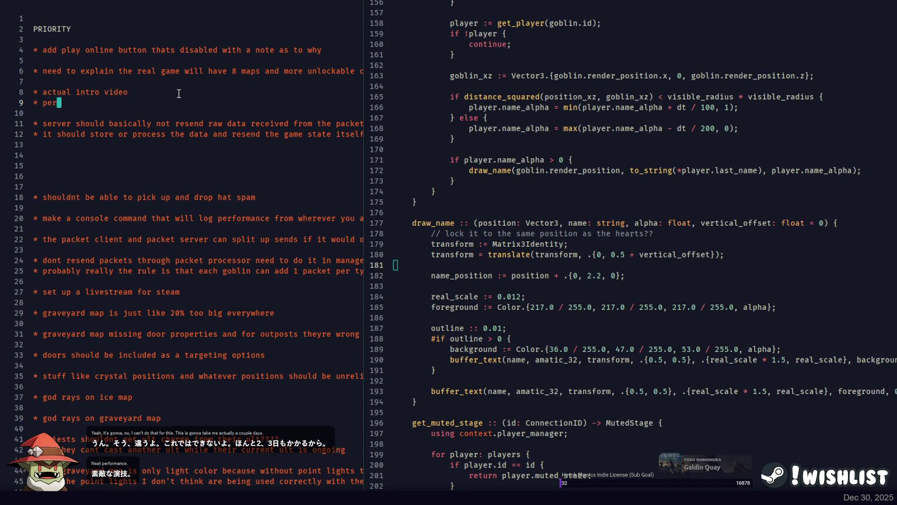
text(s to be impro)
text(ved)
key(Return)
text(* audio )
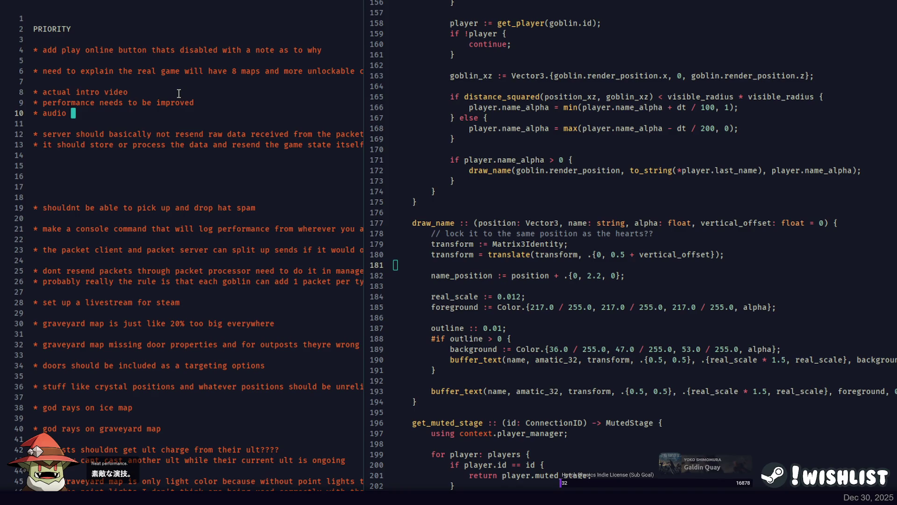
text(needs to be synced to the video)
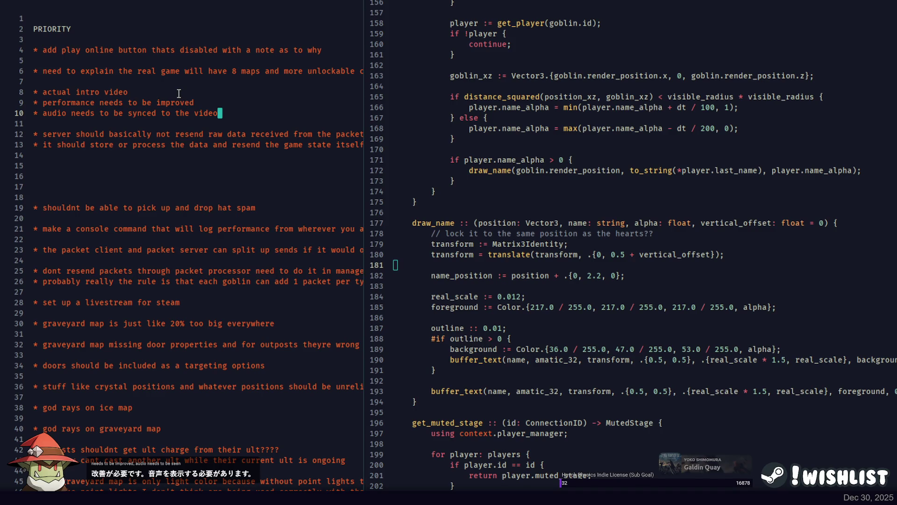
Remove the server resend lines and the 'add play online button' item
key(ctrl+shift+l)
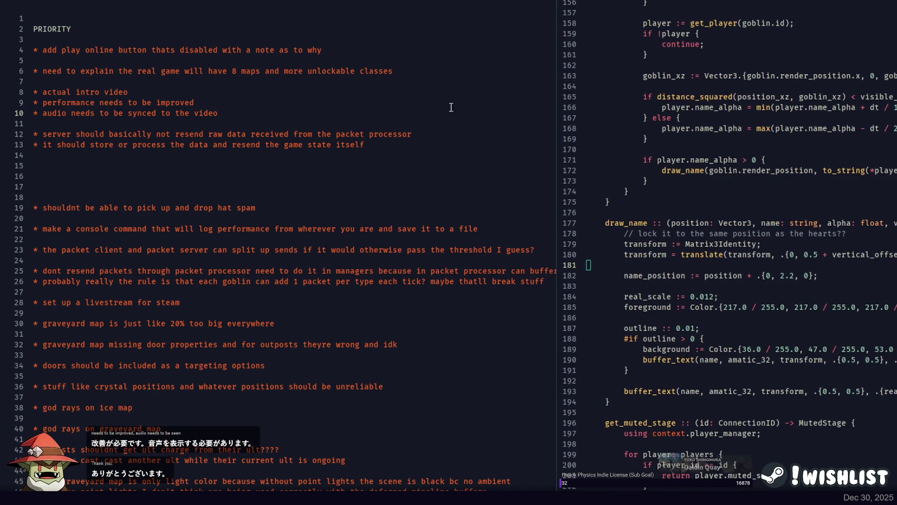
double_click(190, 134)
key(ctrl+z)
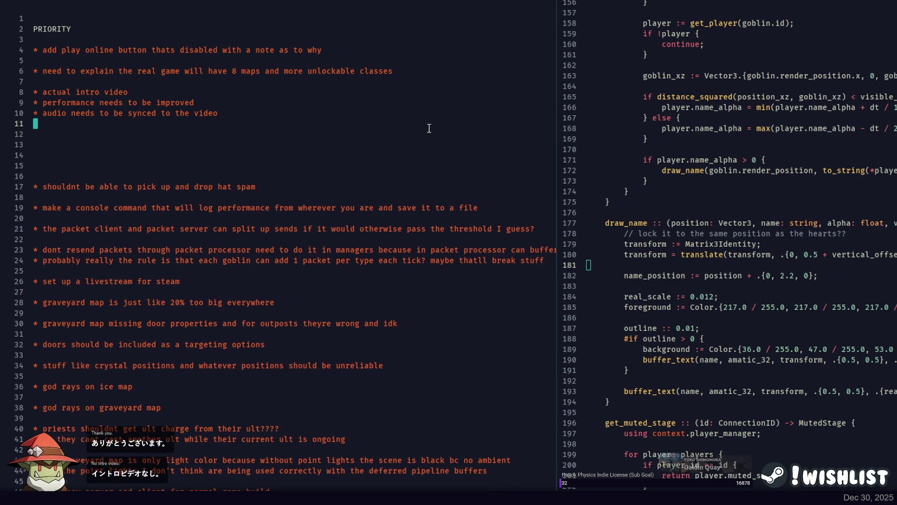
key(Up)
key(Up)
key(Left)
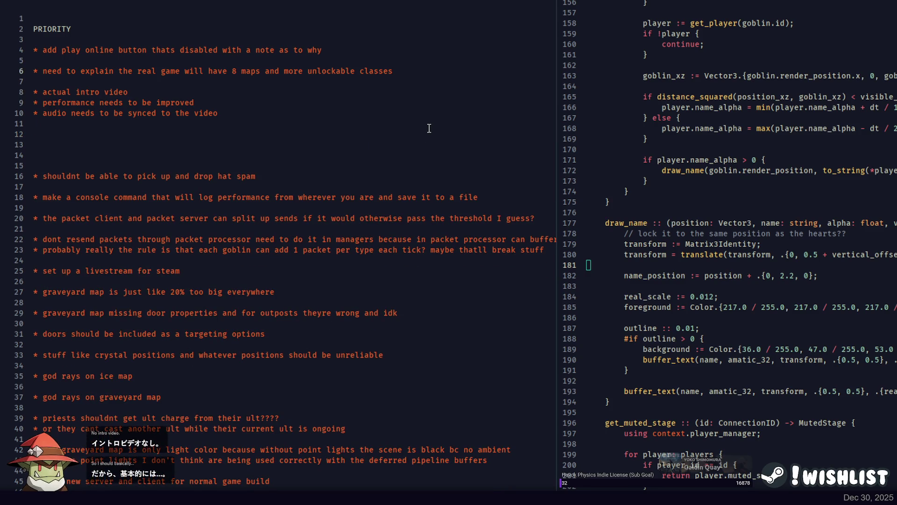
key(shift+Up)
key(shift+Up)
key(BackSpace)
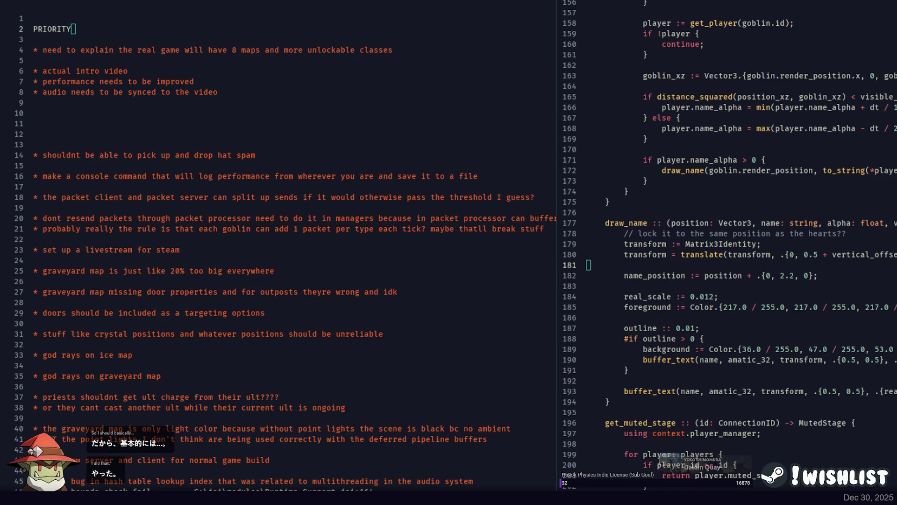
Review the new top item about 8 maps and more unlockable classes
click(430, 53)
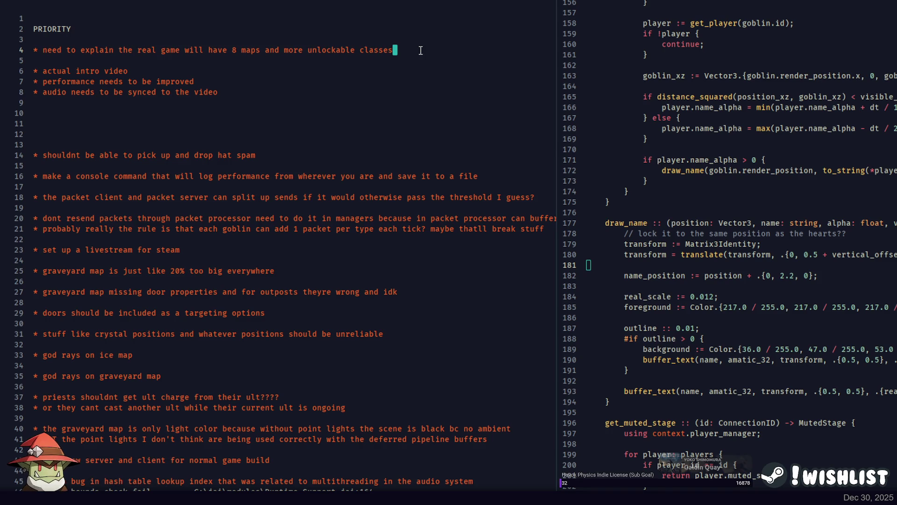
scroll(463, 52, down, 20)
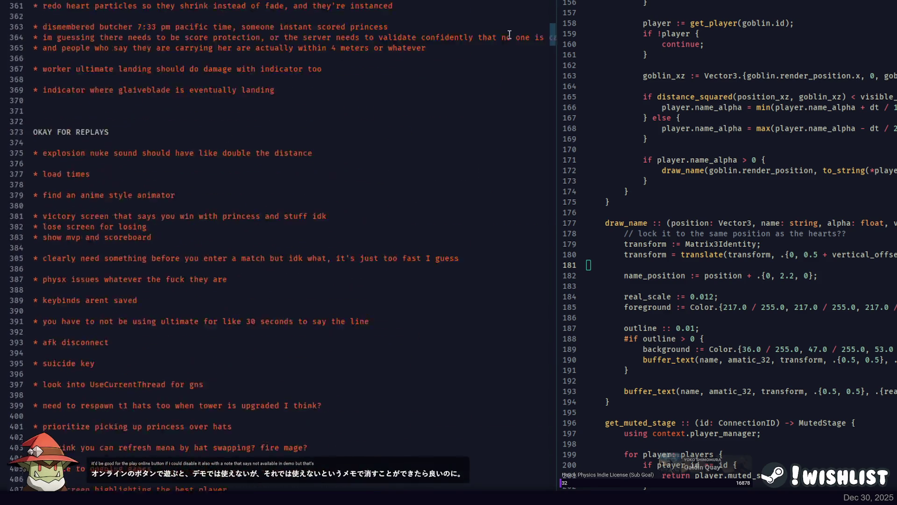
scroll(250, 161, up, 20)
double_click(217, 61)
click(417, 60)
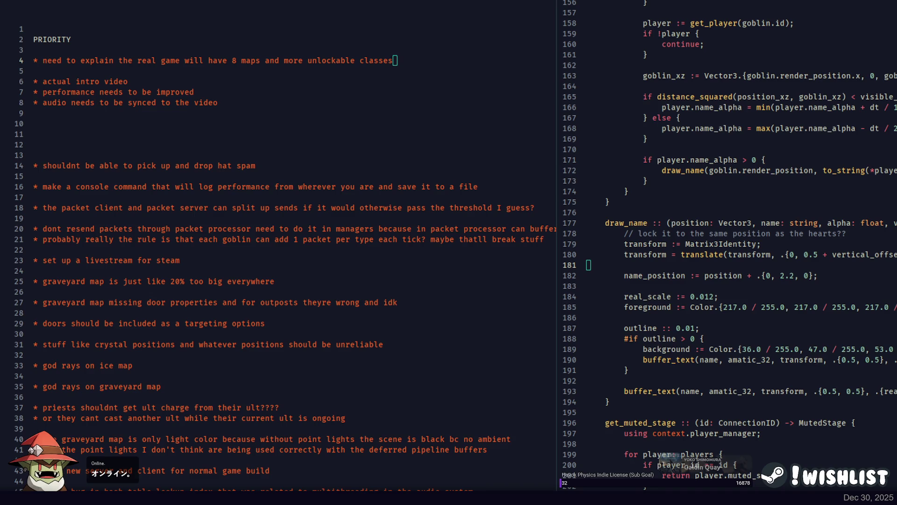
click(412, 60)
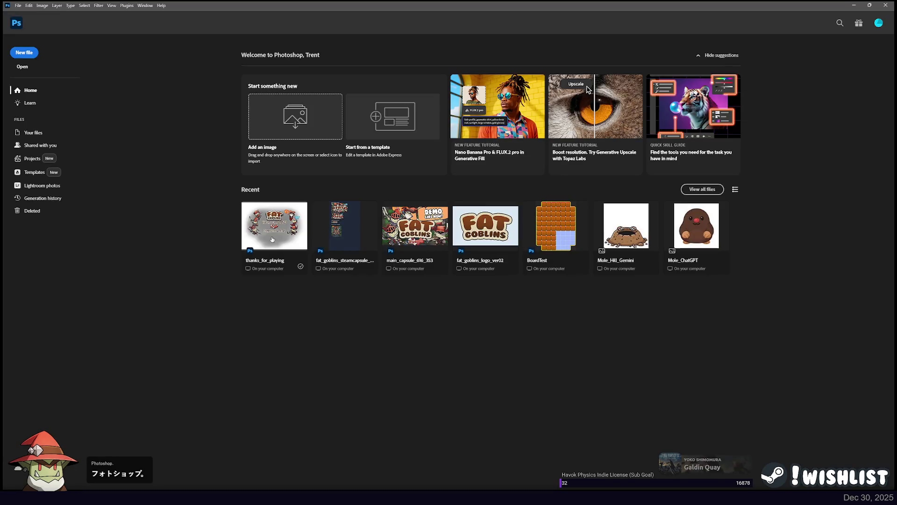
Open thanks_for_playing from Recent, then make the bg layer visible and active
click(282, 239)
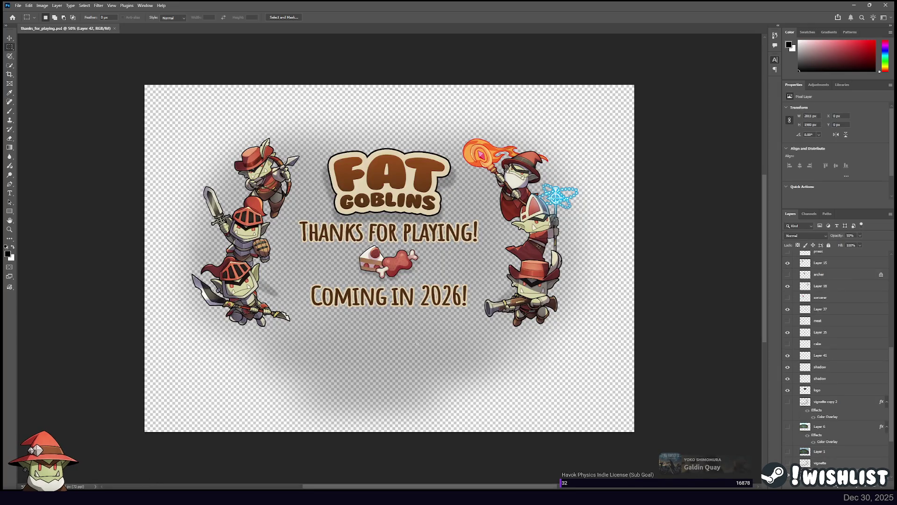
scroll(851, 418, down, 3)
click(787, 370)
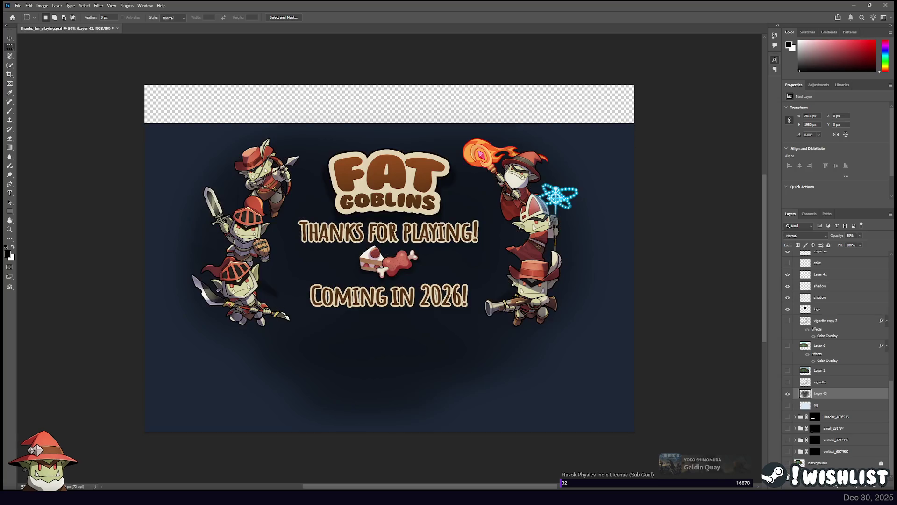
click(822, 405)
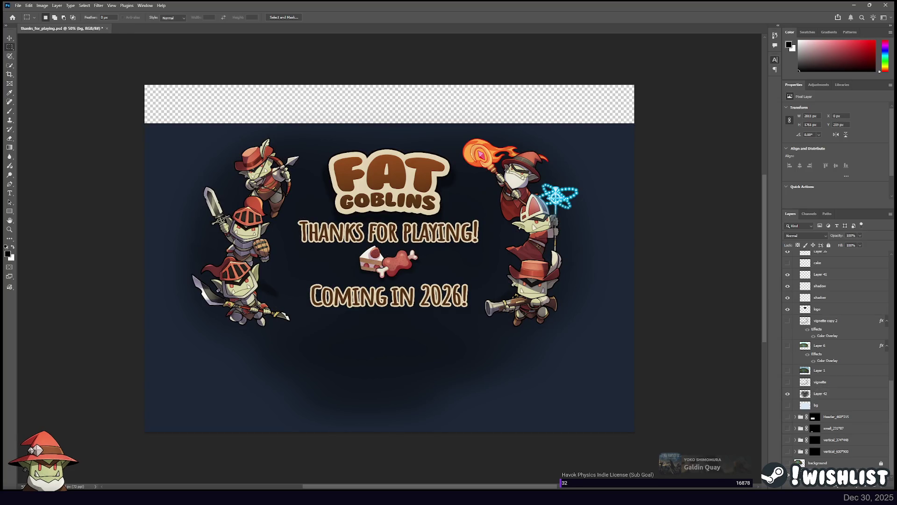
Fill the transparent top strip with dark navy using the Paint Bucket
key(g)
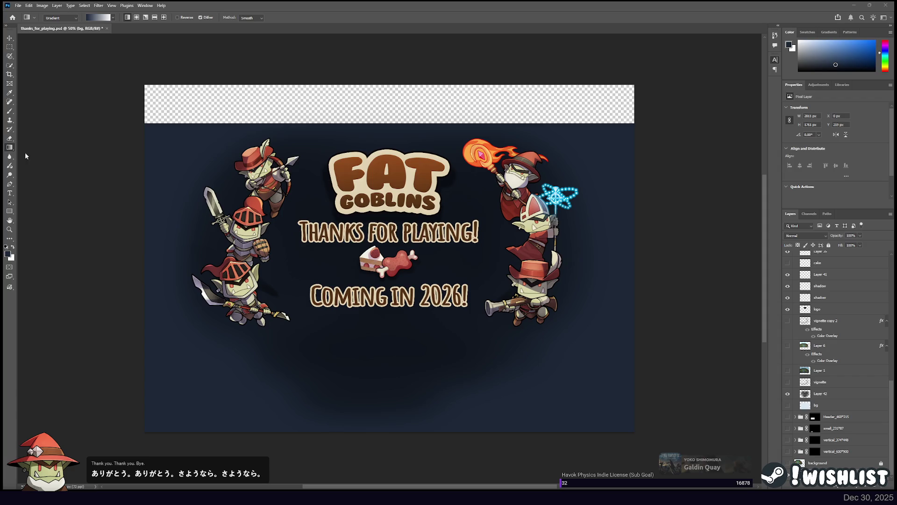
key(shift+g)
click(172, 101)
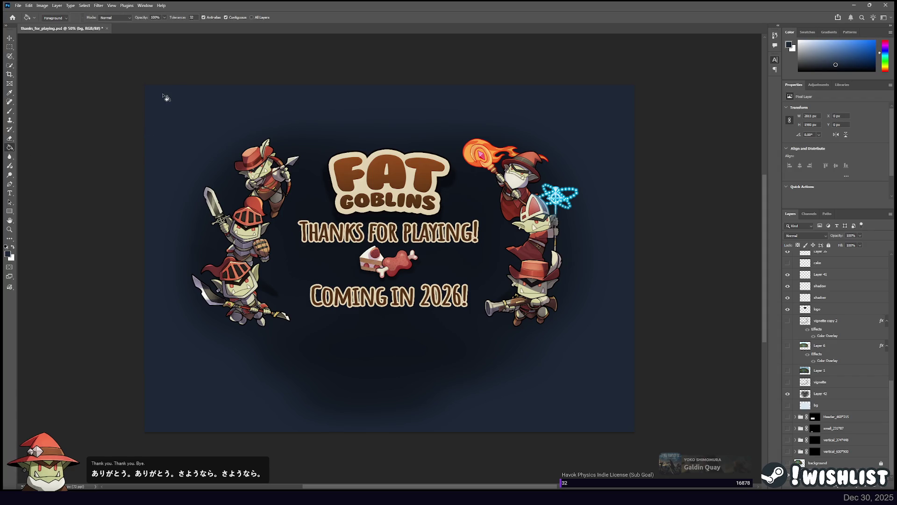
click(10, 47)
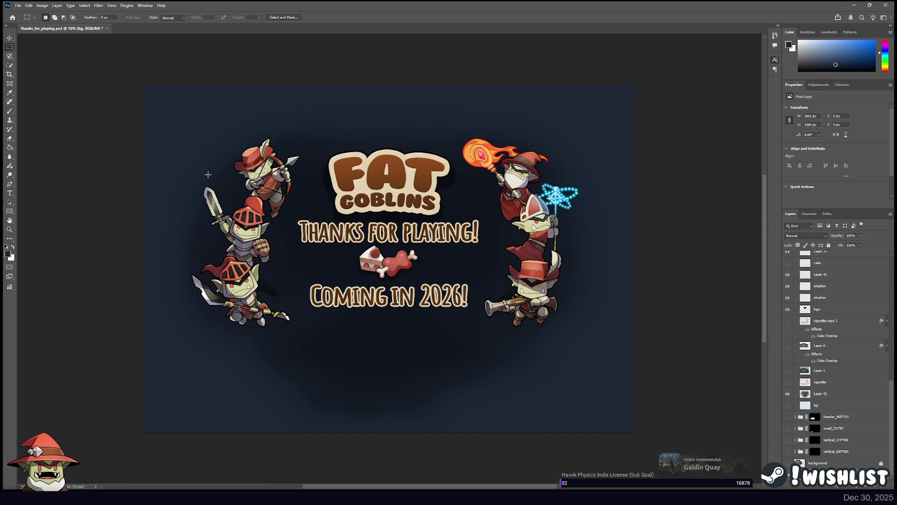
Switch to the Horizontal Type tool
click(9, 193)
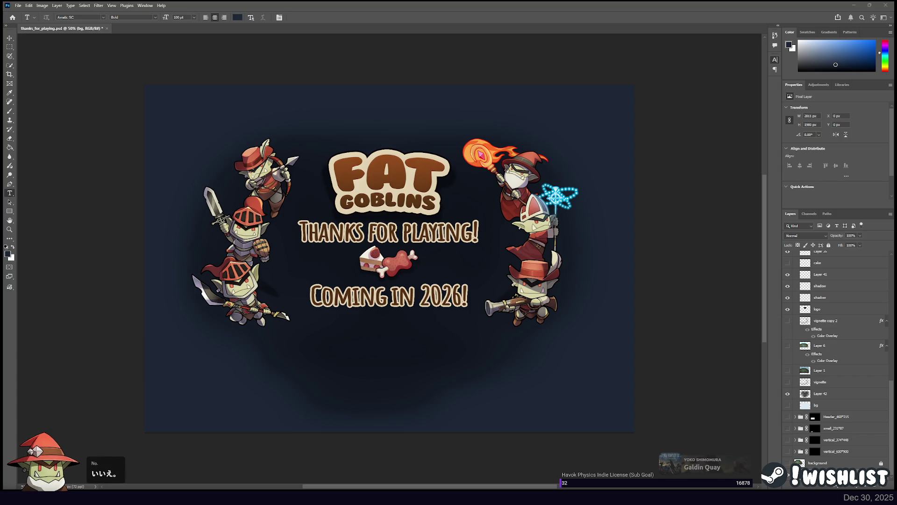
Select the 'Coming in 2026!' layer in Group 1 and drag a paragraph box across the canvas top
click(10, 47)
click(9, 193)
scroll(834, 321, up, 2)
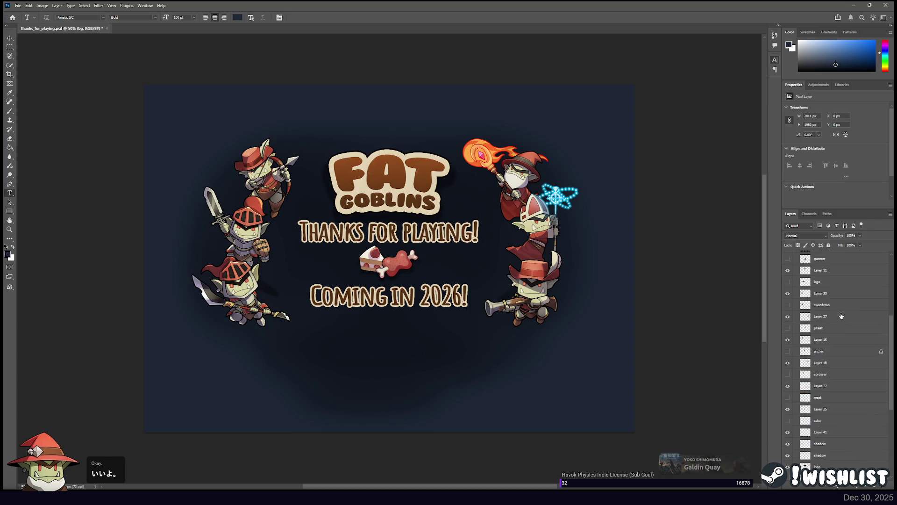
scroll(832, 317, up, 10)
click(793, 276)
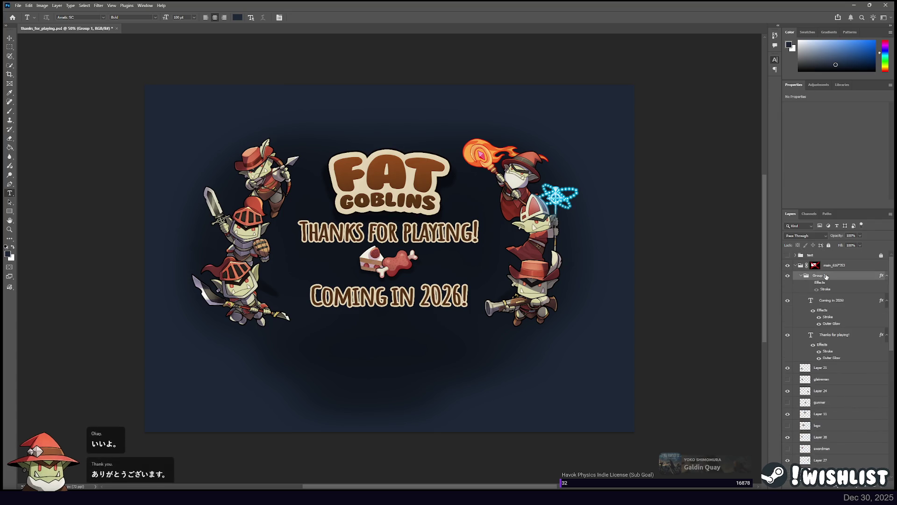
click(826, 301)
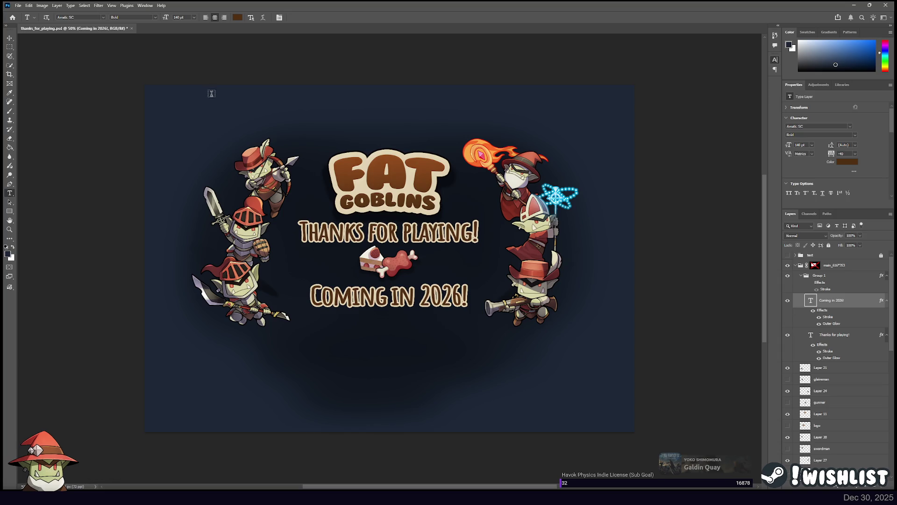
drag(218, 90, 568, 134)
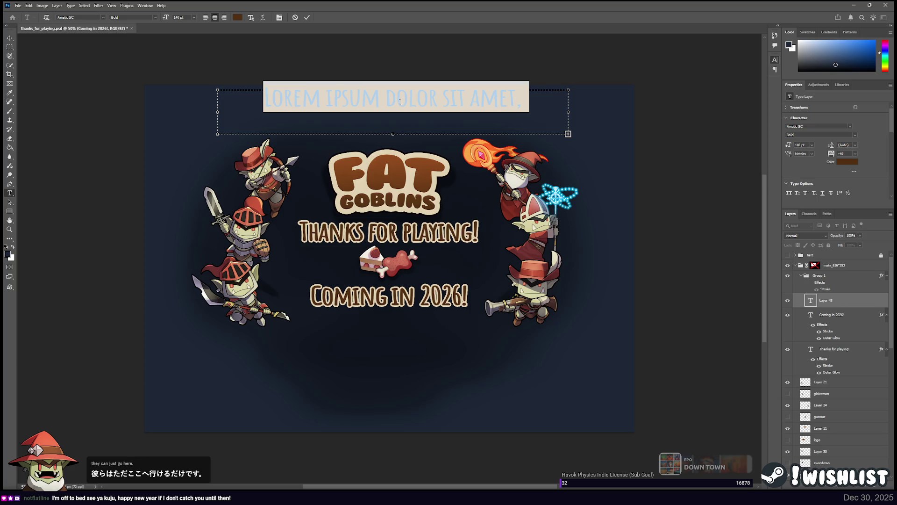
Delete the lorem text, stretch the text box to canvas width and type '7 Unique Maps!'
key(ctrl+a)
key(BackSpace)
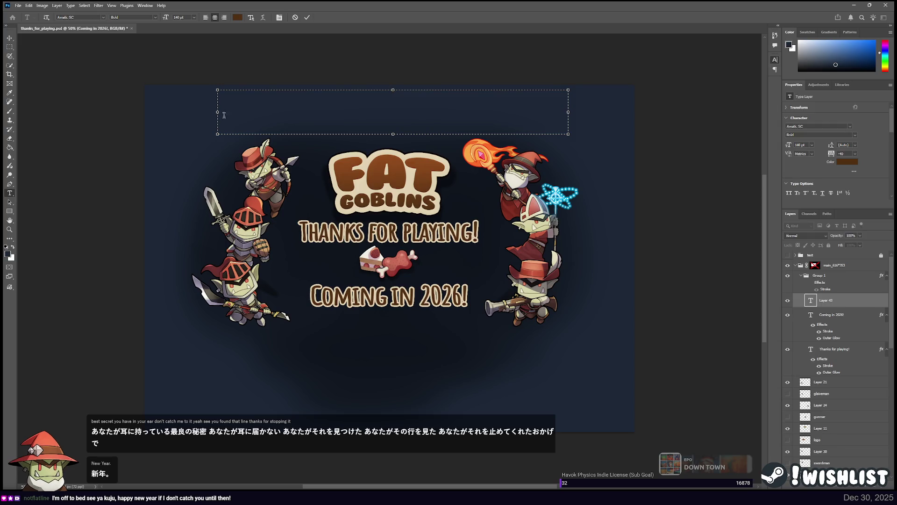
drag(217, 112, 144, 111)
drag(568, 112, 633, 113)
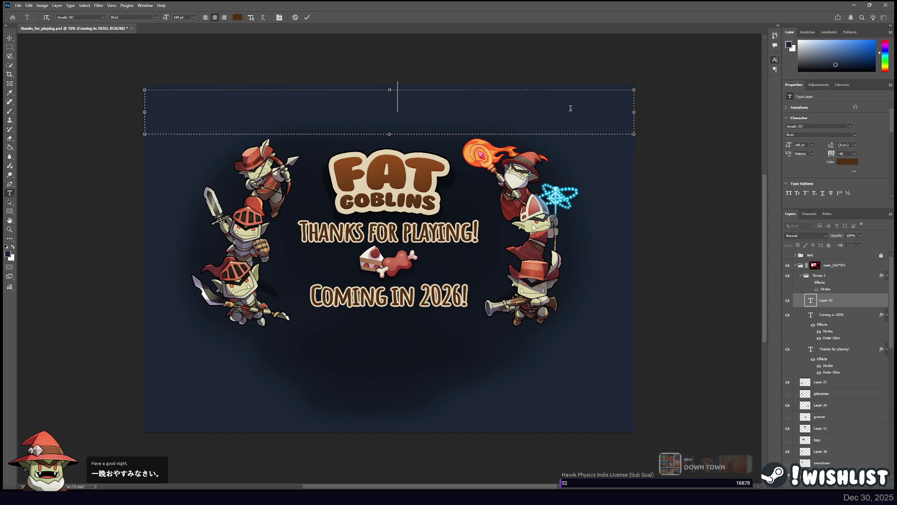
text(A)
text( Unique Maps!)
Set the 7 UNIQUE MAPS! text to 48 pt and start a new line below it
drag(460, 100, 320, 100)
click(466, 105)
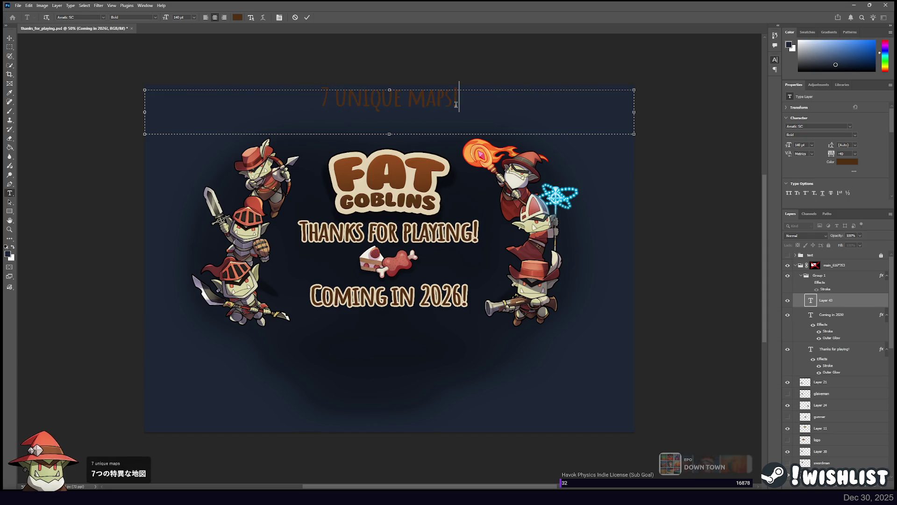
key(ctrl+a)
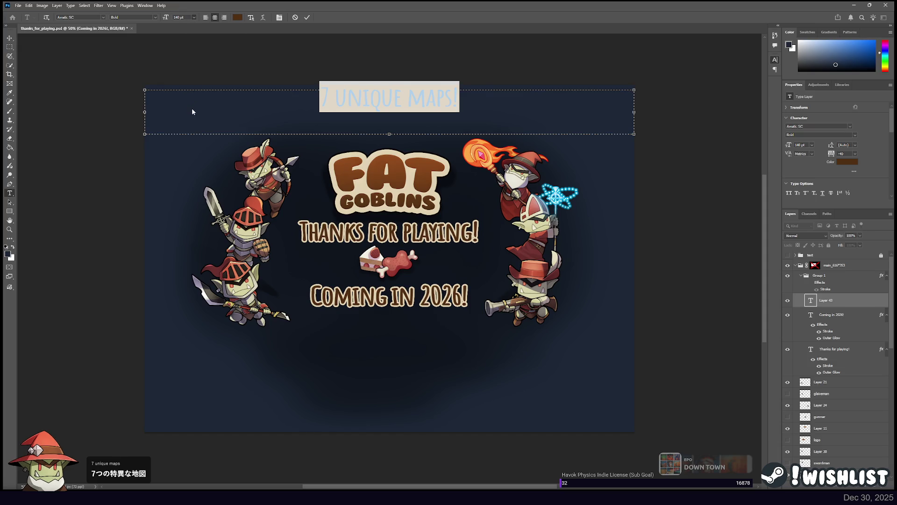
text(48)
key(Return)
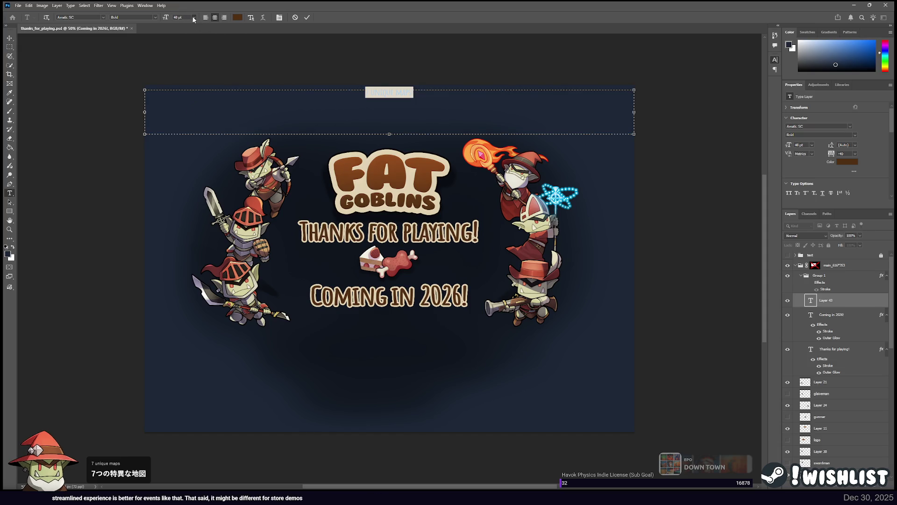
click(433, 92)
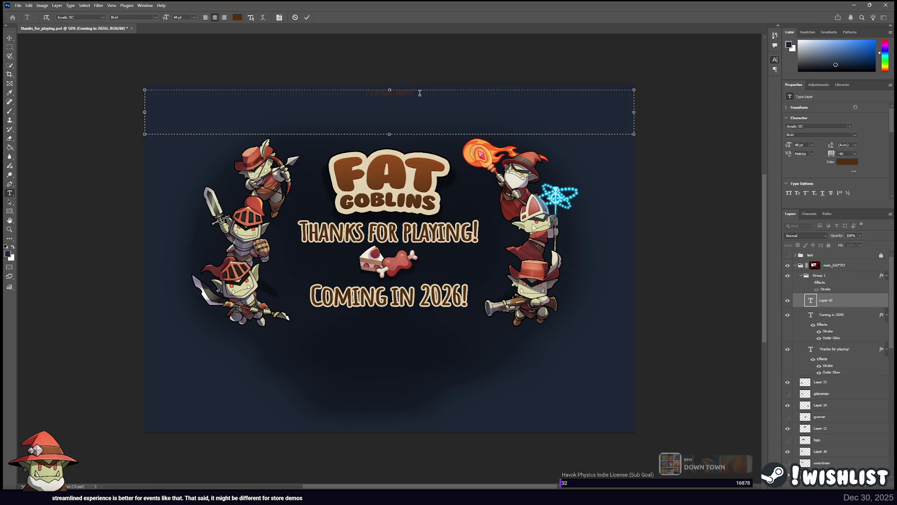
key(Return)
text(line)
key(BackSpace)
key(BackSpace)
key(BackSpace)
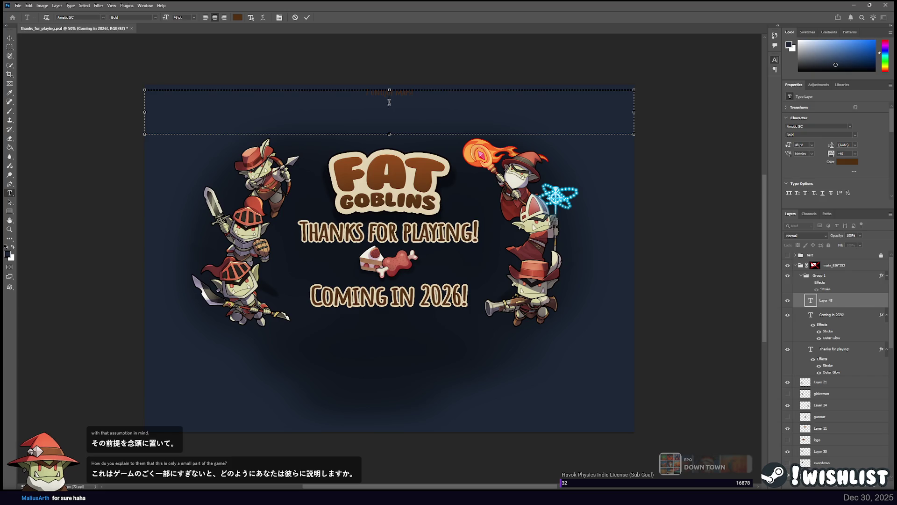
click(389, 103)
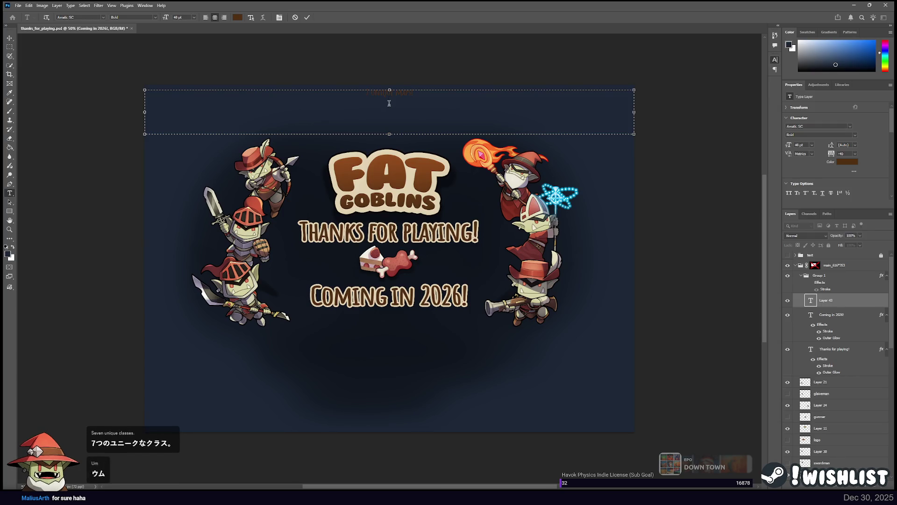
Add the lines 'Unlockable classes & hats!' and 'Privately hosted lobbies!' below the maps line
key(Return)
text(Unlockable)
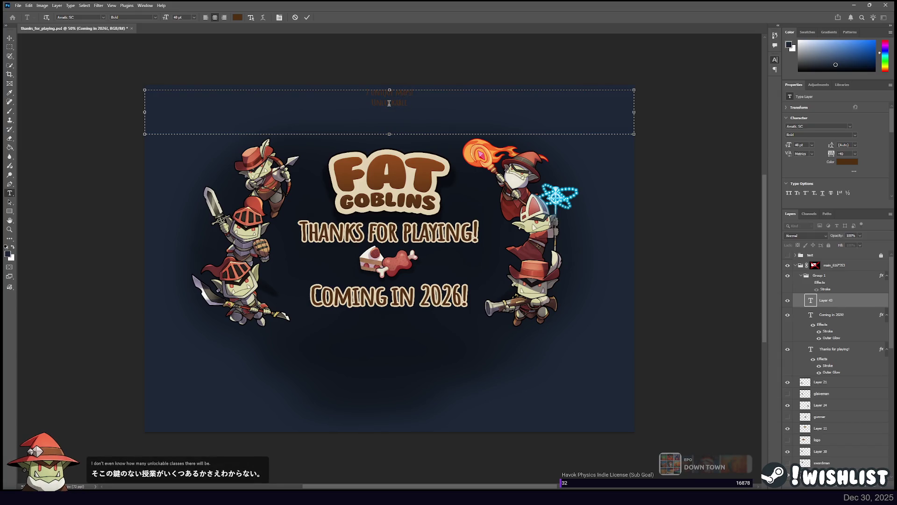
text( classes!)
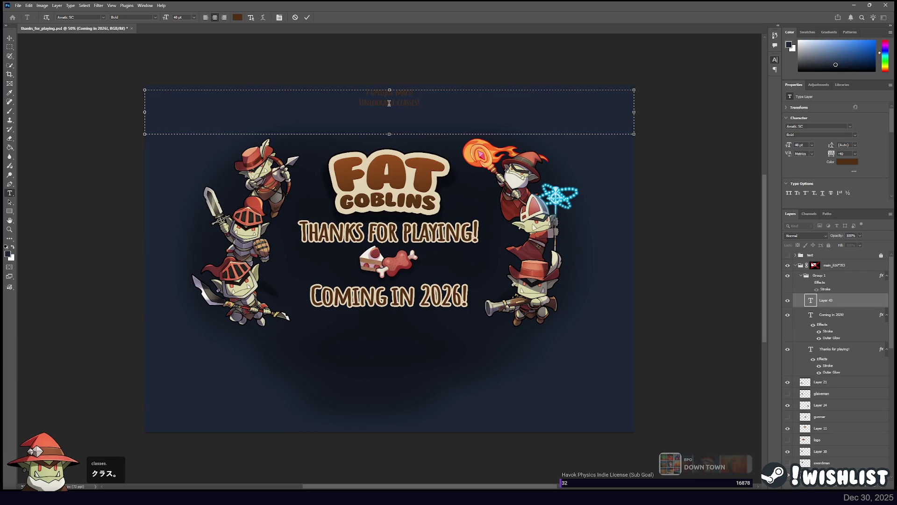
text(& hats)
key(Return)
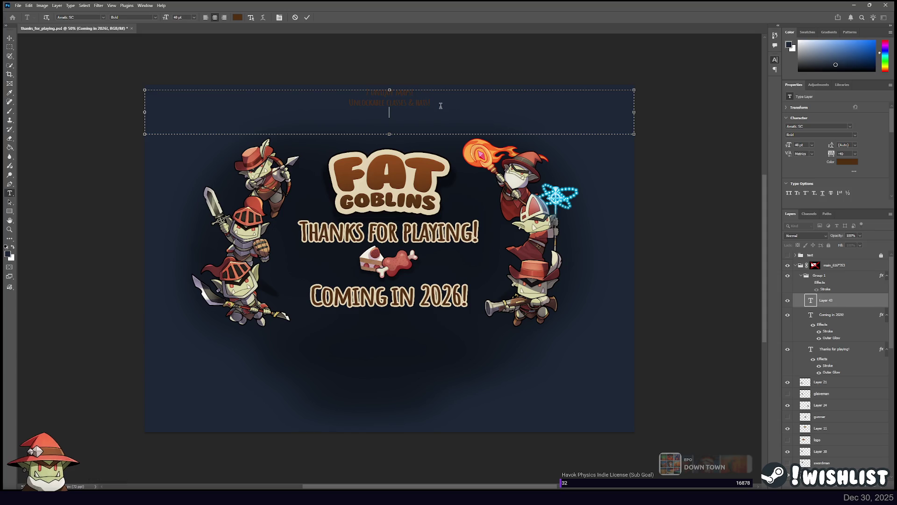
text(Previ)
key(BackSpace)
key(BackSpace)
key(BackSpace)
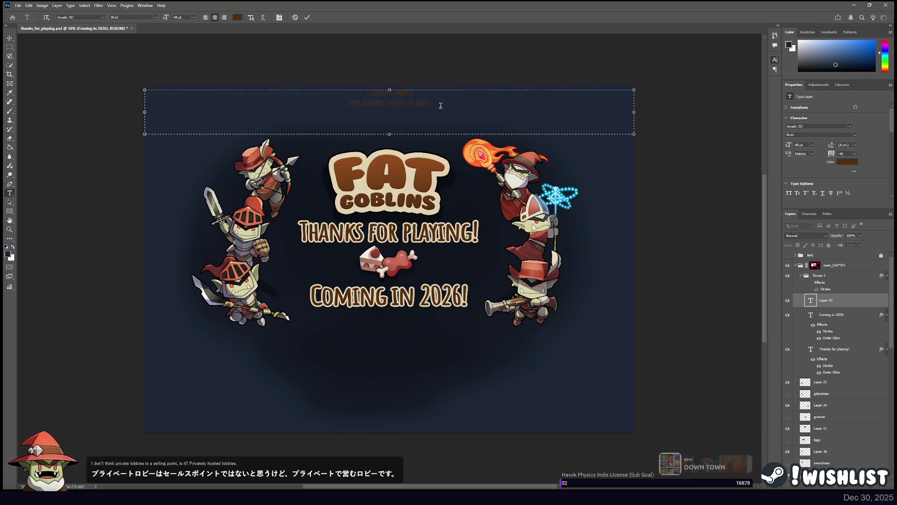
text(Privately )
text(hosted lobbies!)
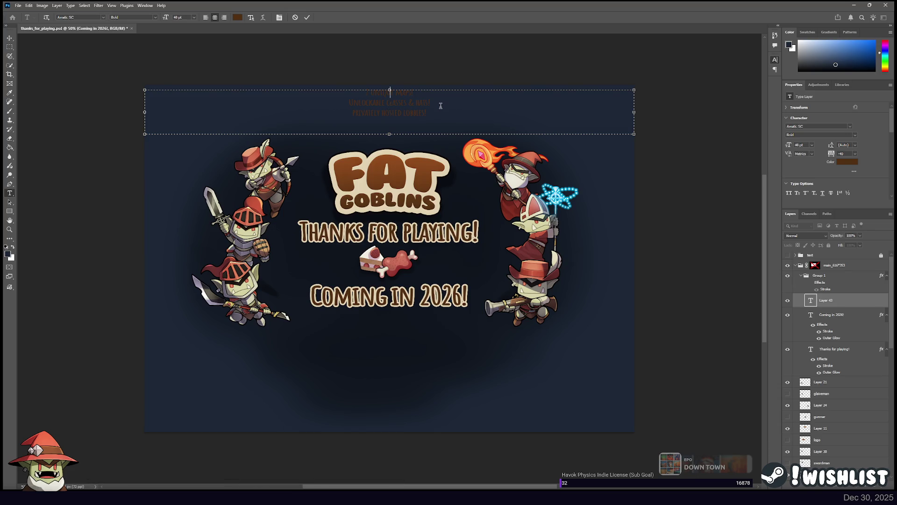
Add the 'Full game includes:' heading and a lobbies line, then fit the box to the text
key(Up)
key(Up)
key(Up)
text(PLAYERS)
key(Return)
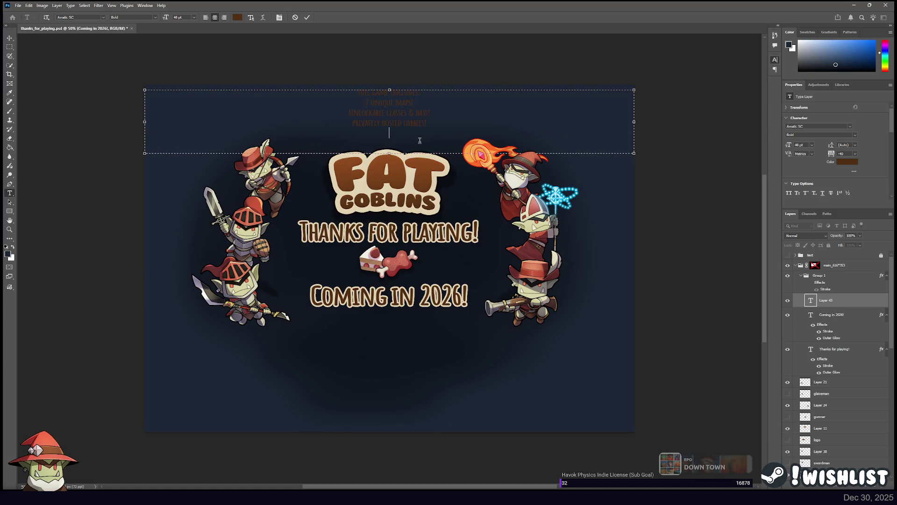
key(Up)
key(Return)
text(Fully )
text(online for)
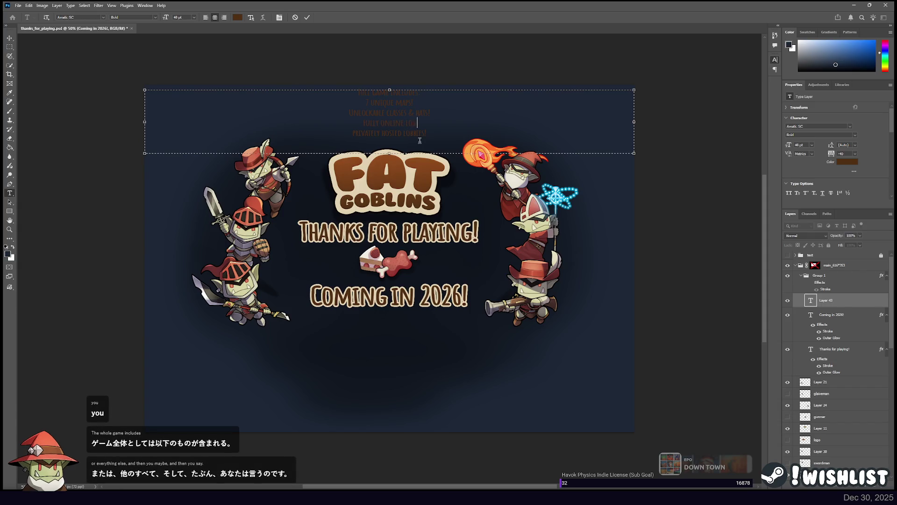
text(BIES & PV)
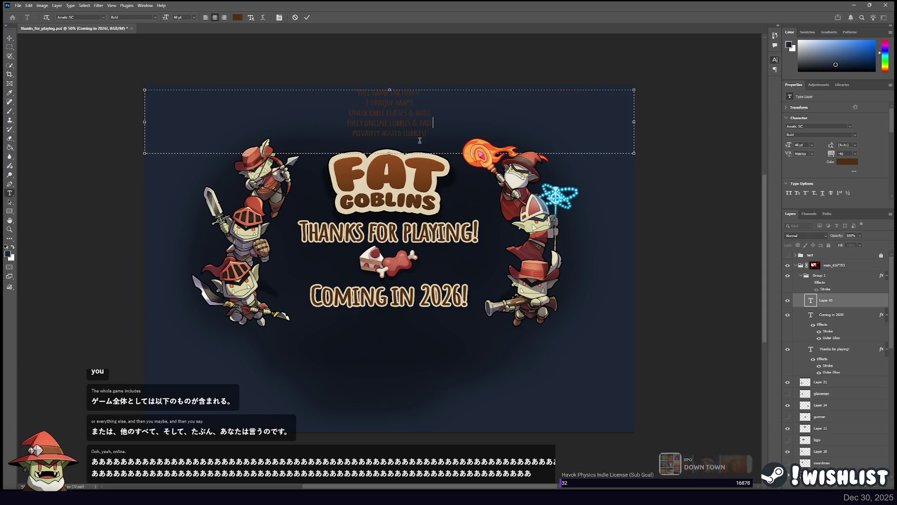
text(ties!)
click(423, 133)
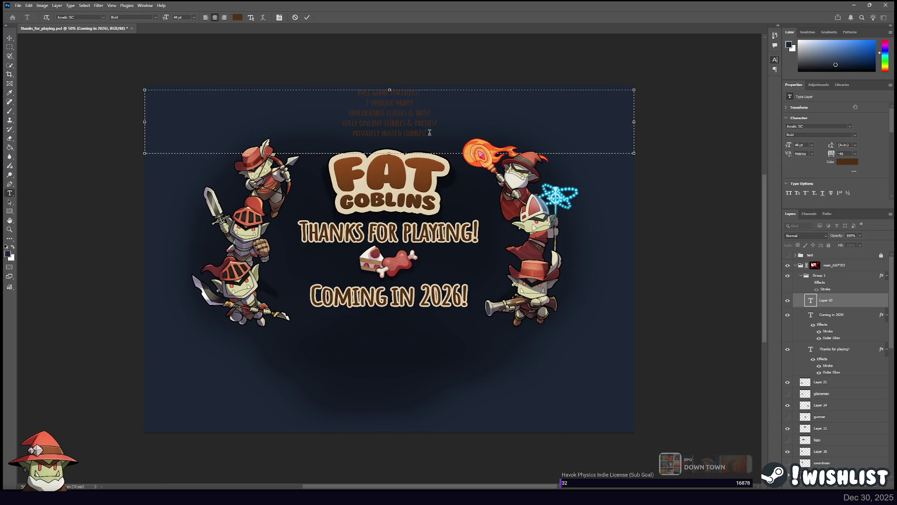
drag(390, 154, 394, 140)
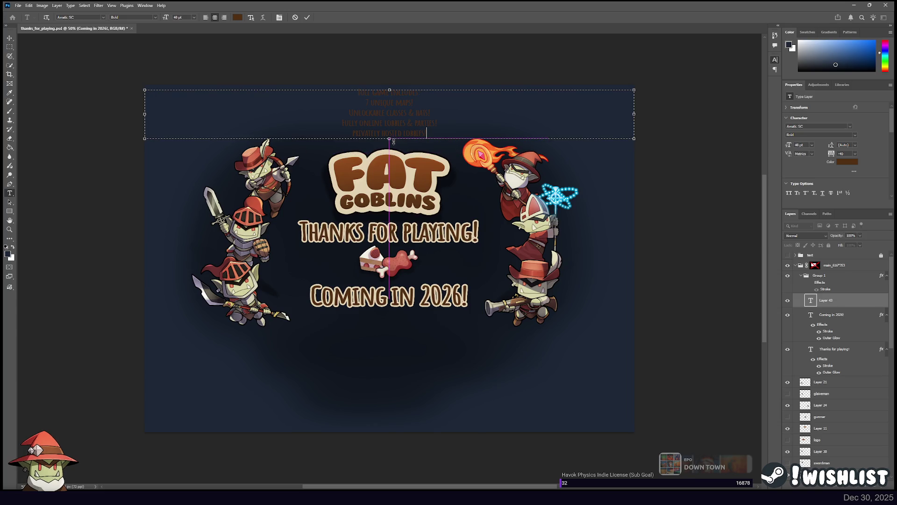
click(9, 37)
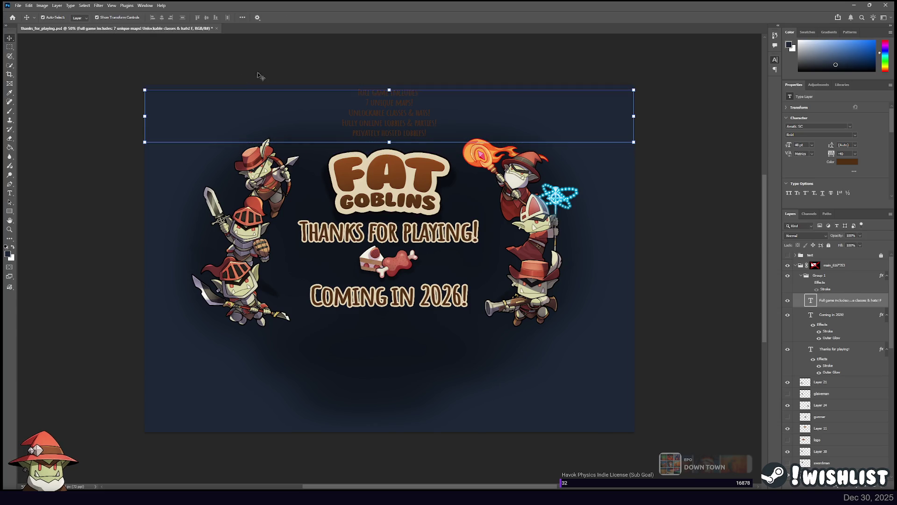
Paste the Coming in 2026! title's stroke and outer glow onto the feature-list layer
click(839, 316)
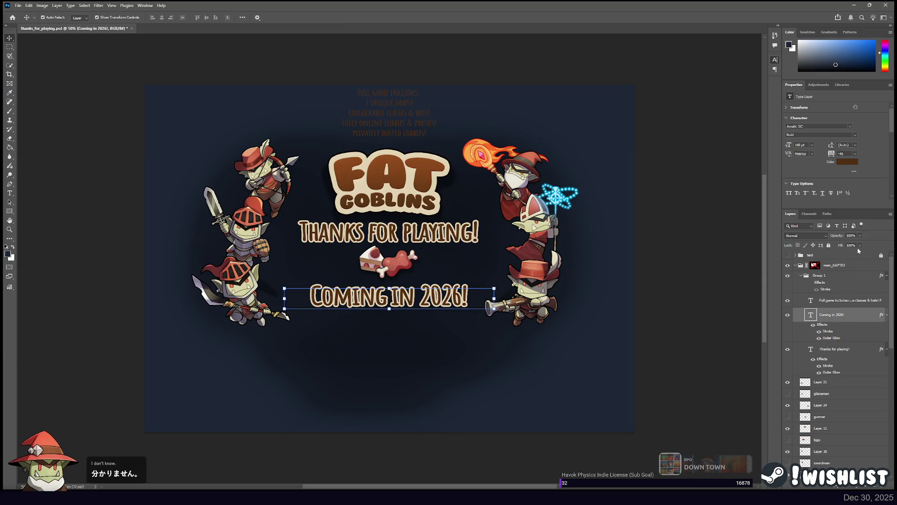
click(838, 301)
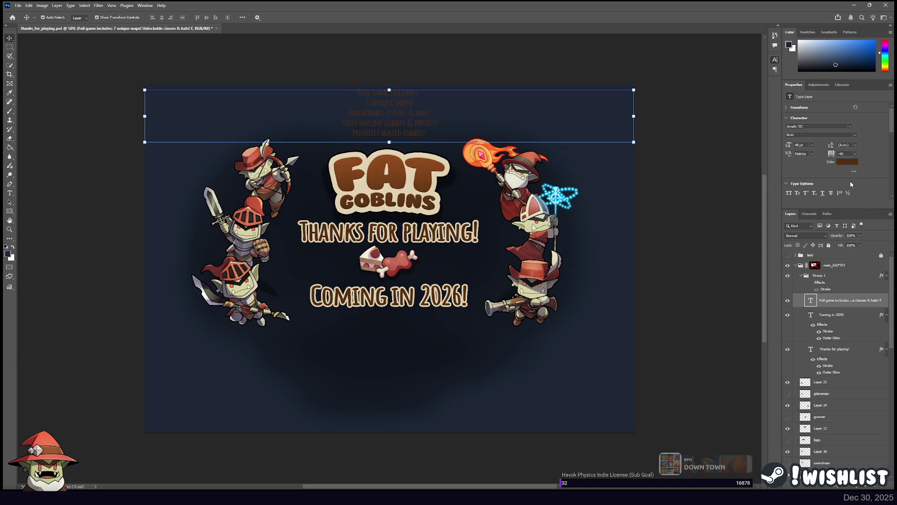
key(ctrl+alt+v)
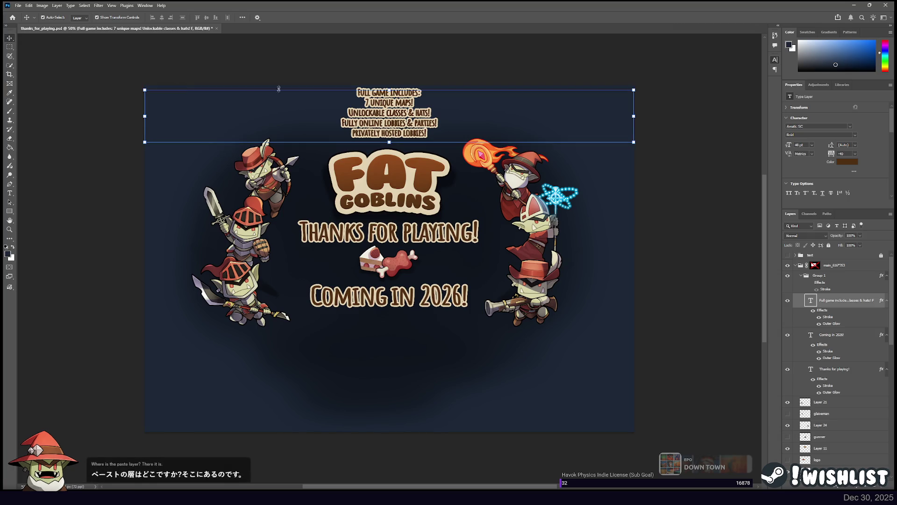
click(9, 193)
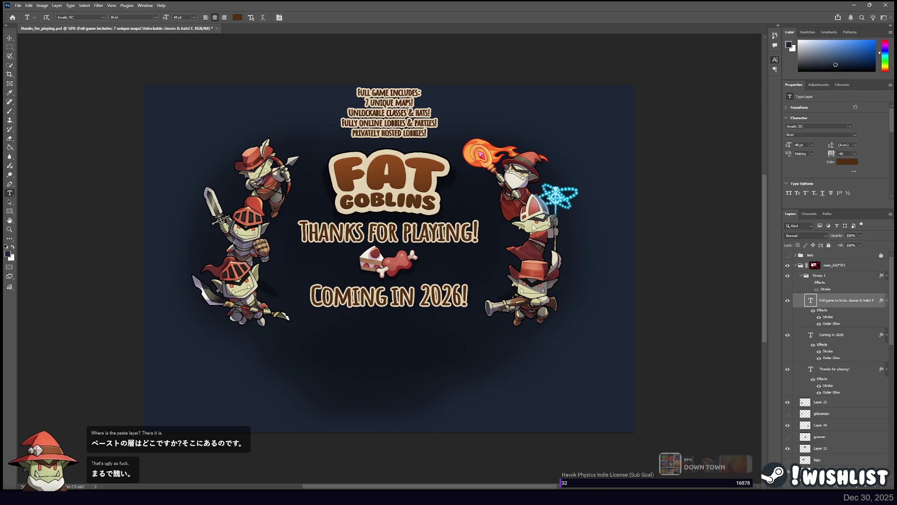
Rejoin the features into two paired lines under the heading and drop the heading's colon
click(349, 113)
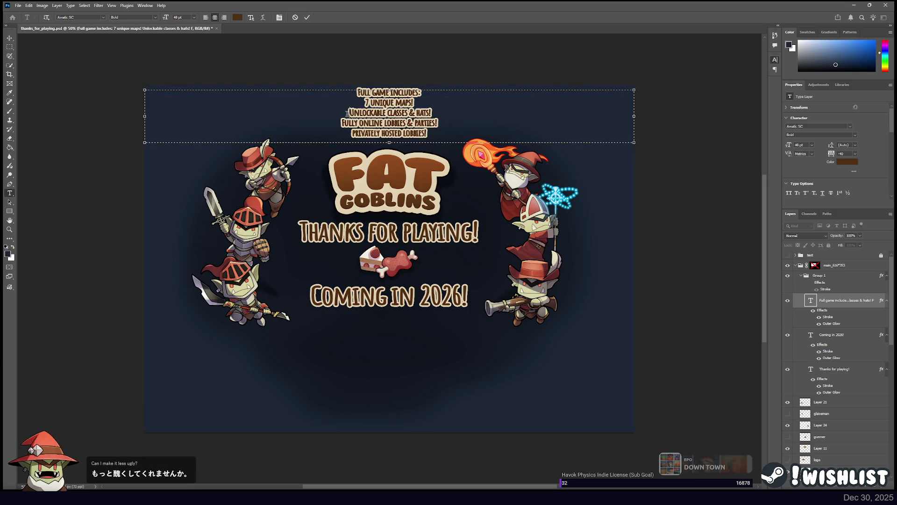
key(BackSpace)
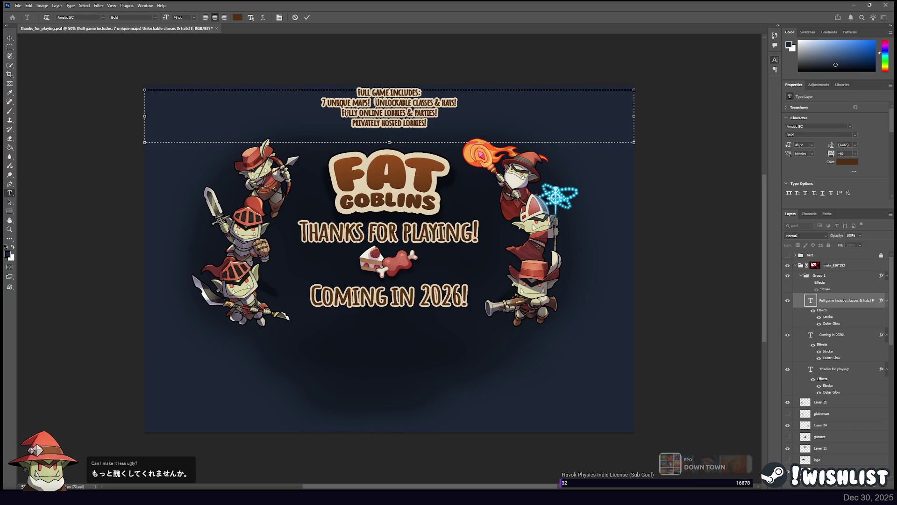
click(340, 112)
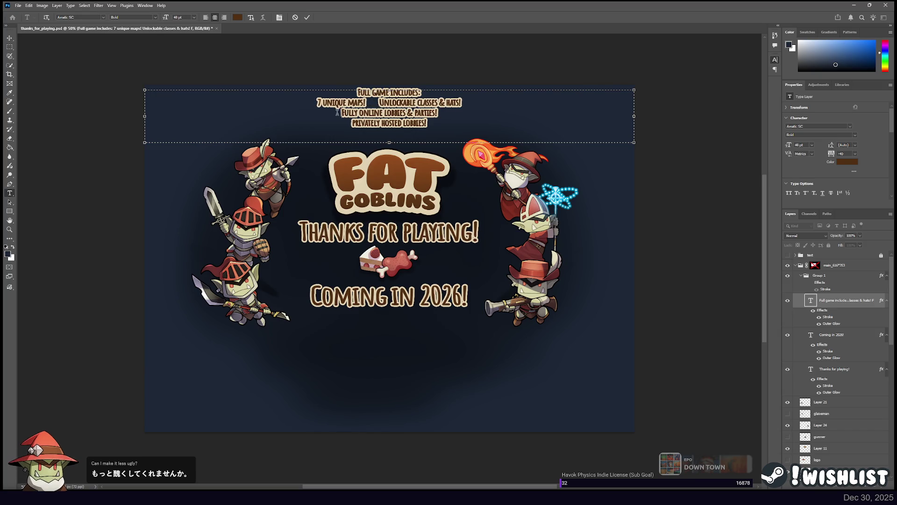
key(BackSpace)
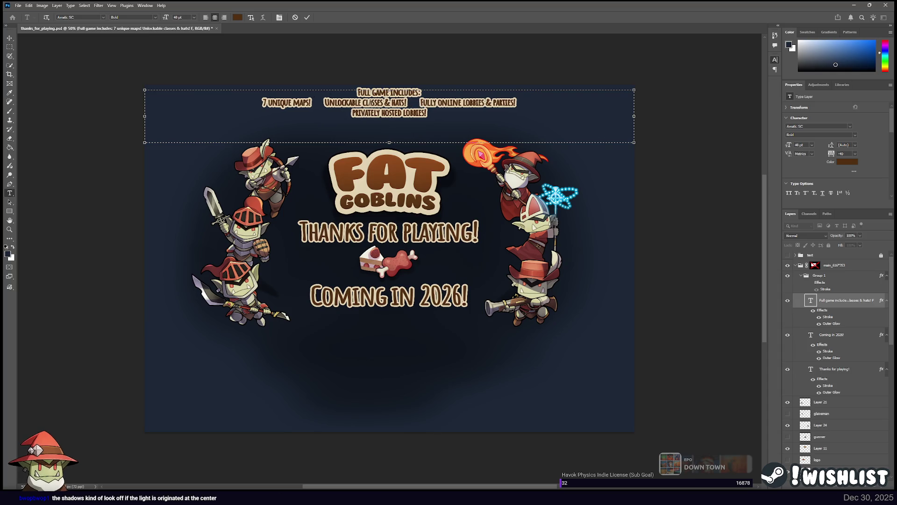
key(End)
key(Delete)
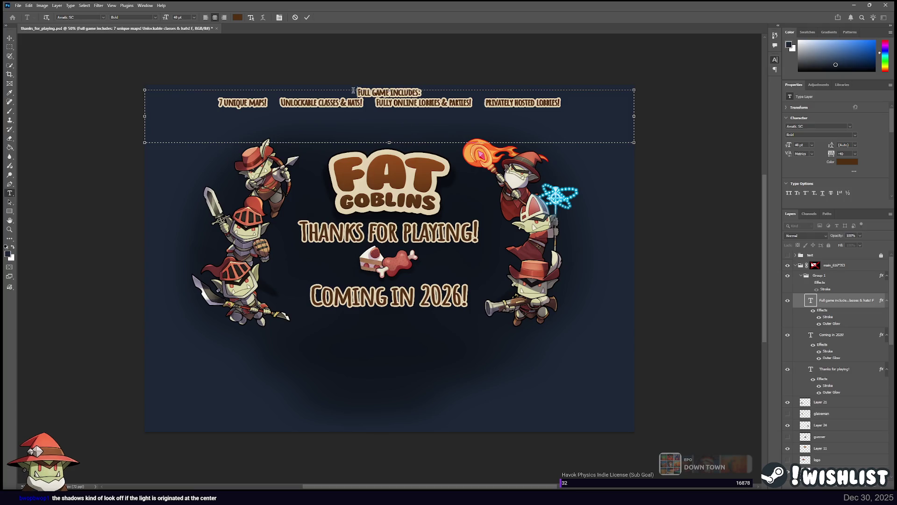
drag(353, 90, 440, 94)
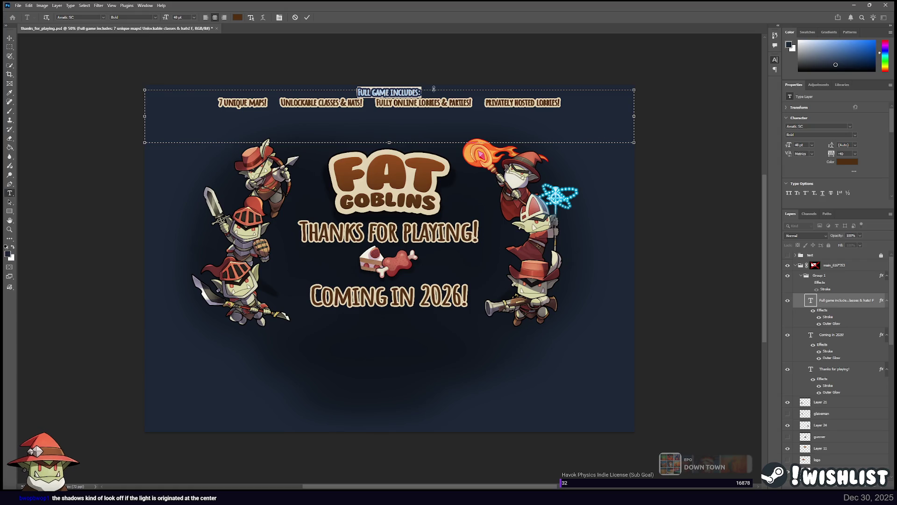
click(389, 92)
key(BackSpace)
click(375, 103)
key(BackSpace)
key(BackSpace)
key(BackSpace)
key(BackSpace)
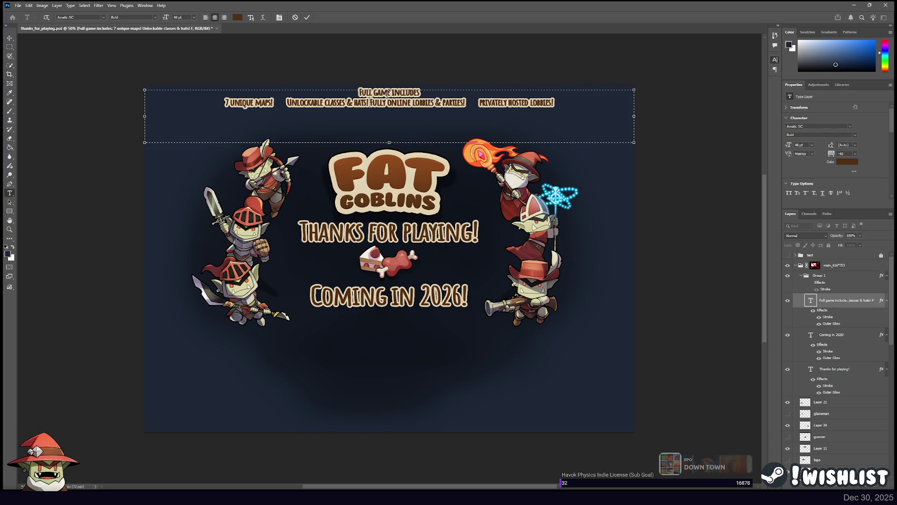
key(Return)
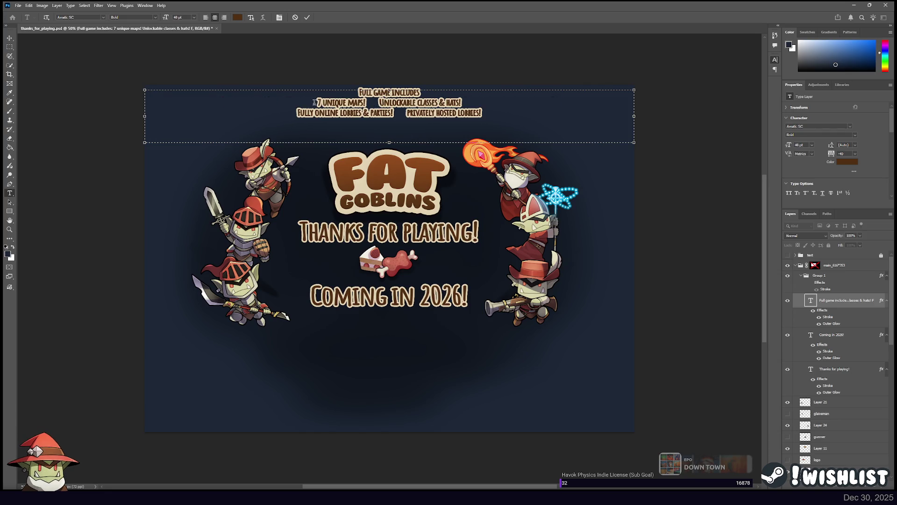
key(ctrl+Right)
key(ctrl+Right)
key(ctrl+Right)
Enlarge the Full game includes headline to 92 pt and the feature lines to 60 pt
drag(357, 92, 431, 91)
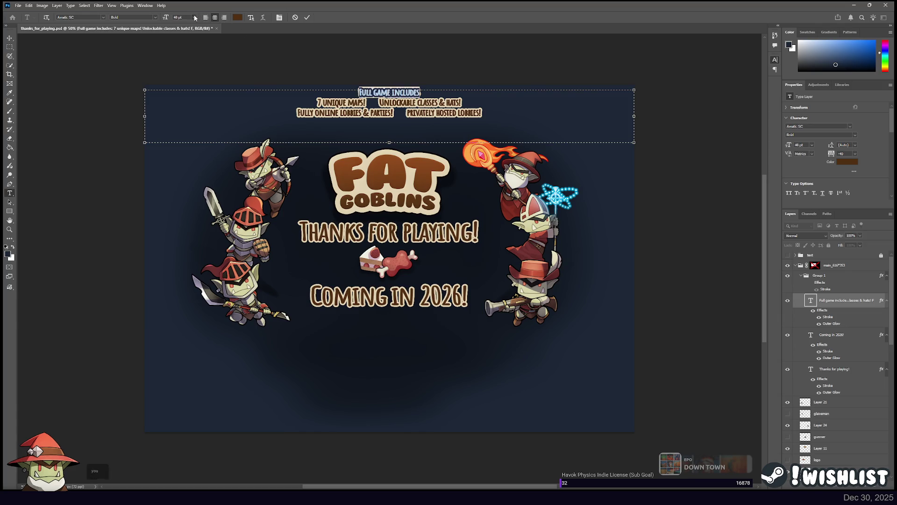
key(ctrl+shift+period)
key(ctrl+shift+period)
key(ctrl+shift+period)
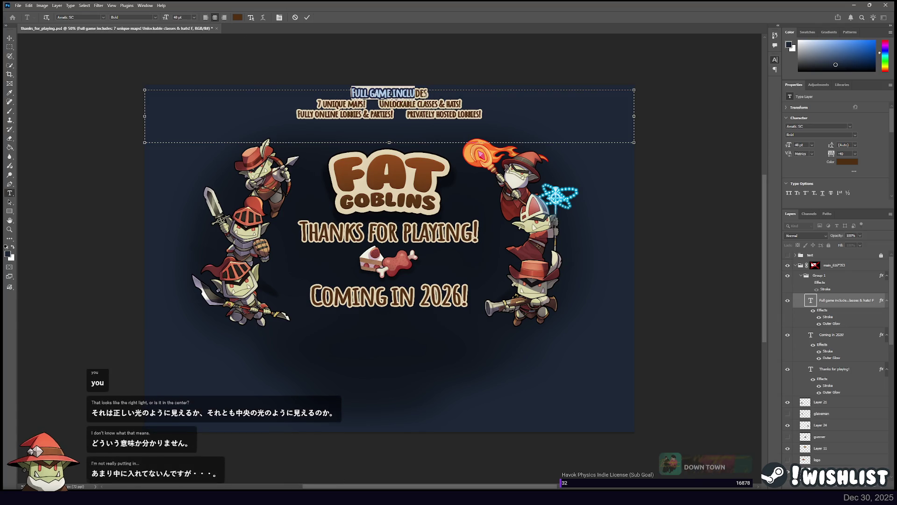
key(ctrl+shift+period)
key(ctrl+shift+period)
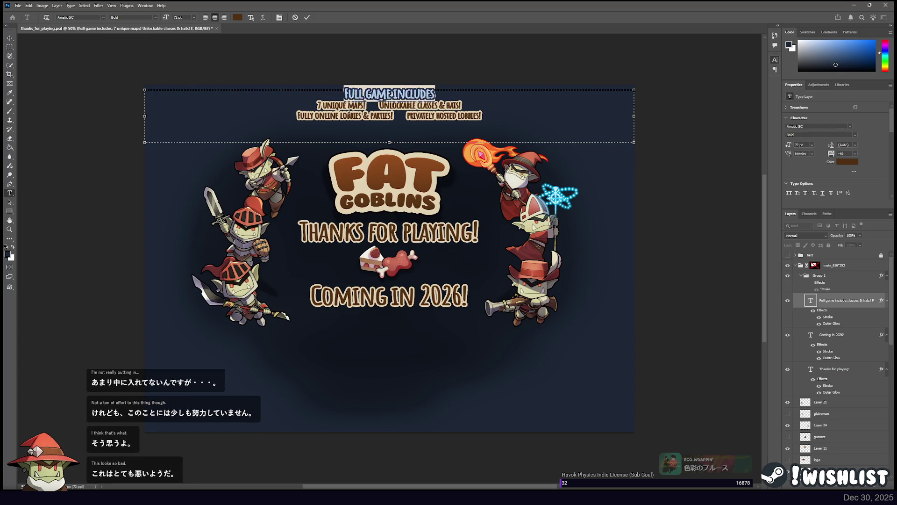
drag(304, 102, 522, 115)
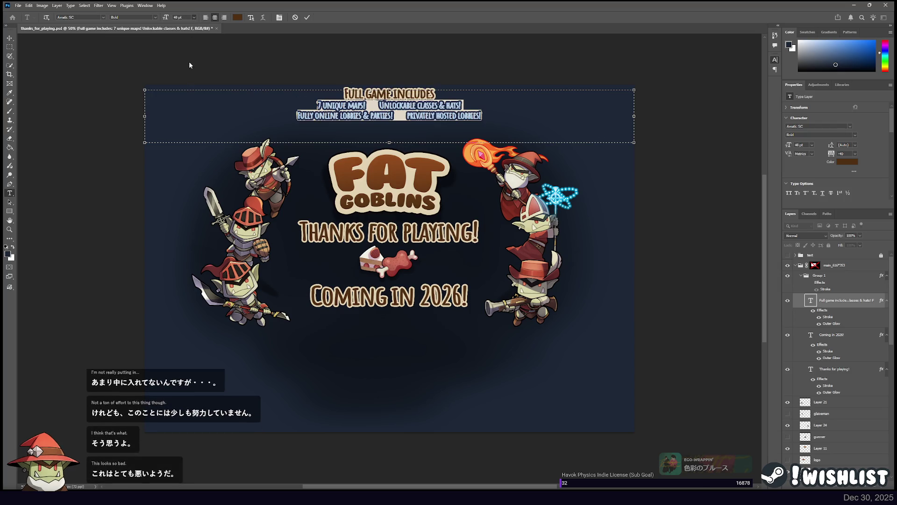
key(ctrl+shift+period)
drag(335, 93, 484, 96)
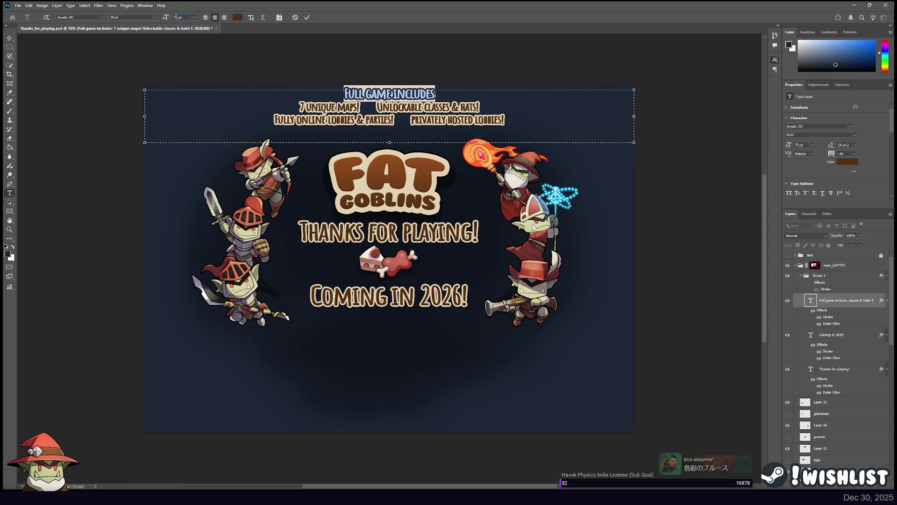
text(92pt)
key(Return)
key(Left)
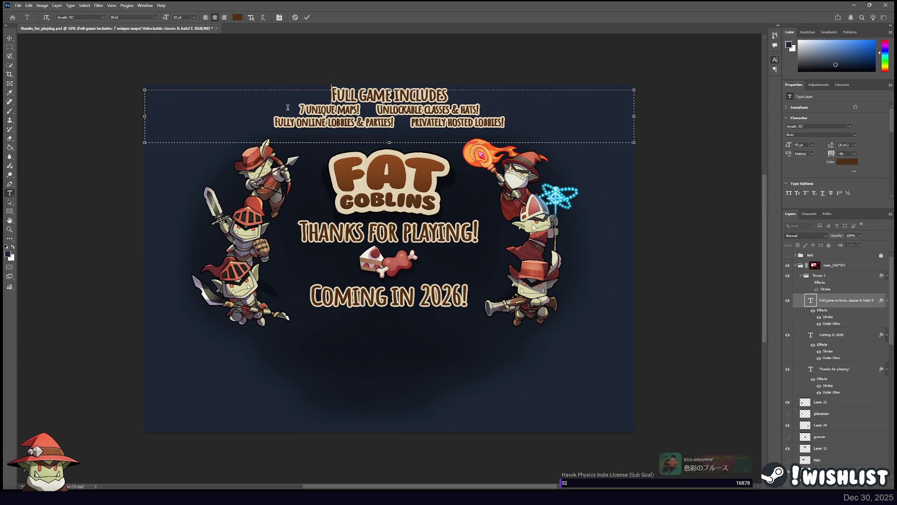
click(9, 38)
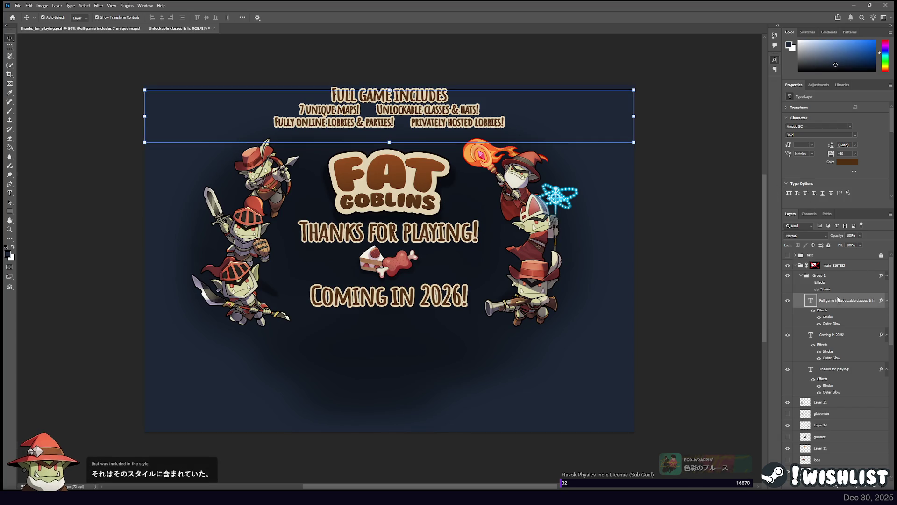
Move the header text block slightly down on the canvas
key(h)
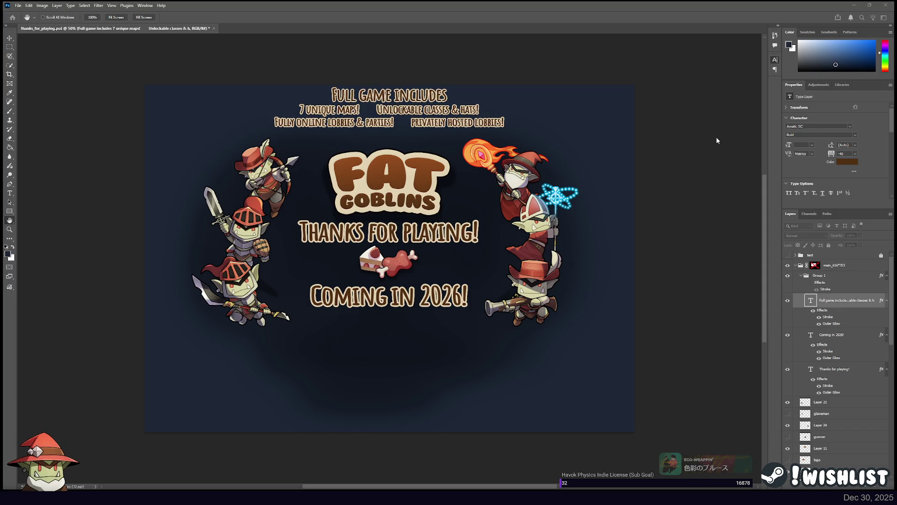
key(v)
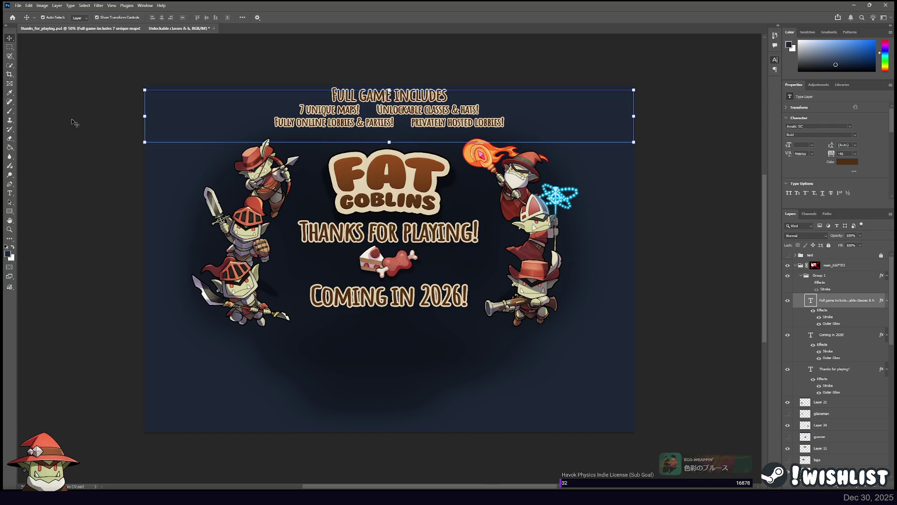
click(10, 193)
key(v)
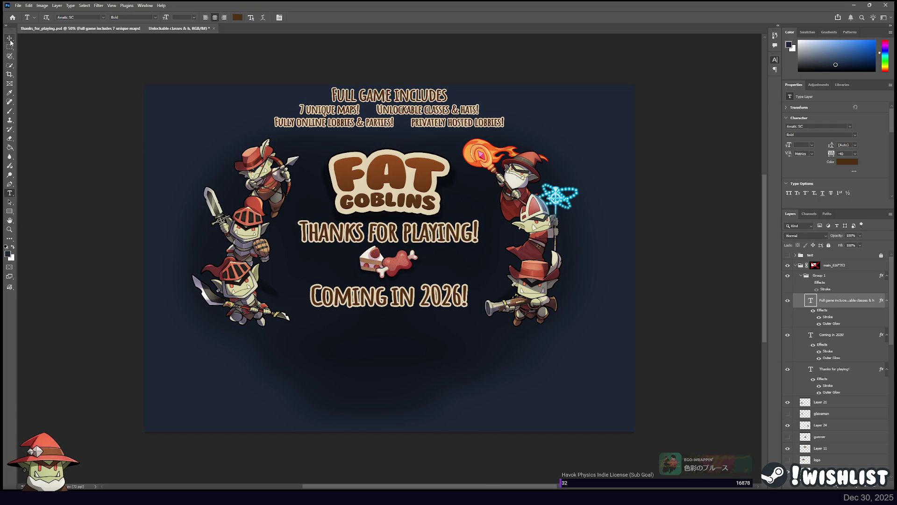
drag(360, 117, 360, 122)
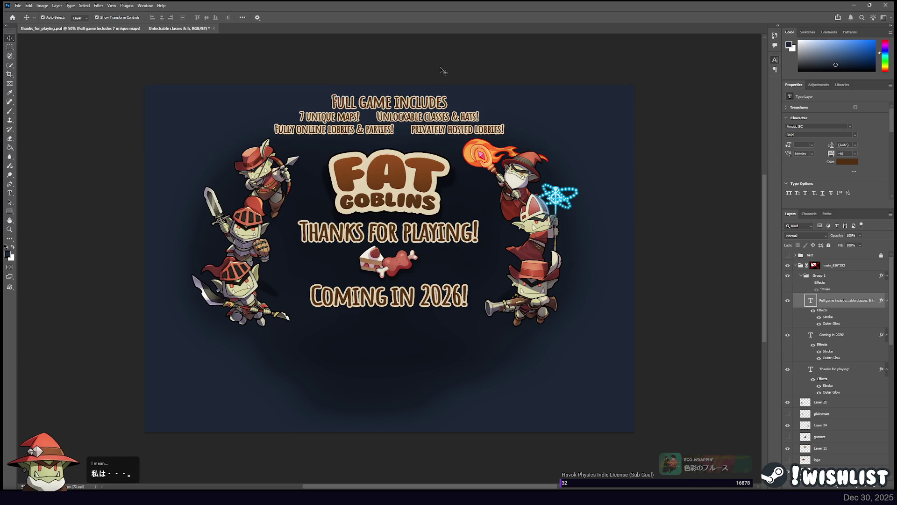
click(469, 91)
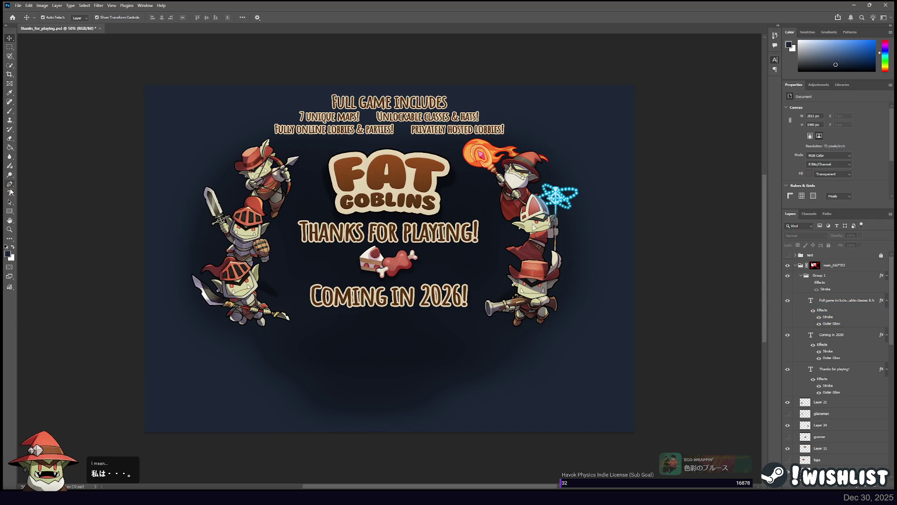
Insert a 30 pt blank line after the Full game includes headline
click(10, 192)
click(452, 103)
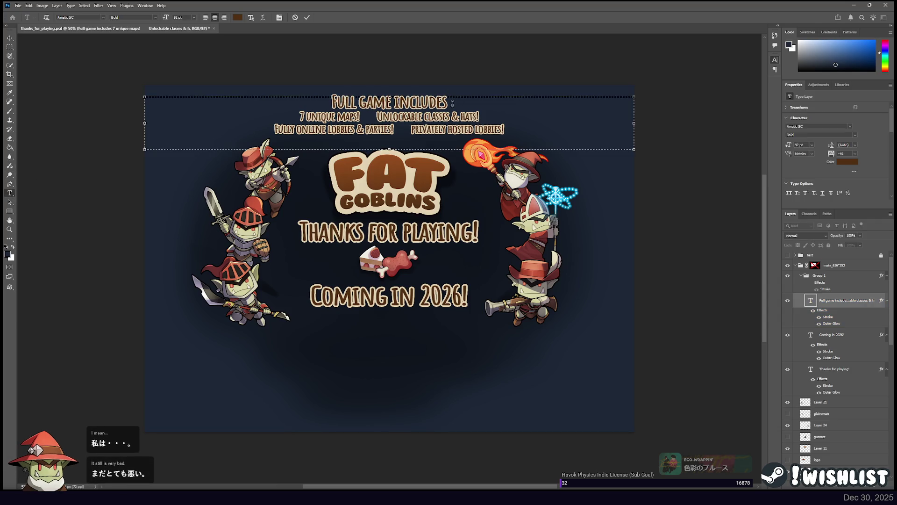
key(Return)
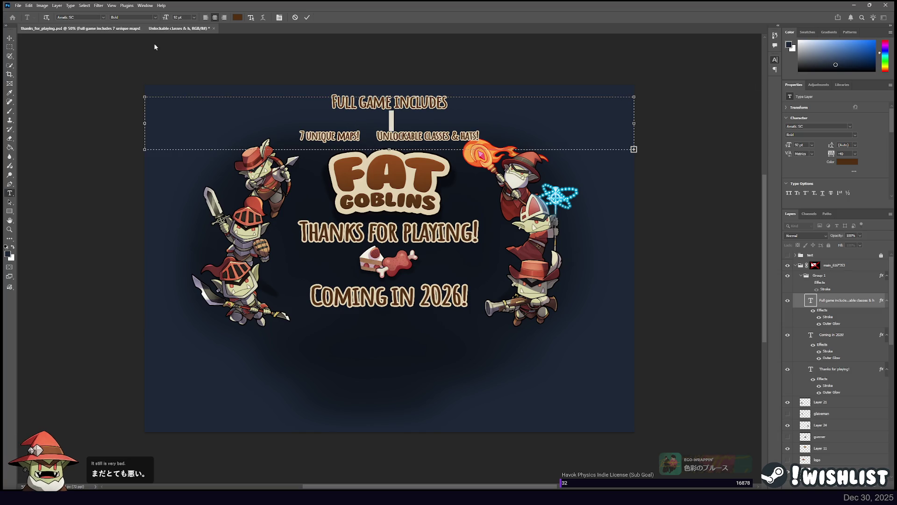
click(194, 17)
click(189, 95)
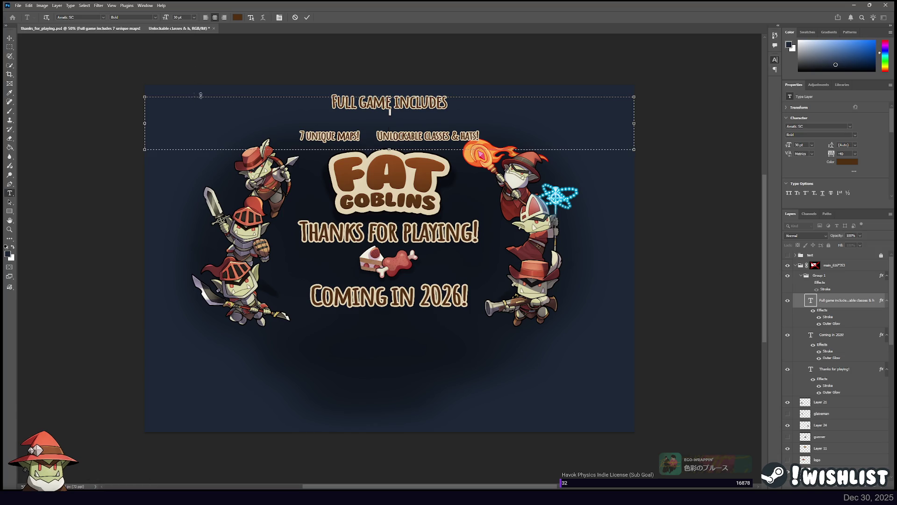
key(ctrl+v)
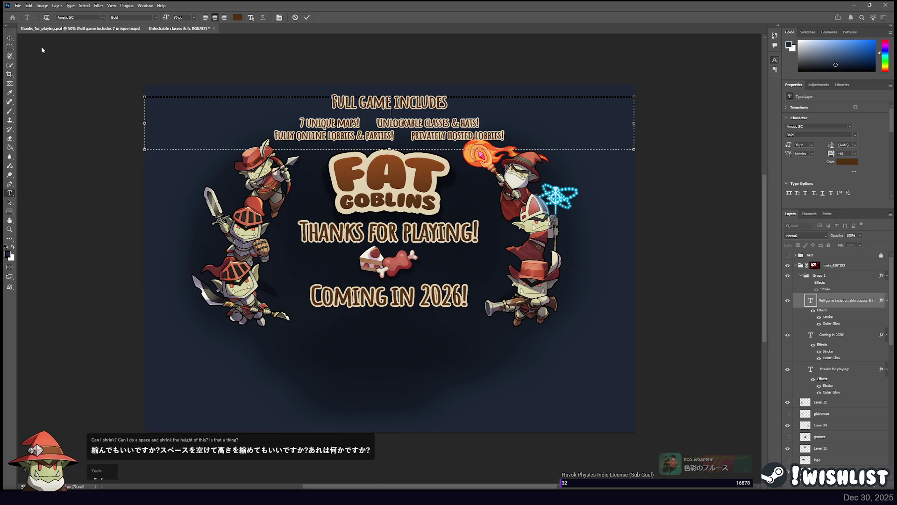
click(10, 37)
Nudge the header text block up slightly toward the canvas top edge
drag(426, 127, 425, 125)
click(411, 56)
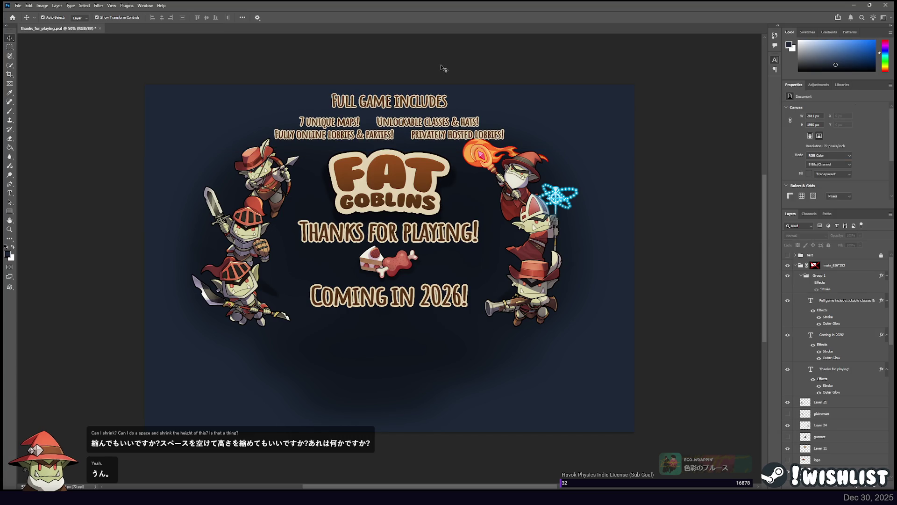
key(ctrl+z)
key(Up)
key(Up)
key(Up)
key(Up)
key(Up)
key(Up)
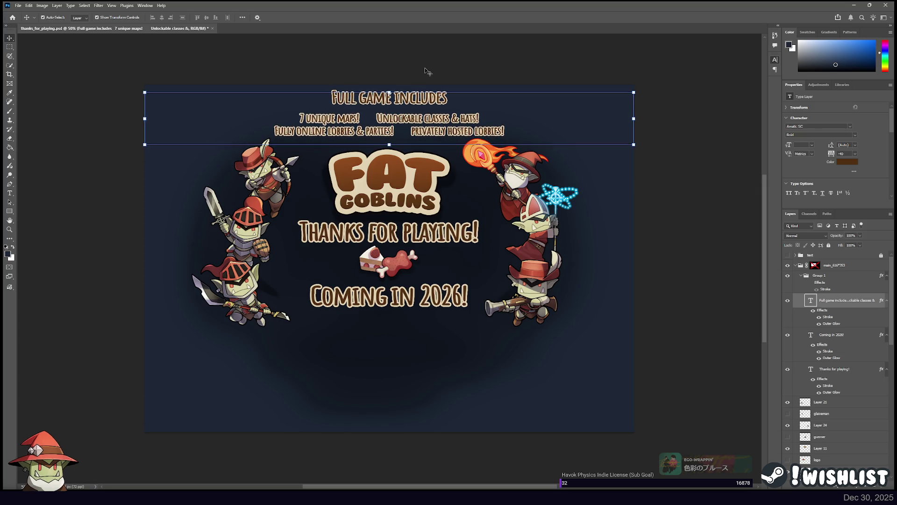
click(426, 71)
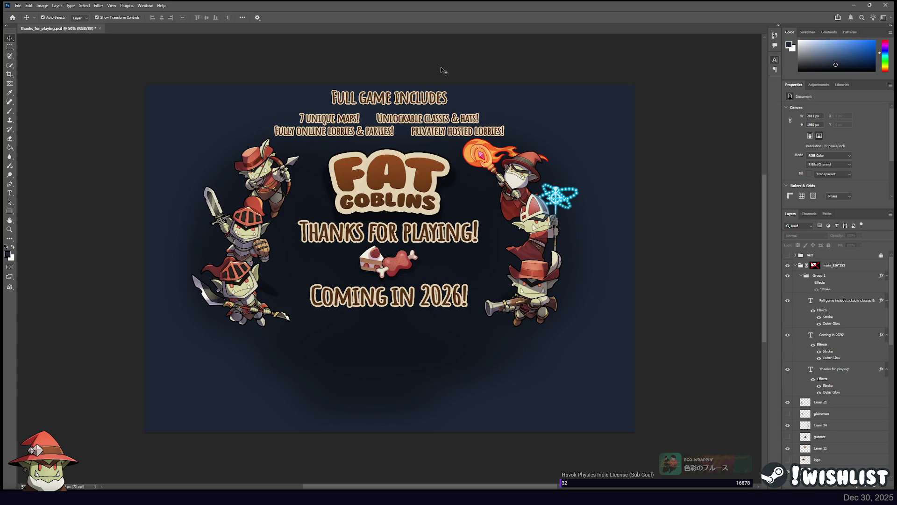
click(815, 276)
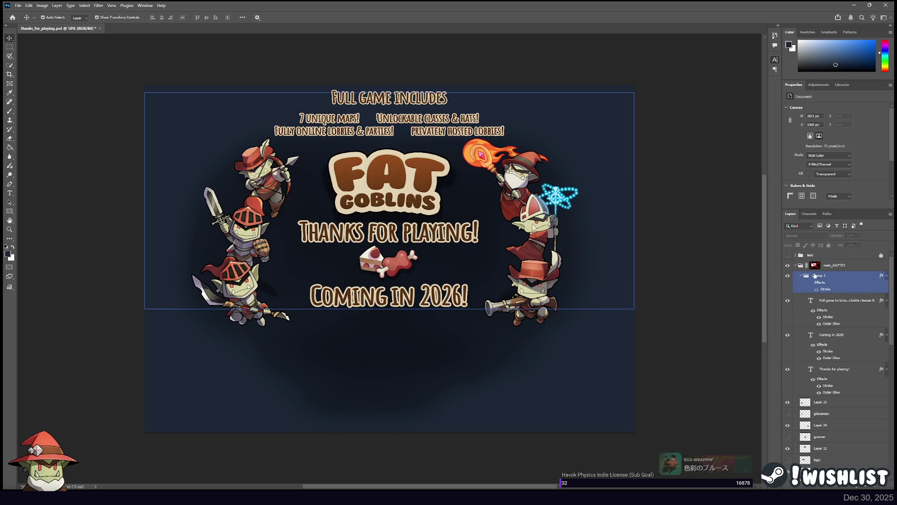
Hide the feature list and draw a new 7 UNIQUE MAPS! text box at the top left
click(801, 301)
click(788, 301)
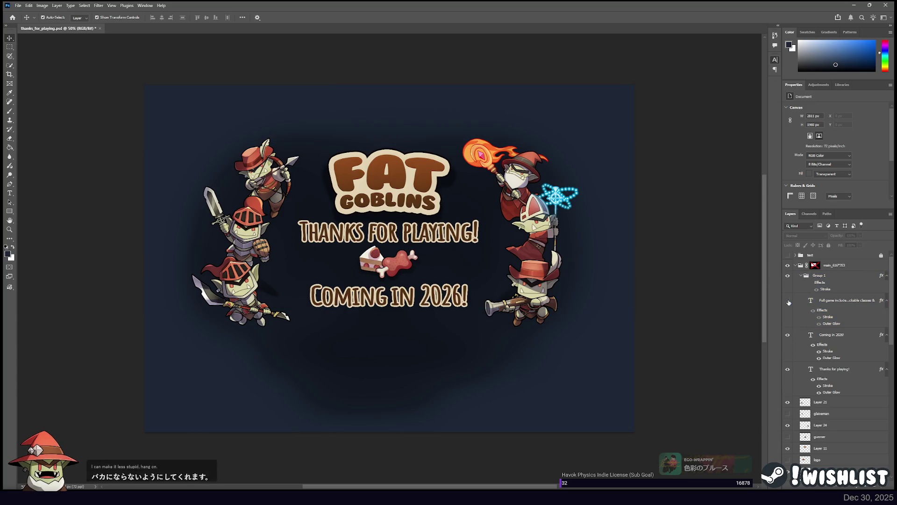
click(834, 302)
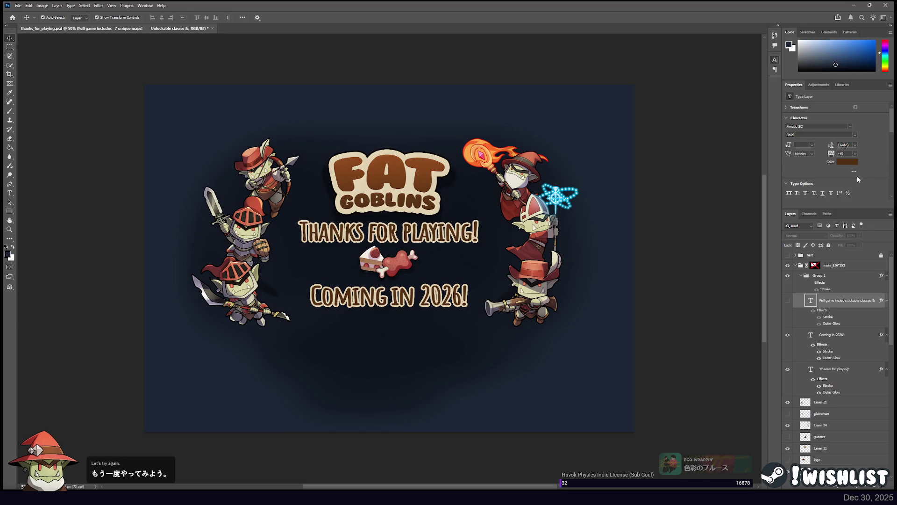
click(10, 193)
mouse_move(170, 97)
mouse_down()
mouse_move(271, 152)
mouse_move(319, 139)
mouse_up()
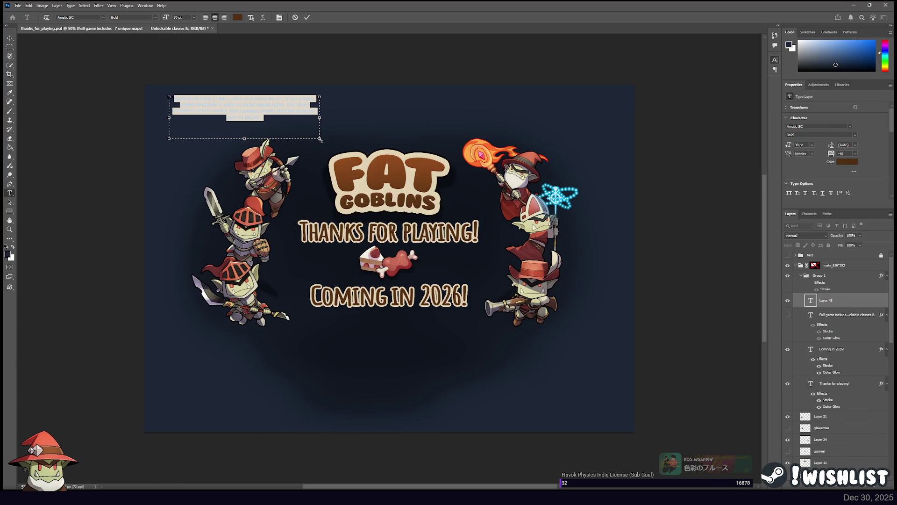
key(BackSpace)
text(s)
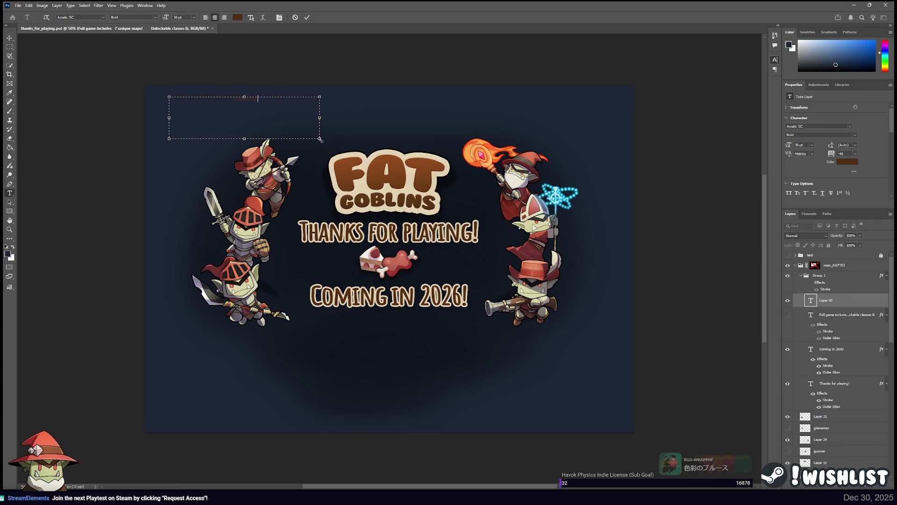
key(ctrl+a)
click(284, 105)
Give the callout the pasted stroke and glow, tilt it about 9° counter-clockwise, move it near the archer
click(838, 306)
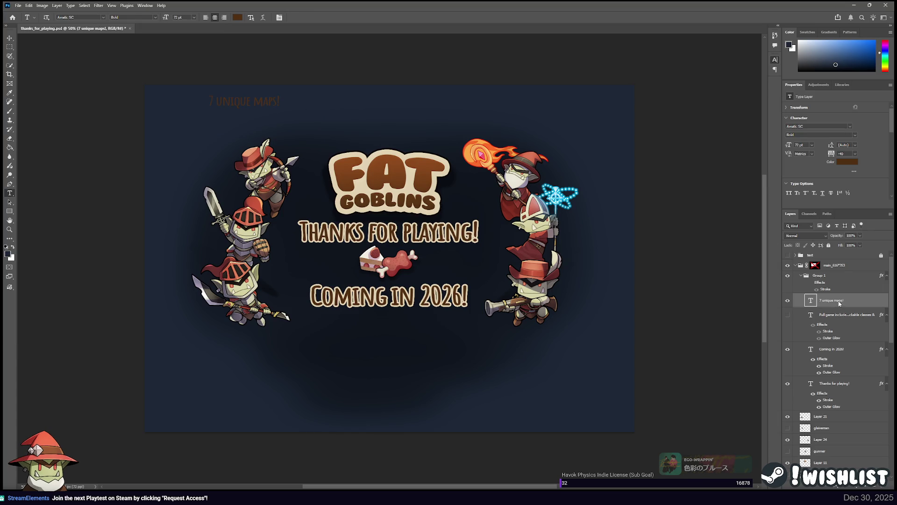
key(ctrl+alt+v)
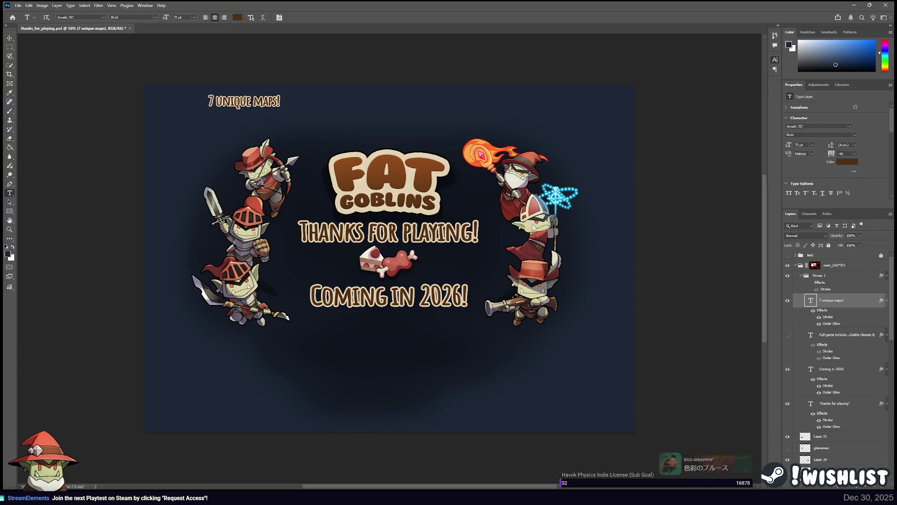
click(187, 117)
drag(326, 86, 320, 74)
click(8, 39)
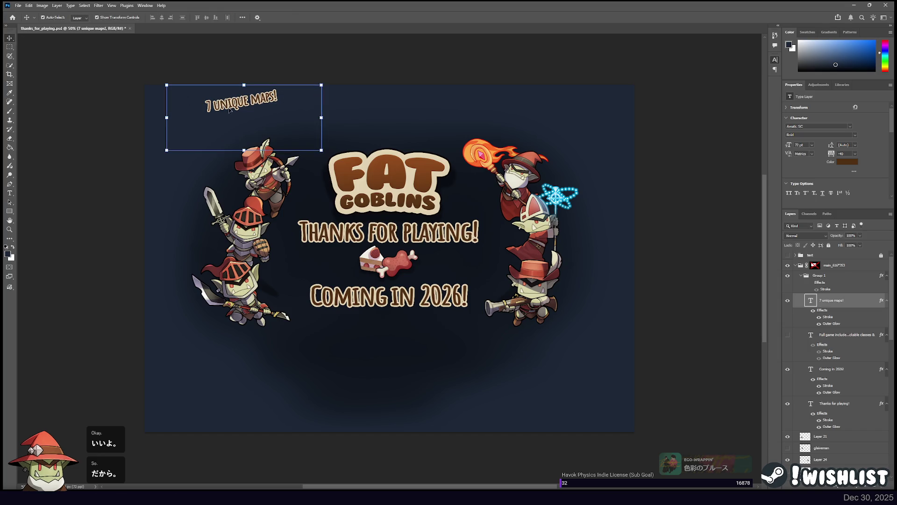
mouse_move(257, 108)
mouse_down()
mouse_move(240, 110)
mouse_move(235, 130)
mouse_up()
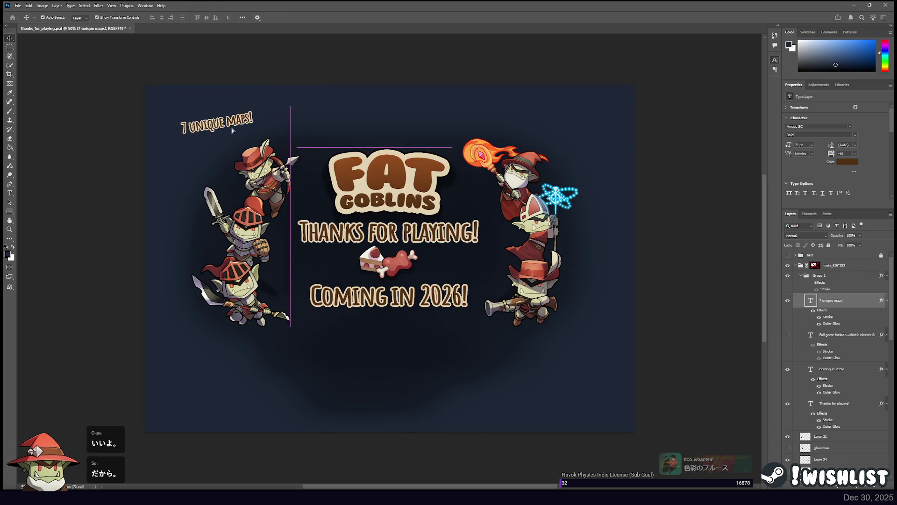
Resize the callout to 110 pt and place it at the top left above the archer goblin
click(11, 194)
click(220, 122)
key(ctrl+a)
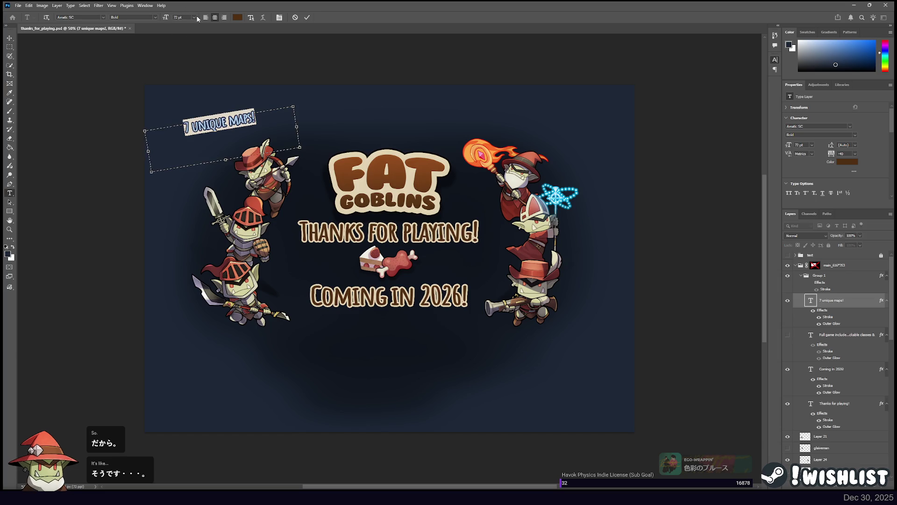
text(300)
key(Return)
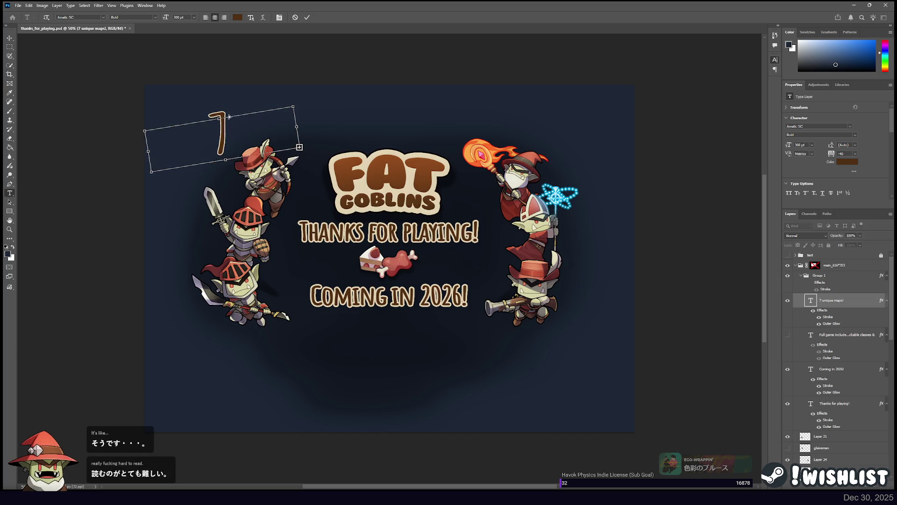
click(179, 18)
text(150)
key(Return)
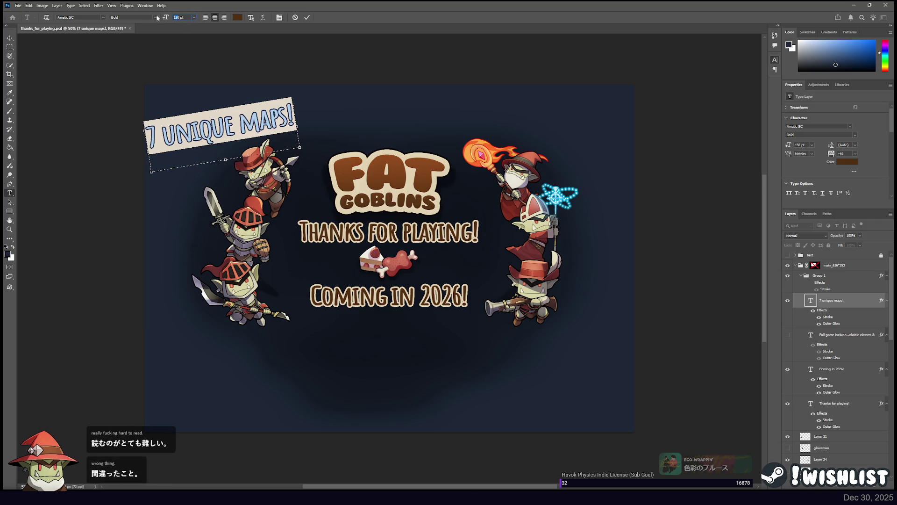
text(10)
key(Return)
click(277, 121)
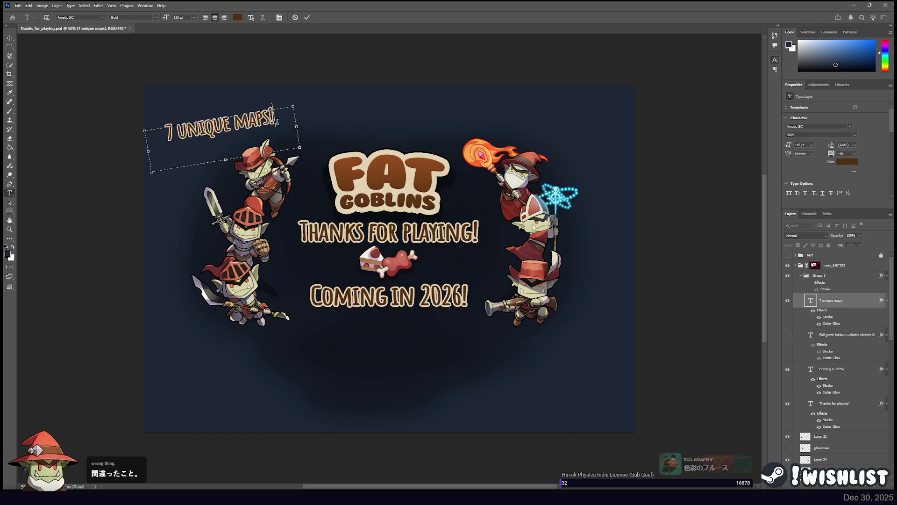
key(Escape)
key(v)
mouse_move(222, 132)
mouse_down()
mouse_move(233, 127)
mouse_move(229, 136)
mouse_up()
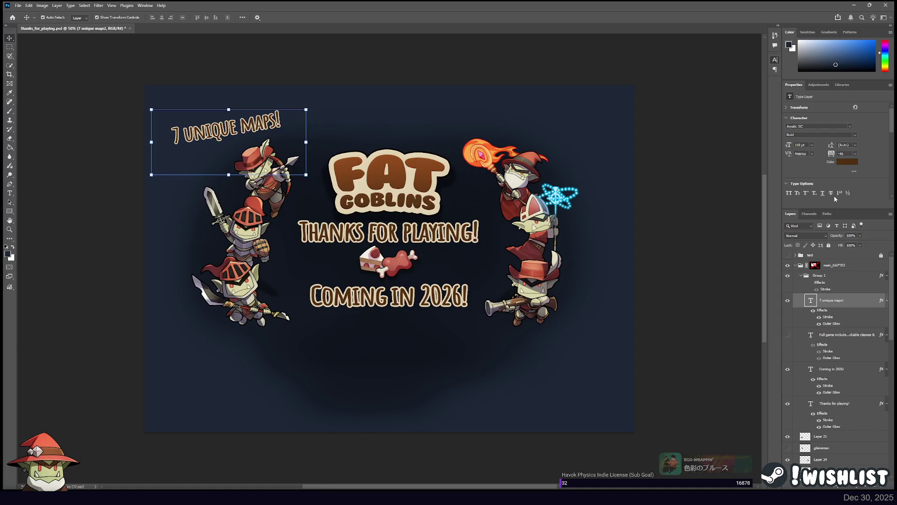
Duplicate the callout to the top right, then try -20, 0 and -40 tracking on the left one
drag(241, 124, 496, 108)
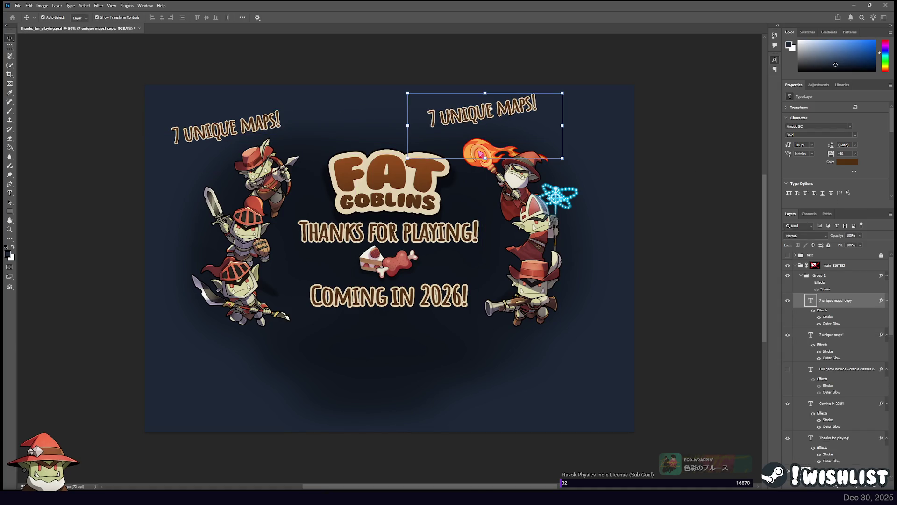
key(alt+bracketleft)
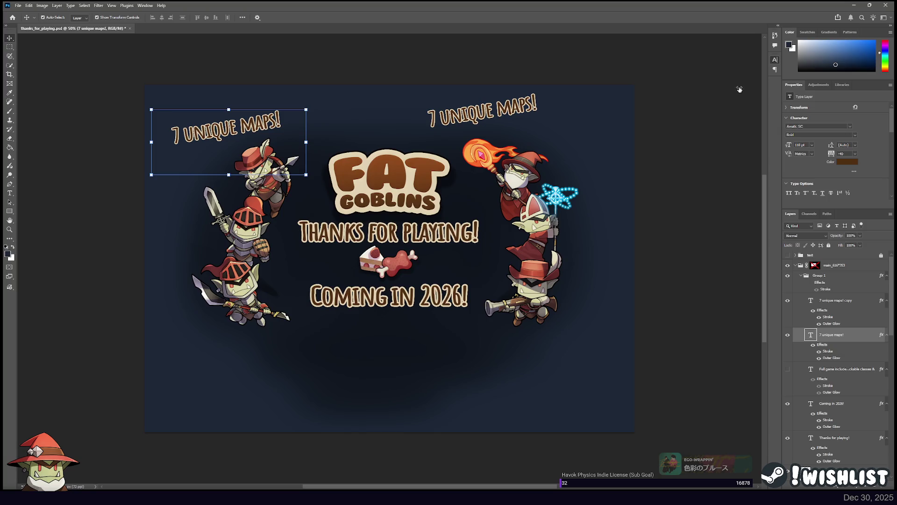
key(alt+Right)
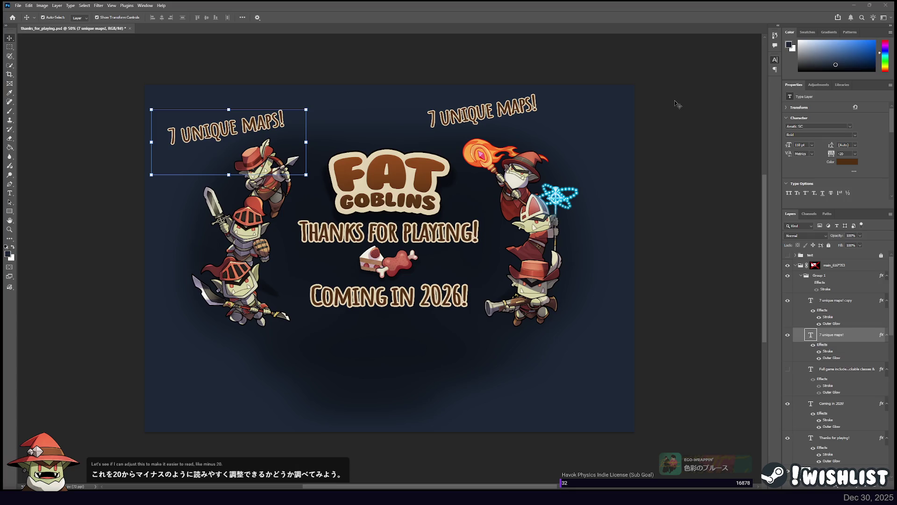
key(alt+Right)
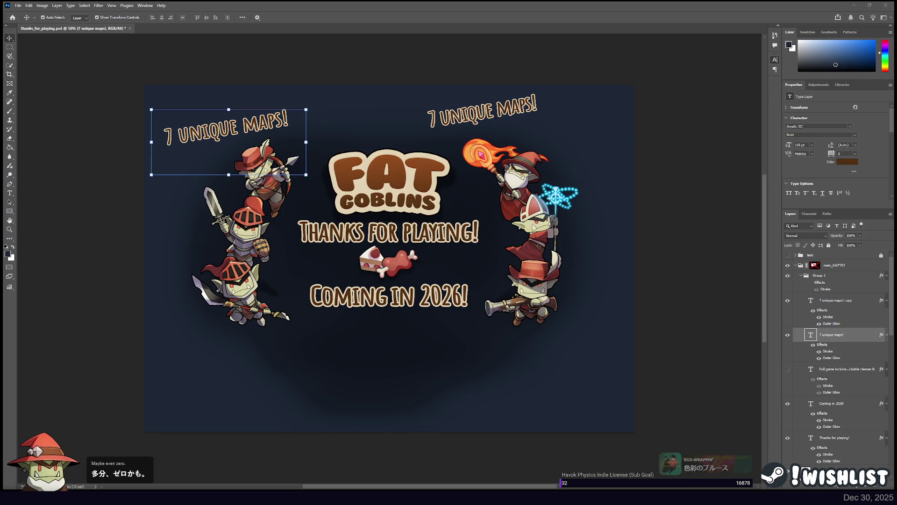
text(-40)
key(Return)
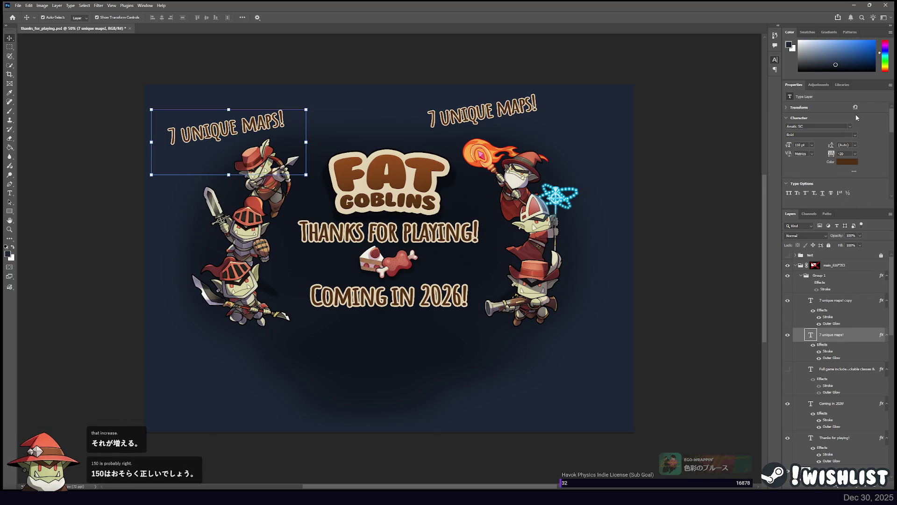
key(h)
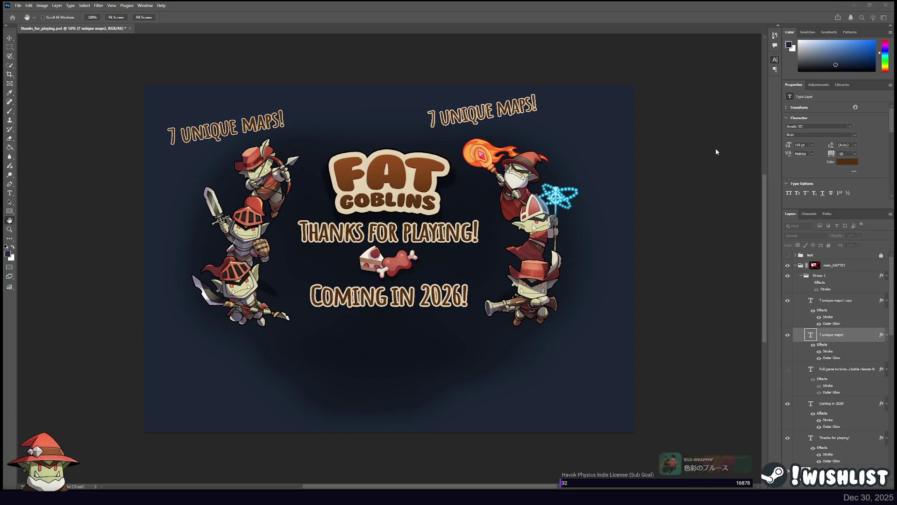
key(v)
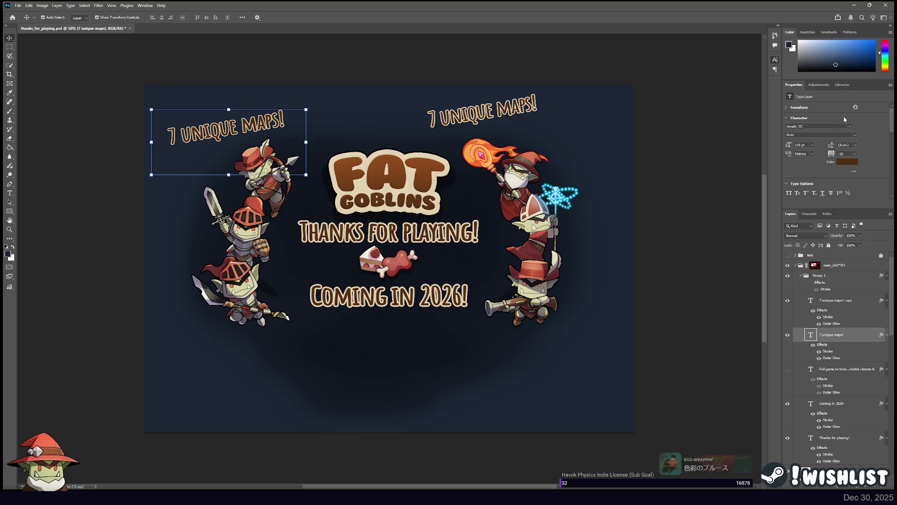
Give the left 7 UNIQUE MAPS! callout a light cream Color Overlay
key(space)
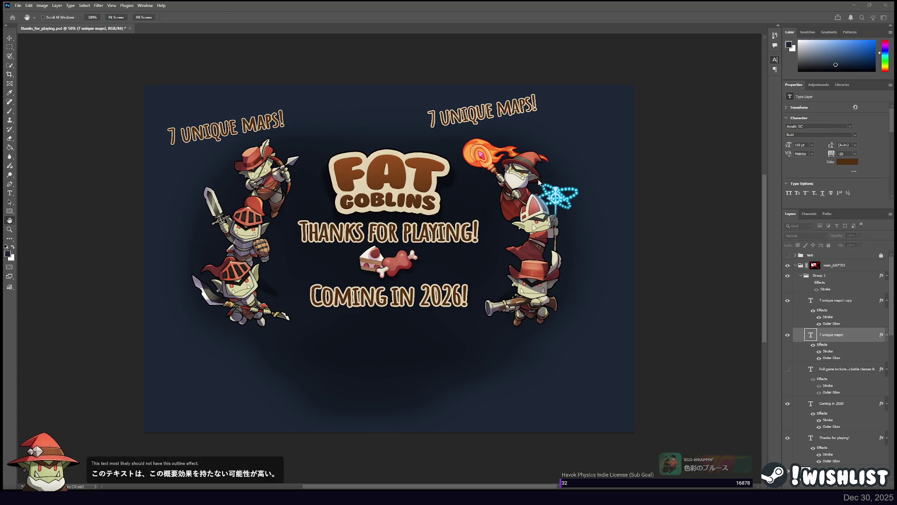
key(ctrl+z)
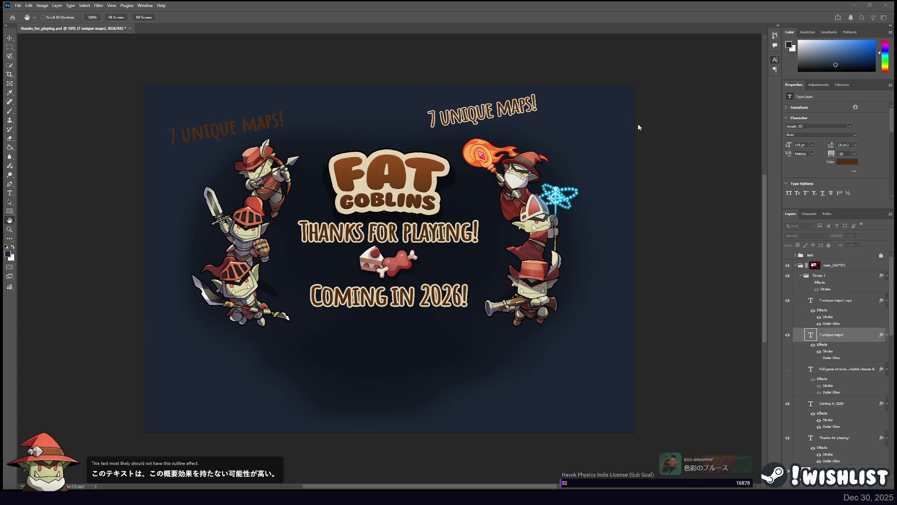
key(i)
key(ctrl+shift+z)
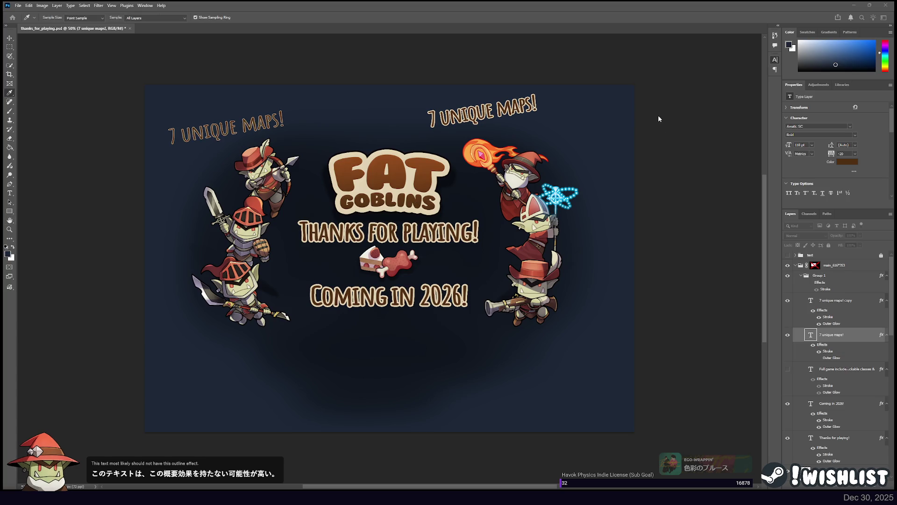
key(h)
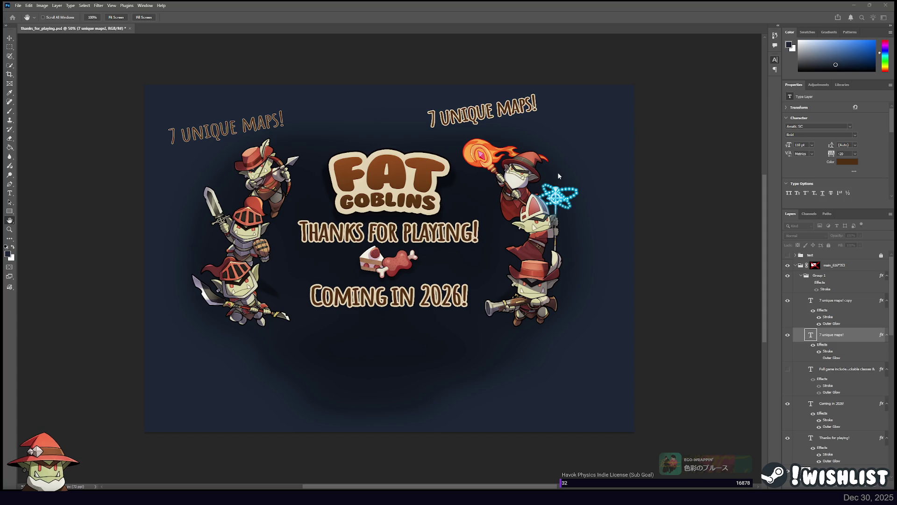
key(i)
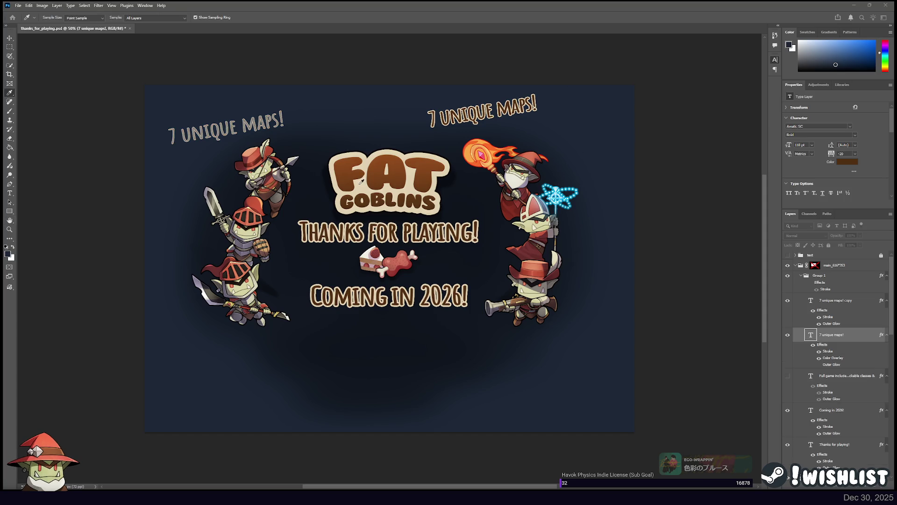
key(h)
key(v)
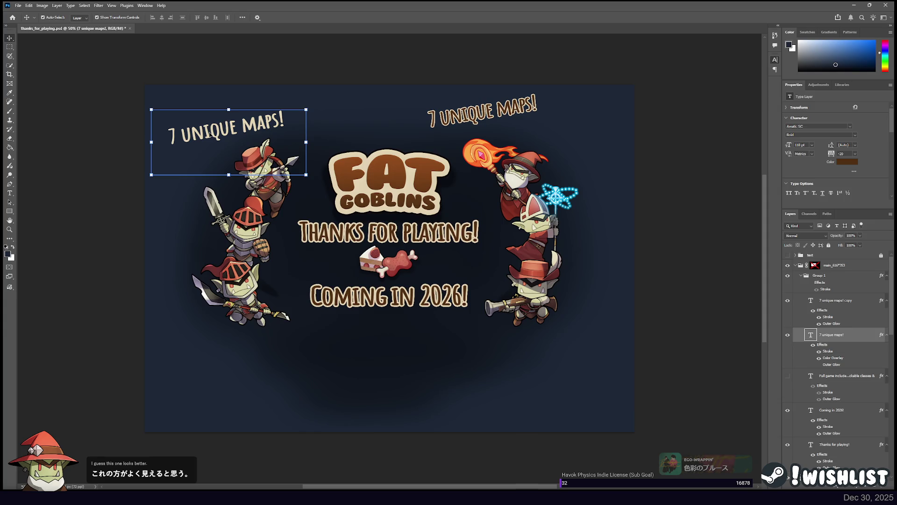
Nudge the left callout slightly right and down and set its tracking to -40
drag(211, 135, 214, 138)
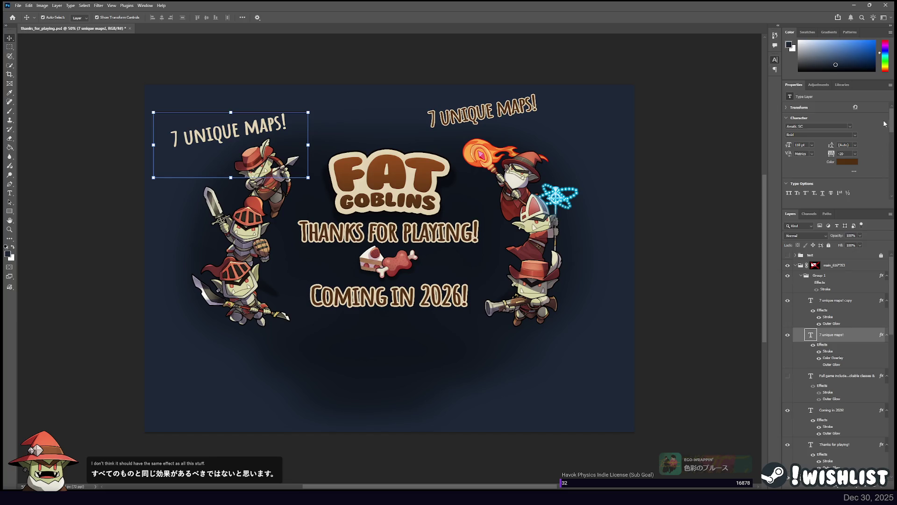
key(space)
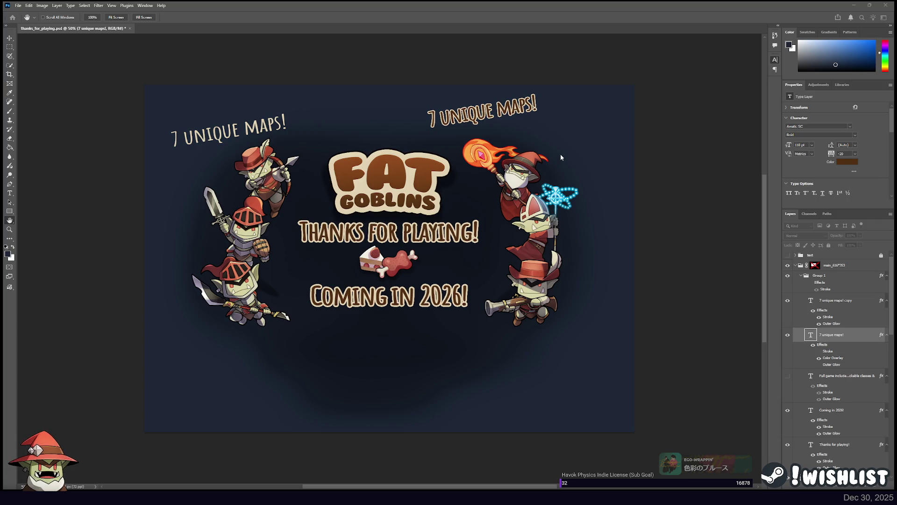
key(v)
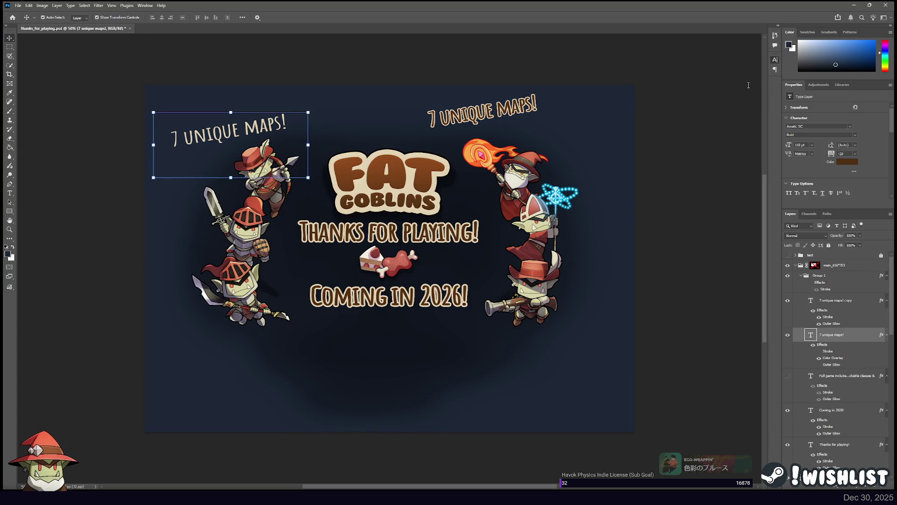
text(0)
key(Return)
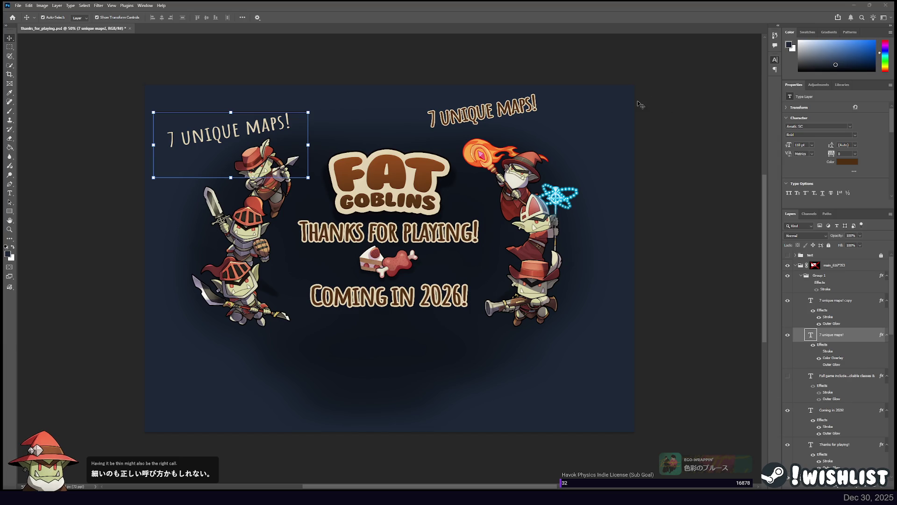
text(-40)
key(Return)
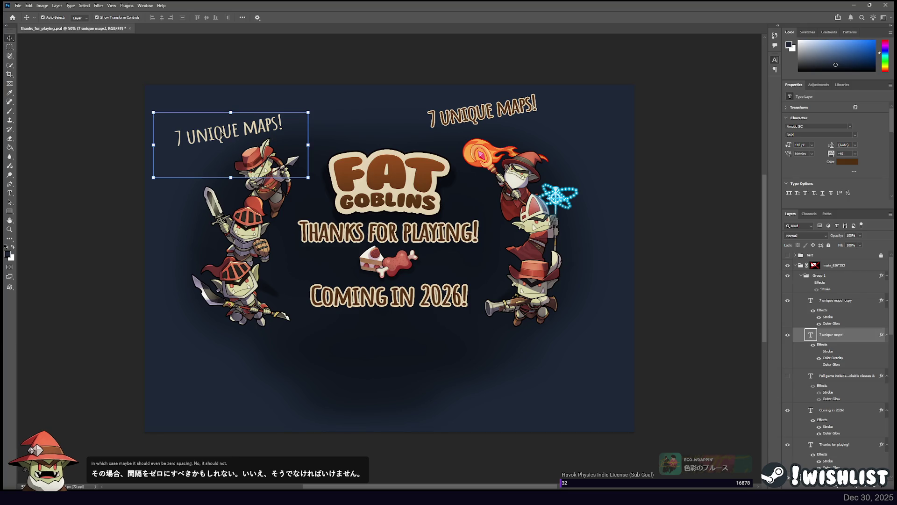
Hide the old top-right copy and place a fresh duplicate of the left callout there
mouse_move(829, 334)
mouse_down()
mouse_move(823, 283)
mouse_move(797, 307)
mouse_up()
click(787, 300)
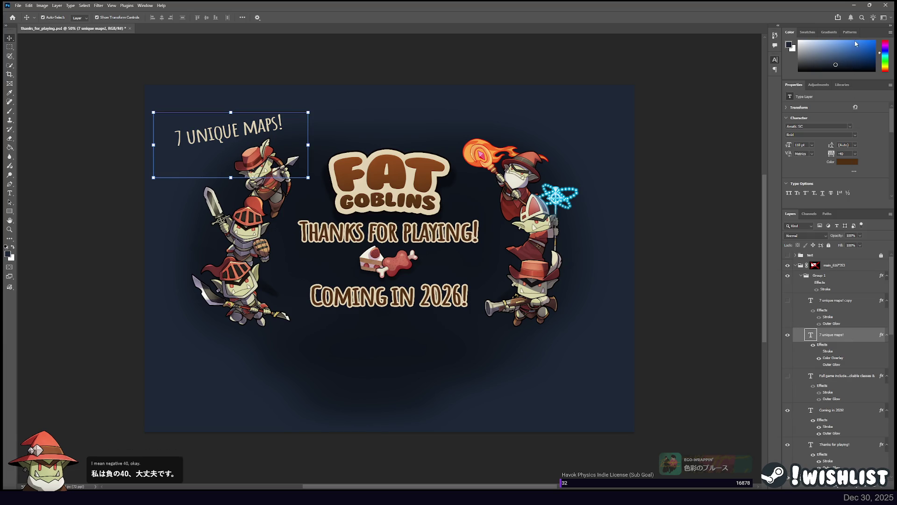
mouse_move(309, 131)
mouse_down()
mouse_move(576, 111)
mouse_move(569, 91)
mouse_up()
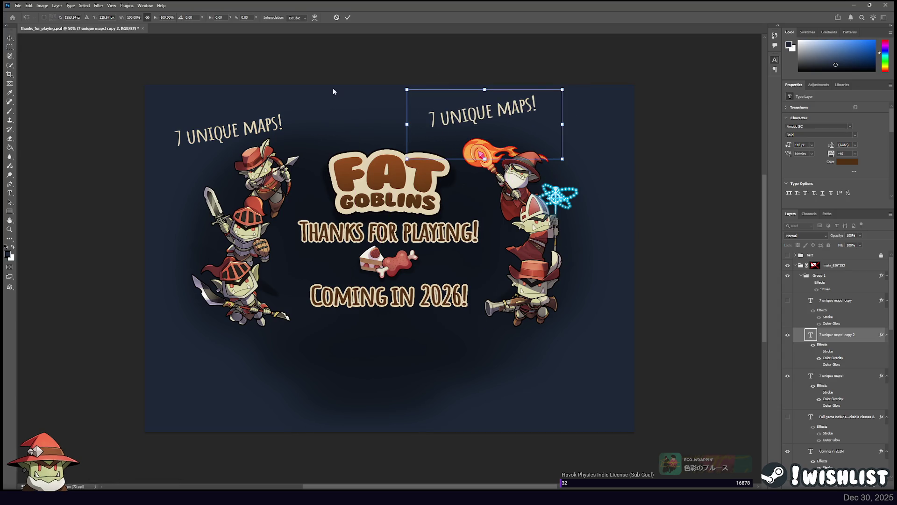
Retype the top-right callout as 'UNLOCKable classes & hats!' and rotate it to tilt downward
click(11, 196)
triple_click(466, 113)
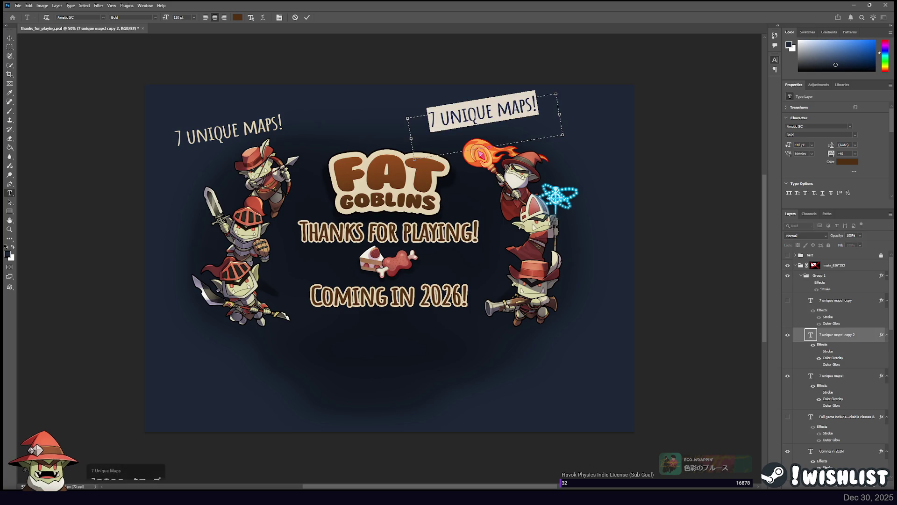
click(787, 417)
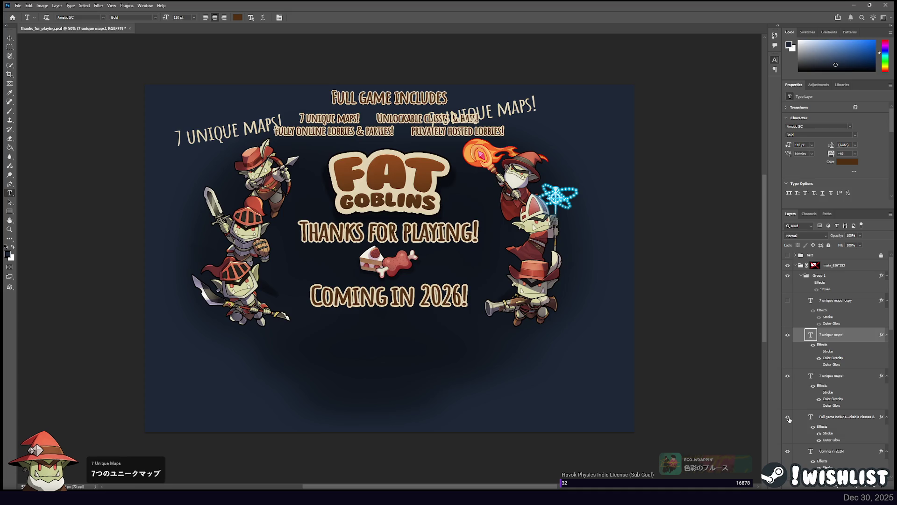
click(788, 419)
click(458, 117)
key(ctrl+a)
text(UNLOCkable classes)
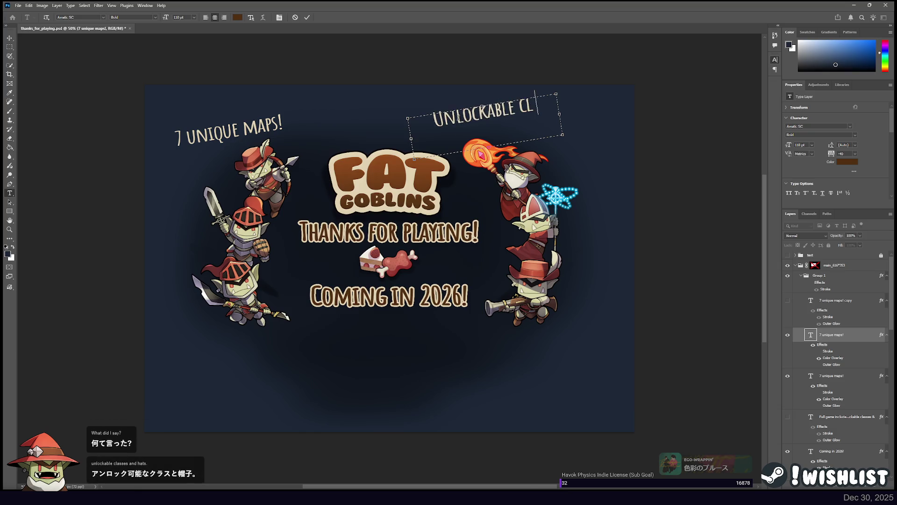
text( & hats!)
mouse_move(469, 86)
mouse_down()
mouse_move(491, 82)
mouse_move(488, 96)
mouse_move(507, 112)
mouse_move(494, 112)
mouse_up()
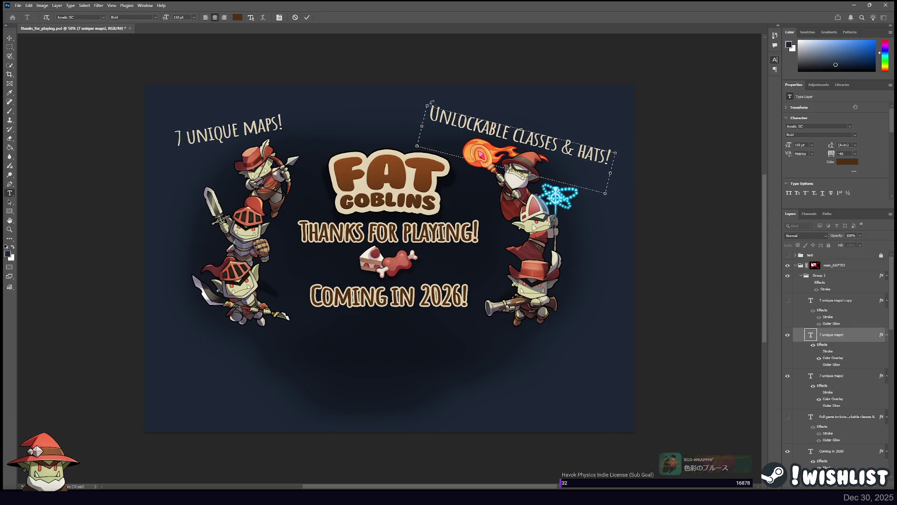
mouse_move(426, 101)
mouse_down()
mouse_move(484, 113)
mouse_move(484, 104)
mouse_up()
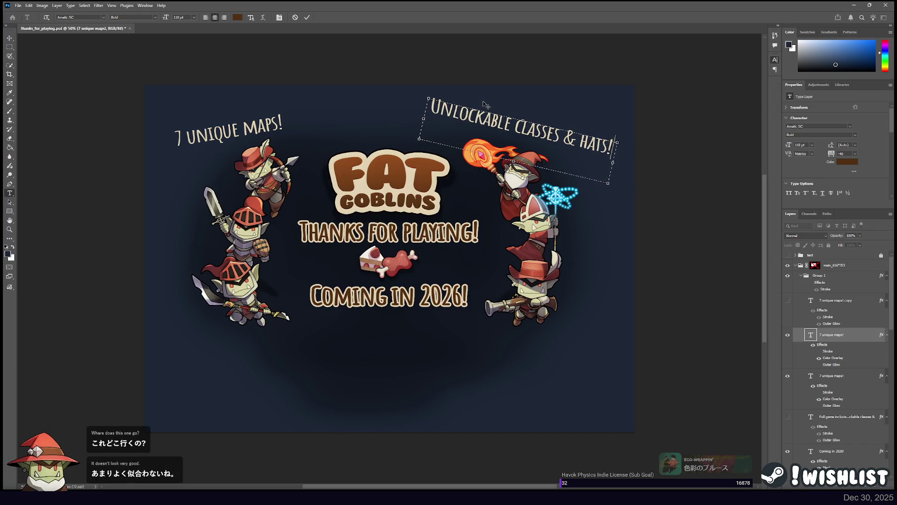
key(Return)
Shift the '7 UNIQUE MAPS!' callout slightly left and down, then deselect the text layer
click(245, 121)
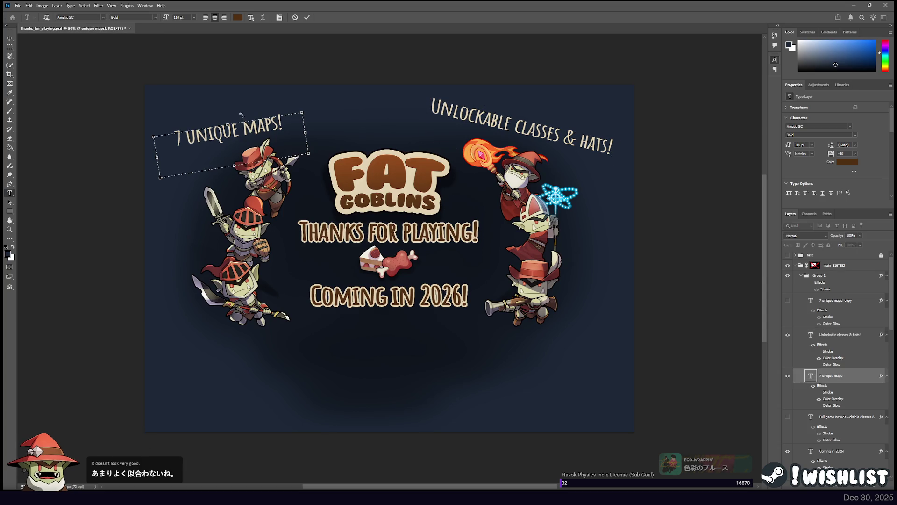
drag(242, 106, 241, 108)
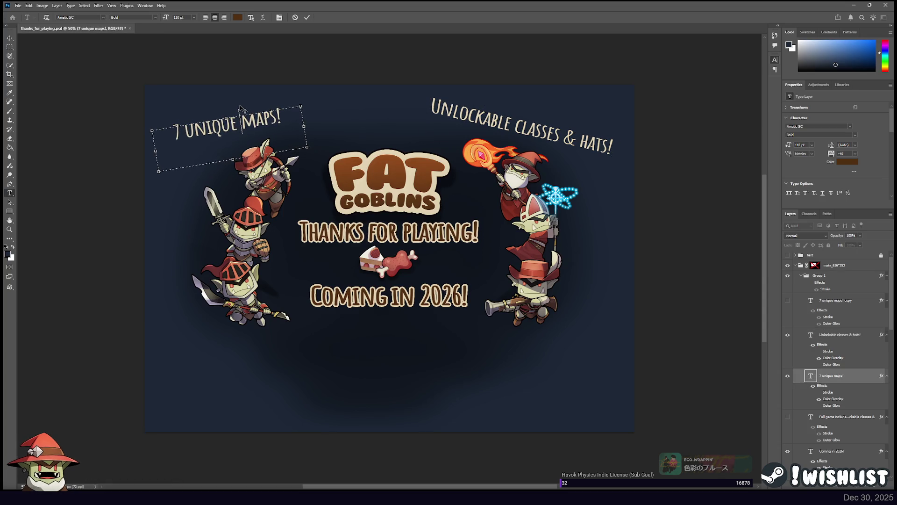
click(10, 35)
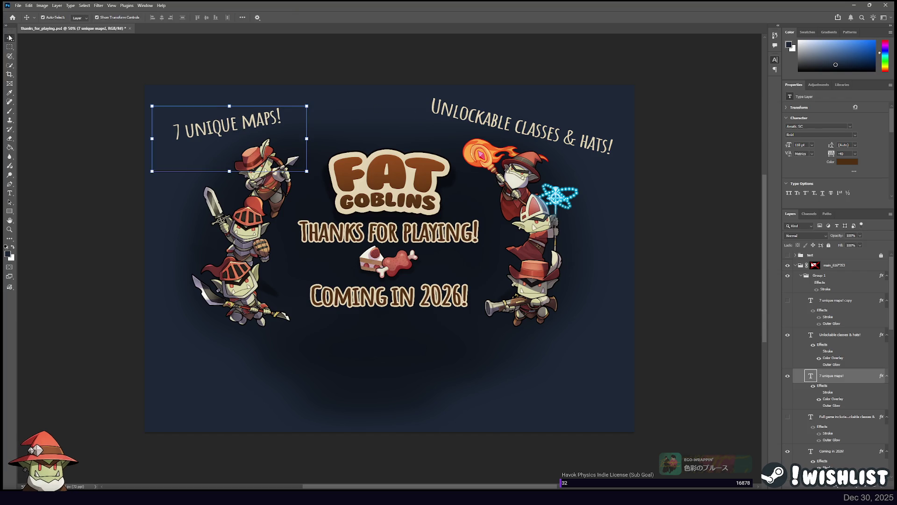
click(321, 73)
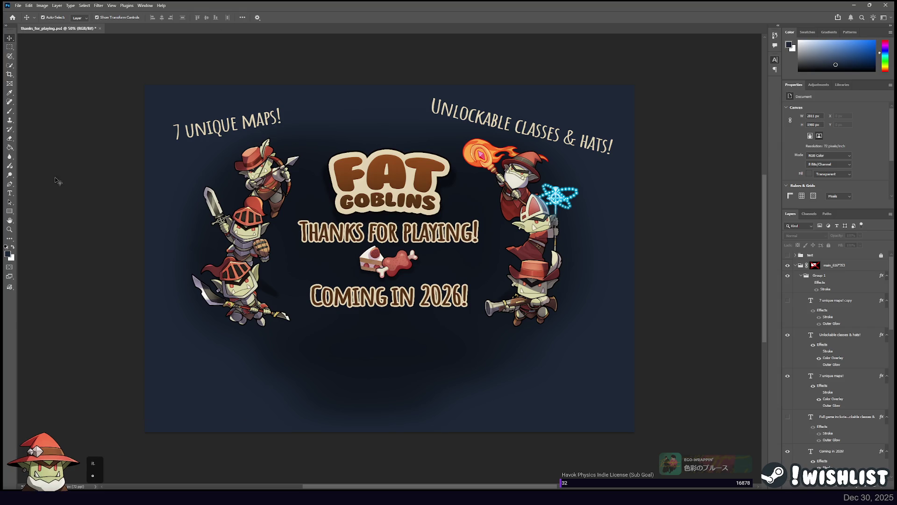
Switch the '7 unique maps!' and 'Unlockable classes & hats!' callouts from Bold to Amatic SC Regular
click(9, 193)
click(239, 121)
key(ctrl+a)
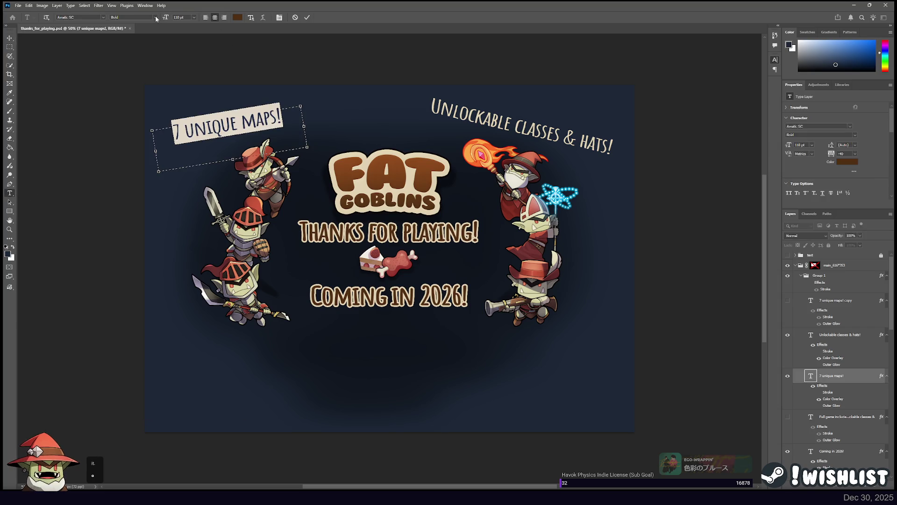
key(ctrl+Return)
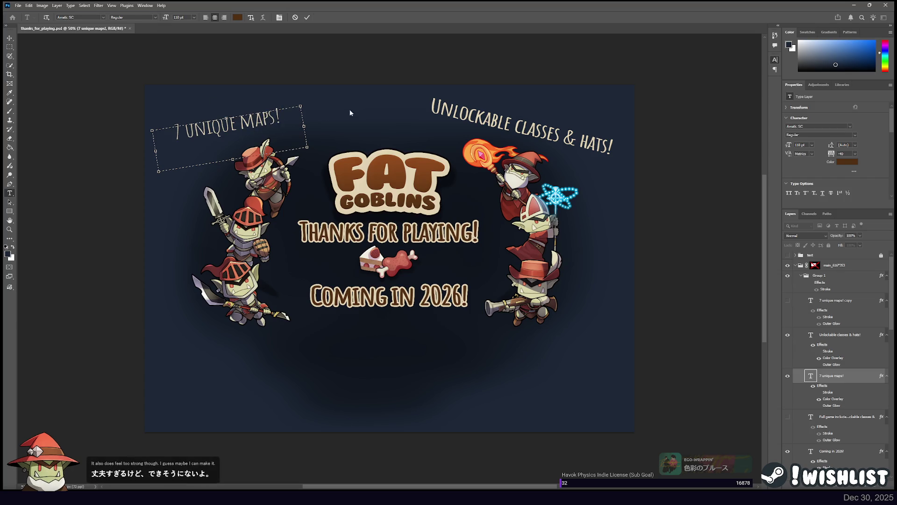
click(469, 112)
key(ctrl+a)
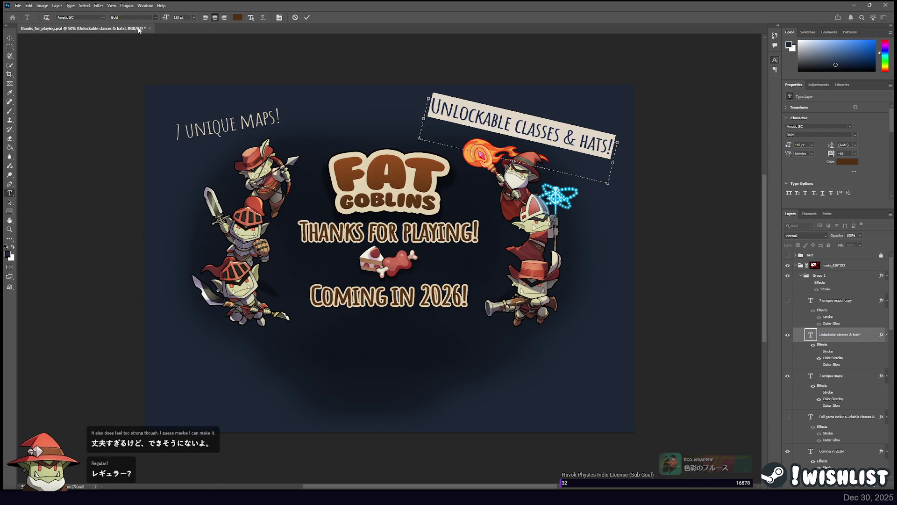
click(133, 18)
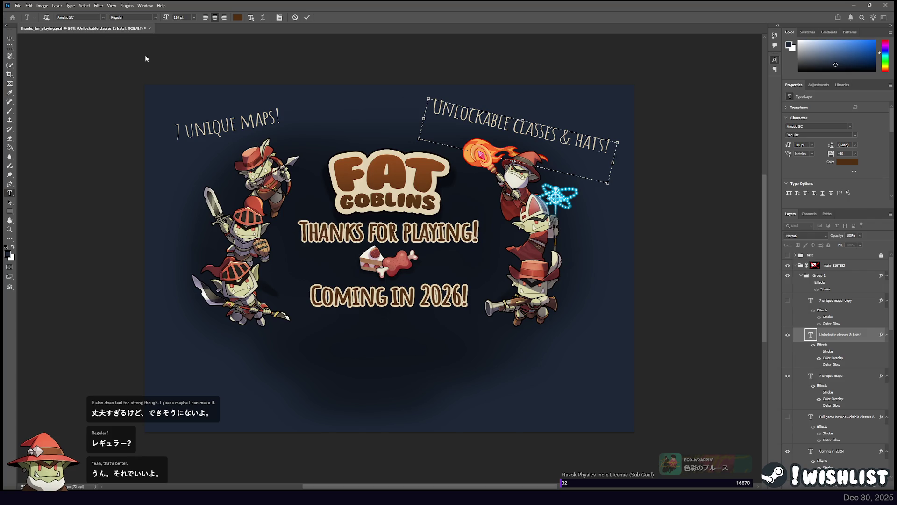
click(7, 40)
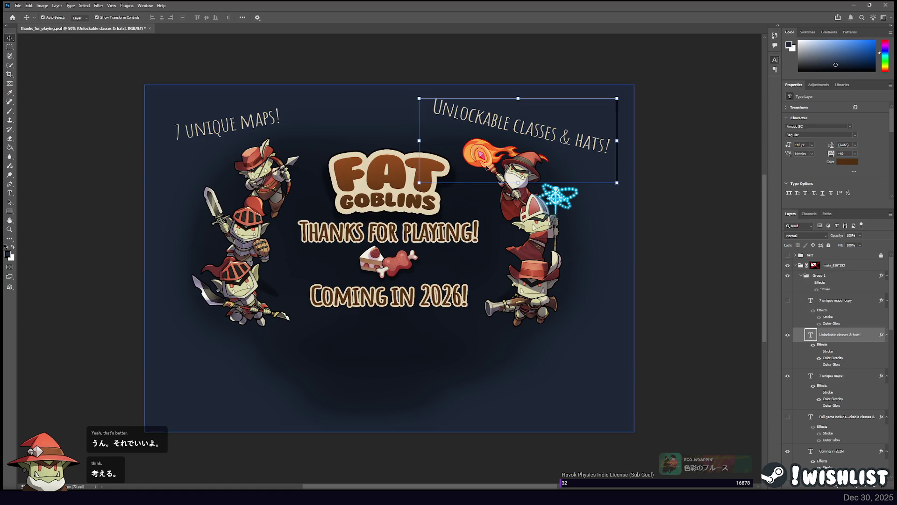
Briefly show the hidden 'Full game includes' list, then duplicate the Unlockable callout layer
click(788, 417)
click(788, 418)
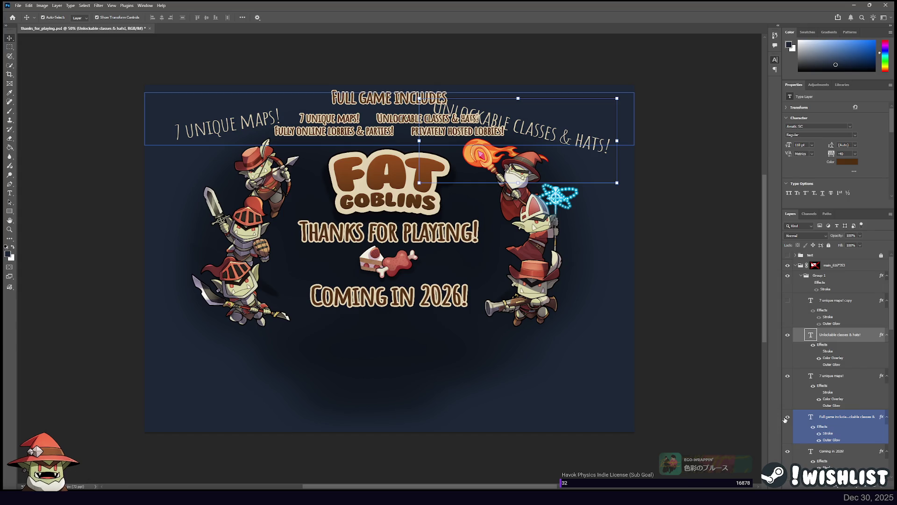
click(787, 417)
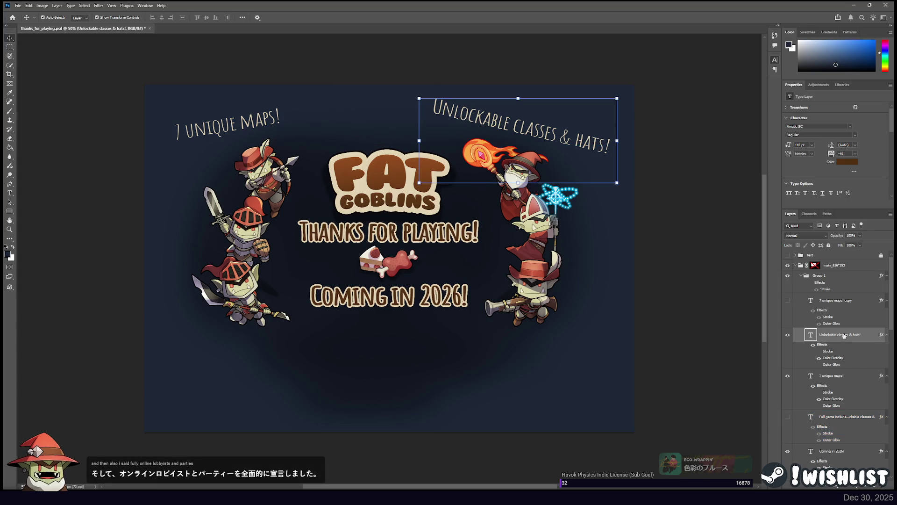
key(ctrl+j)
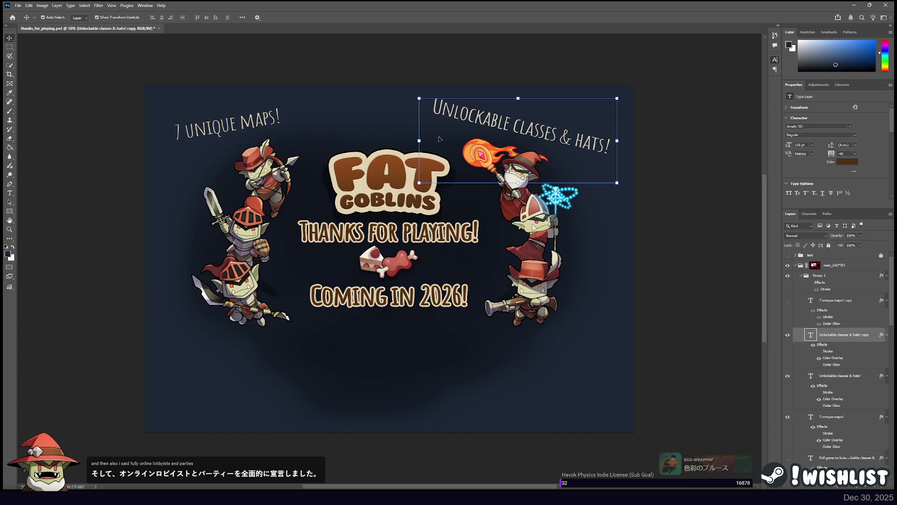
Move the copied callout to the lower left, retype it 'Fully online lobbies & parties!' and tilt it
mouse_move(446, 164)
mouse_down()
mouse_move(330, 288)
mouse_move(182, 393)
mouse_up()
key(t)
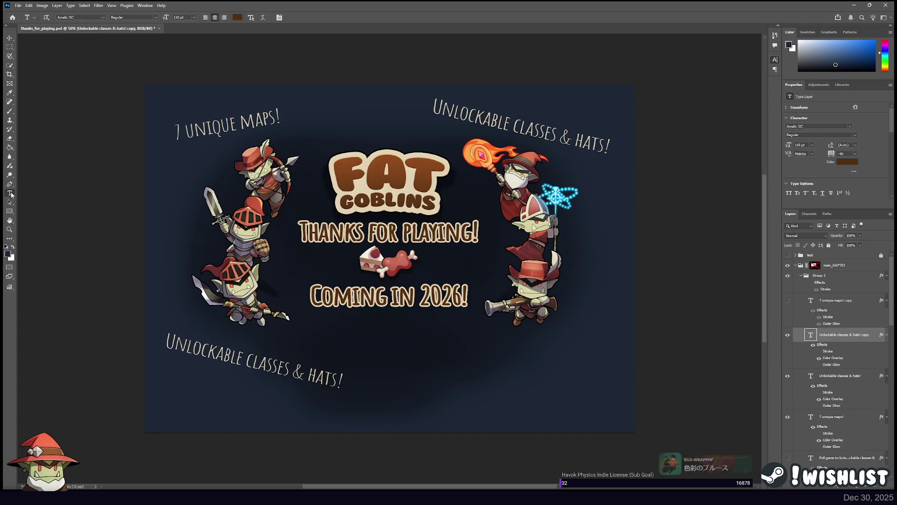
click(197, 346)
key(ctrl+a)
text(Fully o)
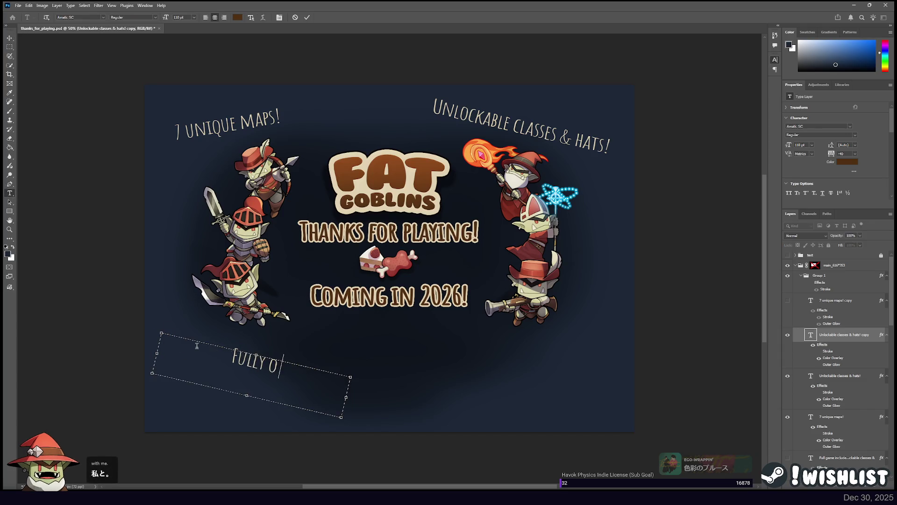
text(nline lobbies & )
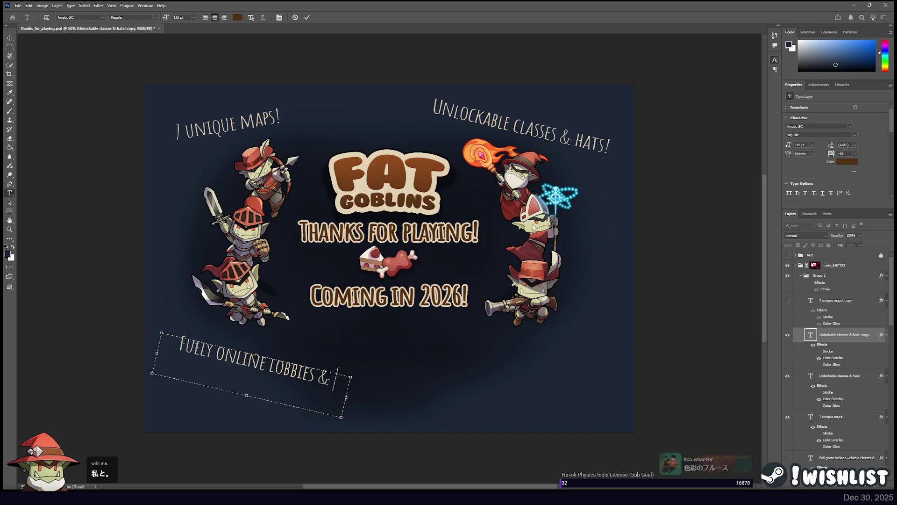
text(parties!)
drag(347, 398, 372, 403)
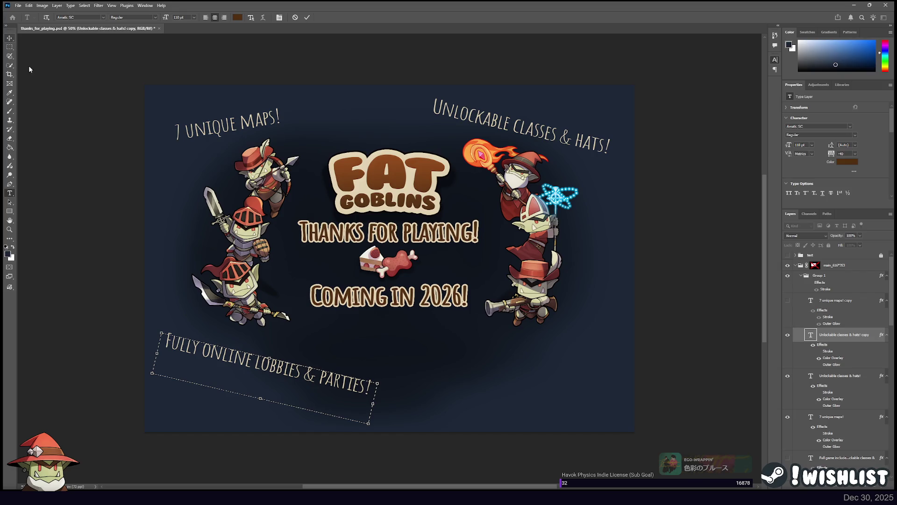
drag(353, 372, 358, 364)
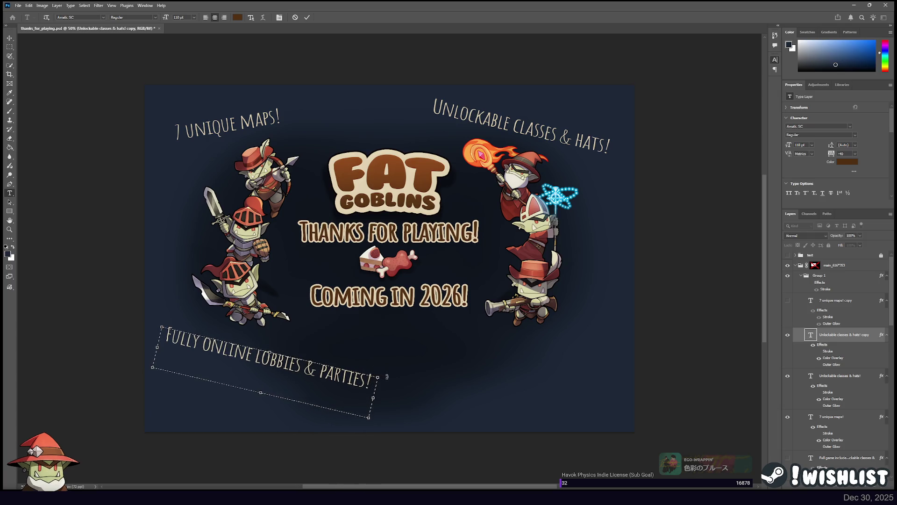
drag(382, 374, 377, 345)
drag(354, 301, 363, 312)
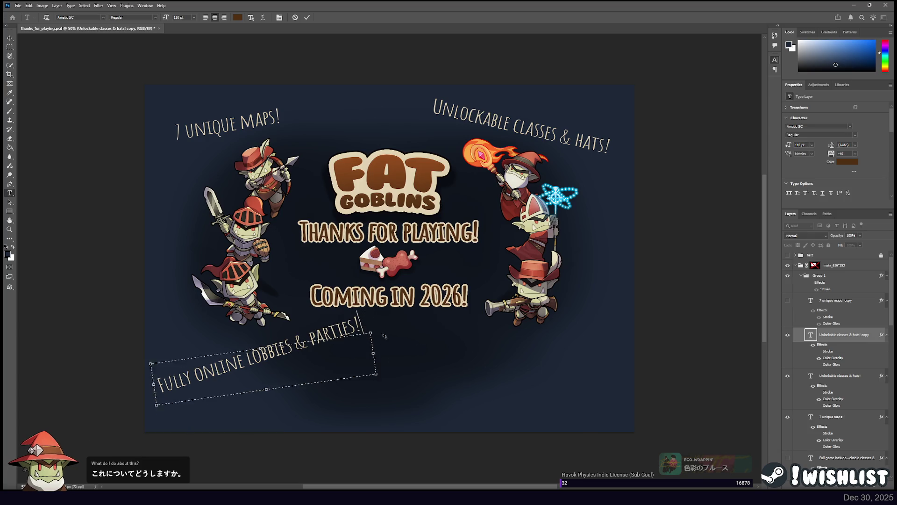
drag(383, 333, 377, 397)
drag(326, 356, 321, 393)
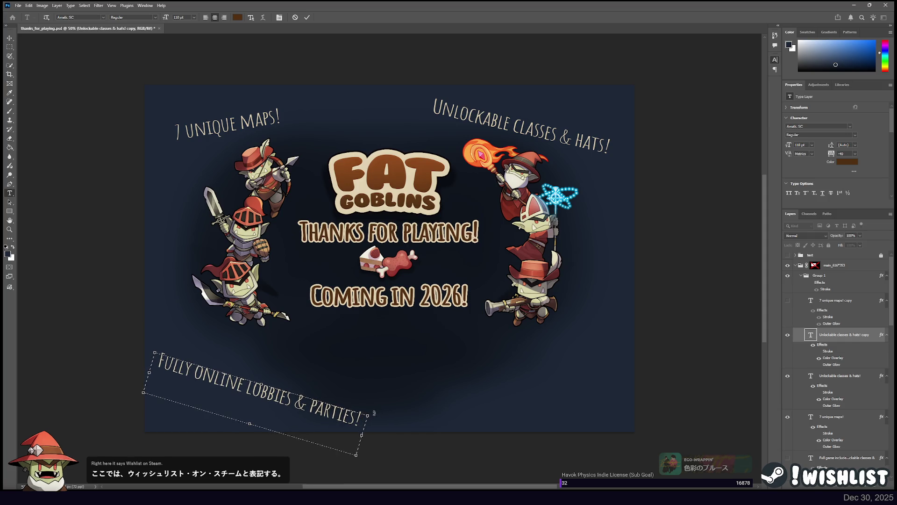
Set the callout to 90 pt, refine its tilt and position, commit, and duplicate it
key(ctrl+a)
click(178, 17)
text(90)
key(Return)
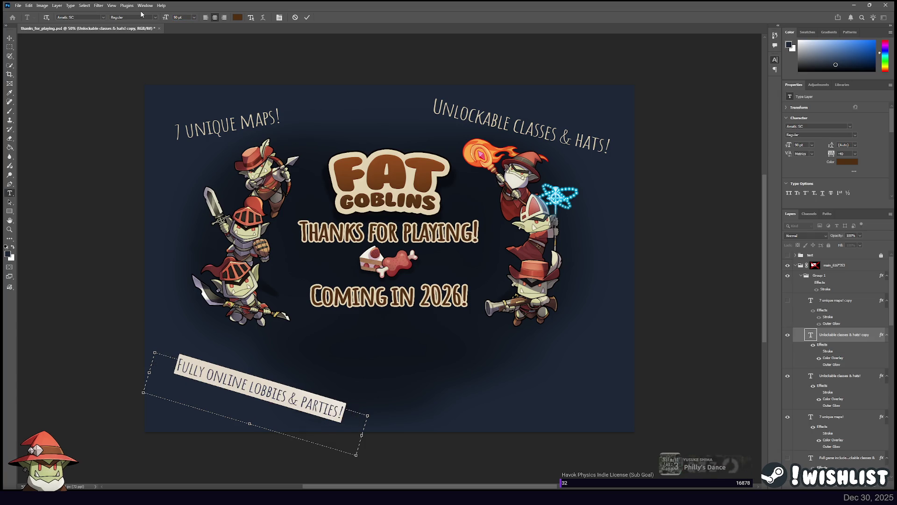
click(314, 408)
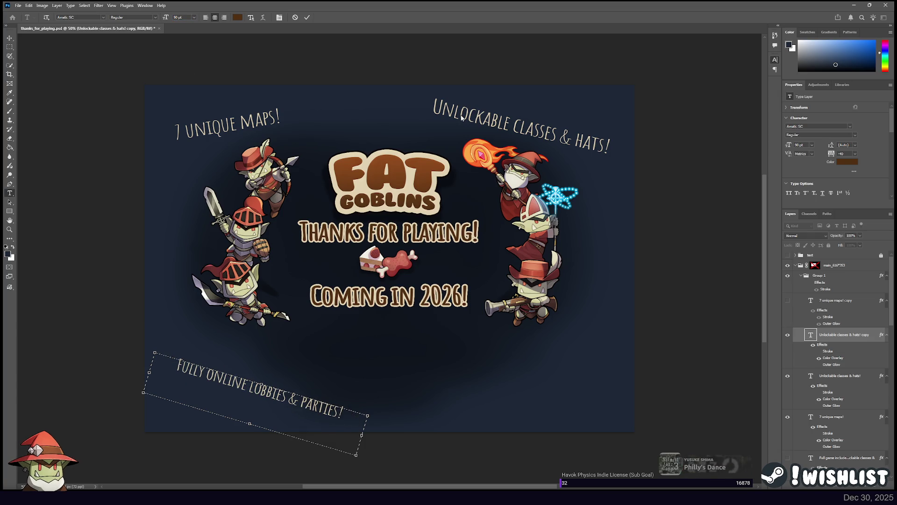
drag(373, 415, 371, 423)
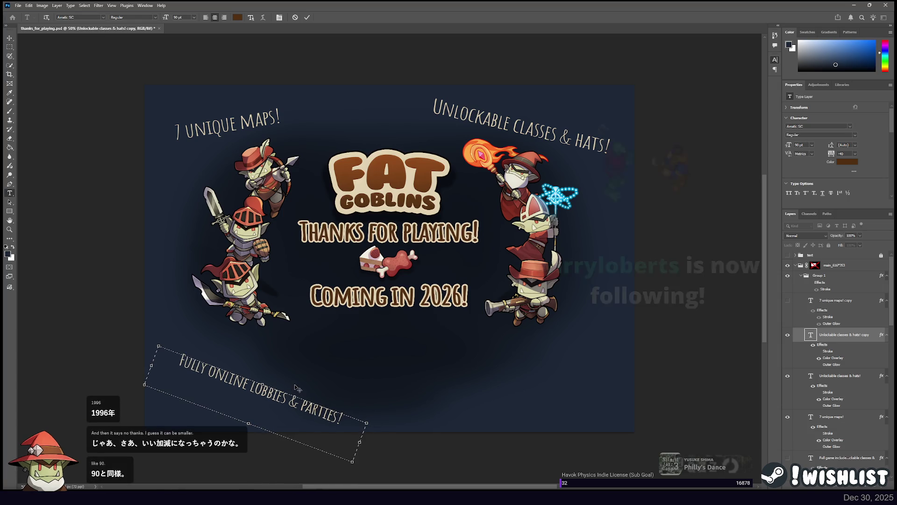
drag(295, 387, 271, 387)
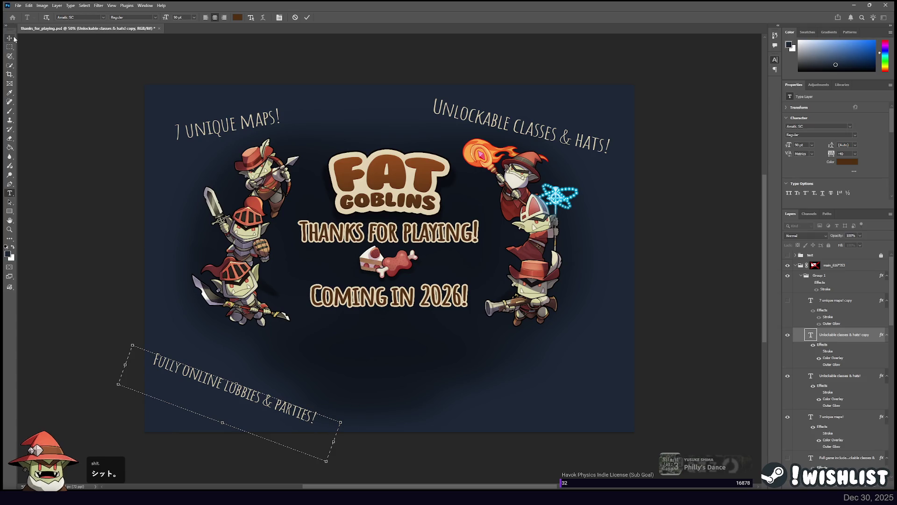
drag(205, 362, 208, 363)
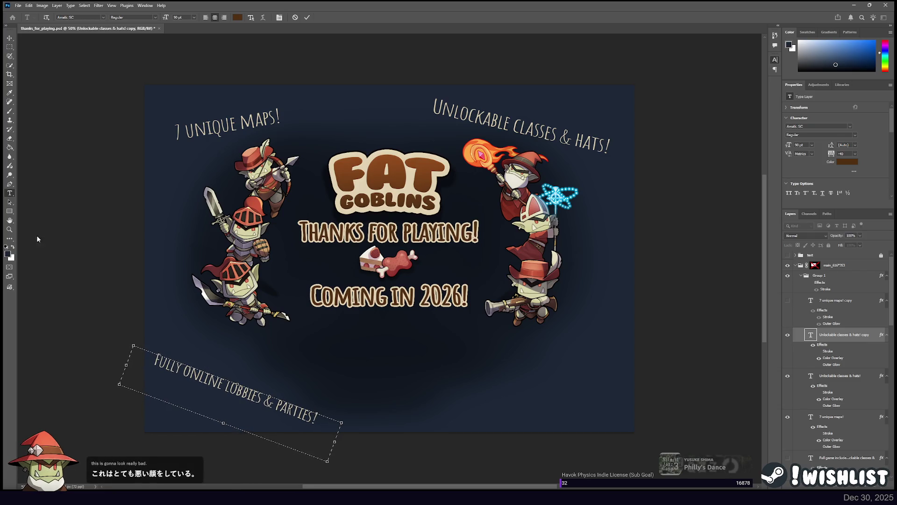
key(ctrl+Return)
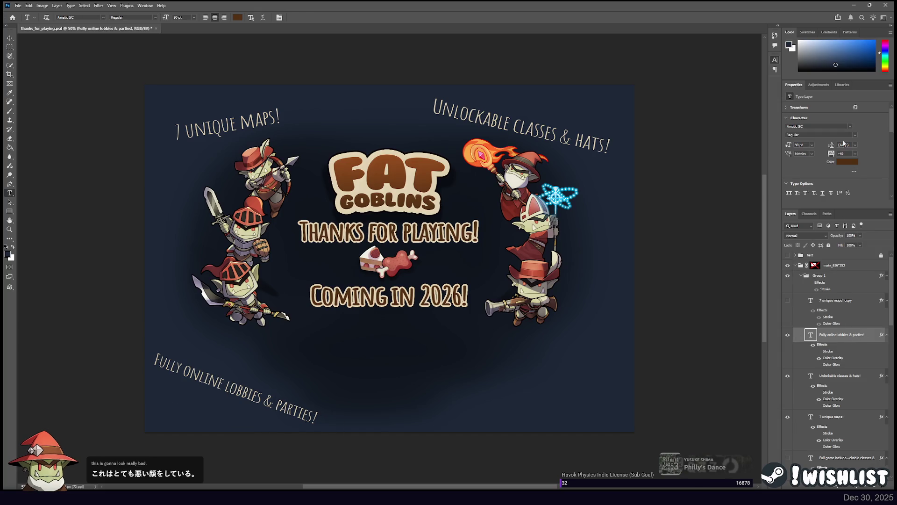
key(ctrl+j)
Move the copy to the lower right, retype it as 'Privately hosted lobbies!' and tilt it upward
key(v)
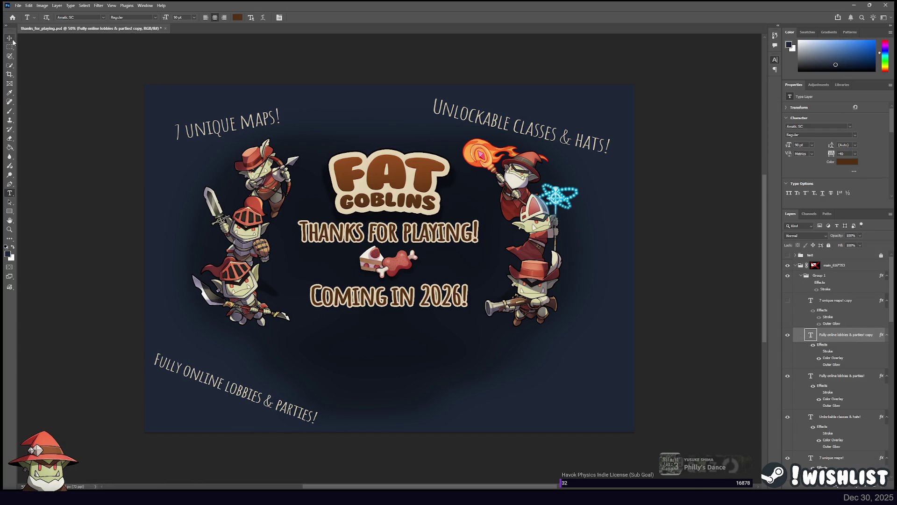
drag(223, 380, 538, 355)
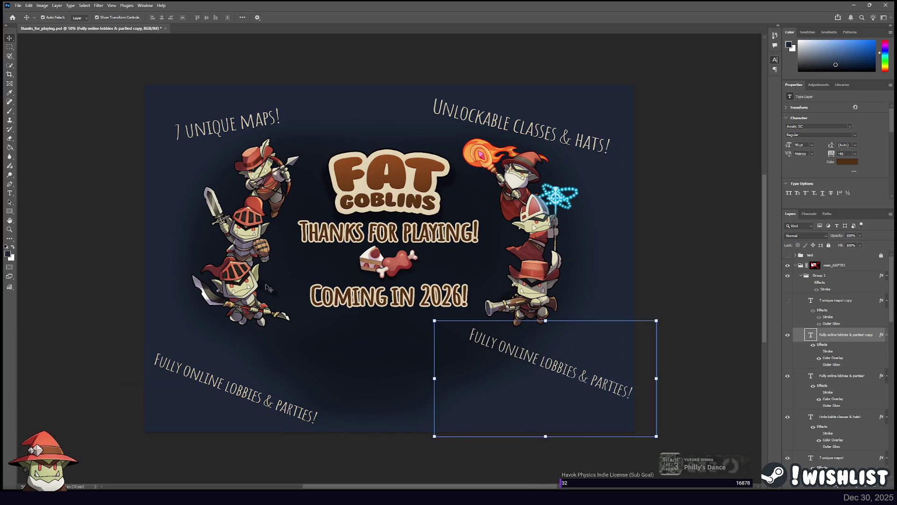
click(10, 193)
triple_click(538, 359)
text(P)
text(ATE)
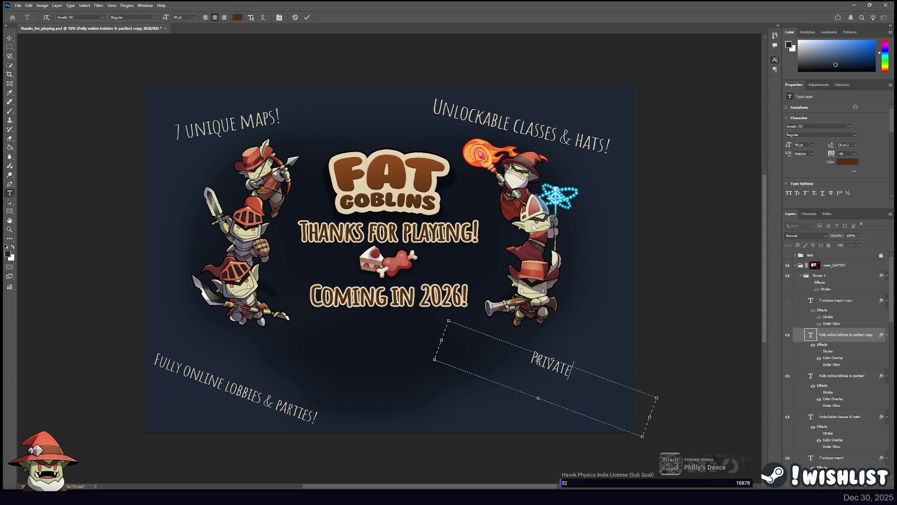
text(ly hosted lobbies!)
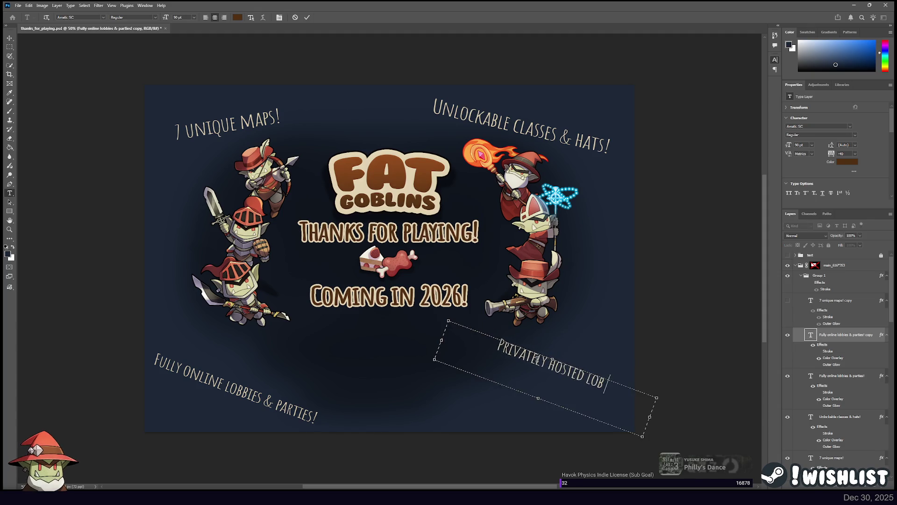
drag(440, 313, 443, 402)
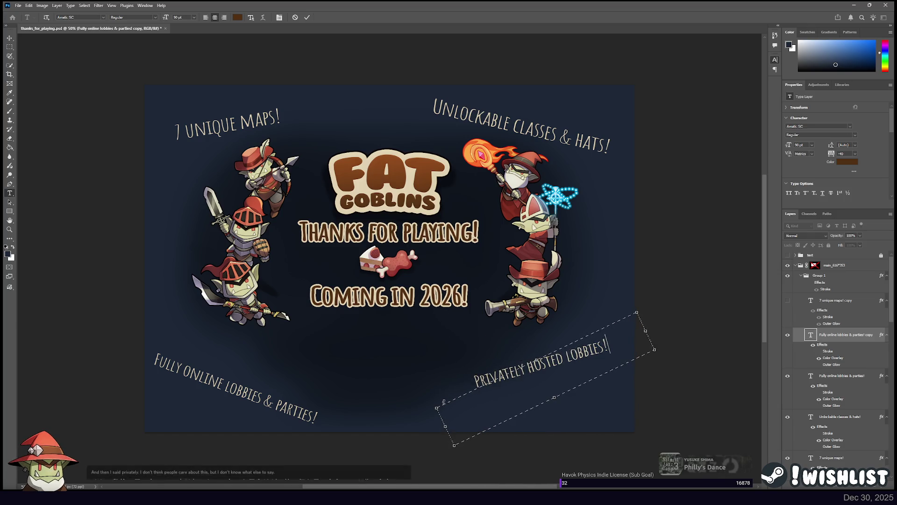
mouse_move(487, 372)
mouse_down()
mouse_move(474, 383)
mouse_move(483, 383)
mouse_up()
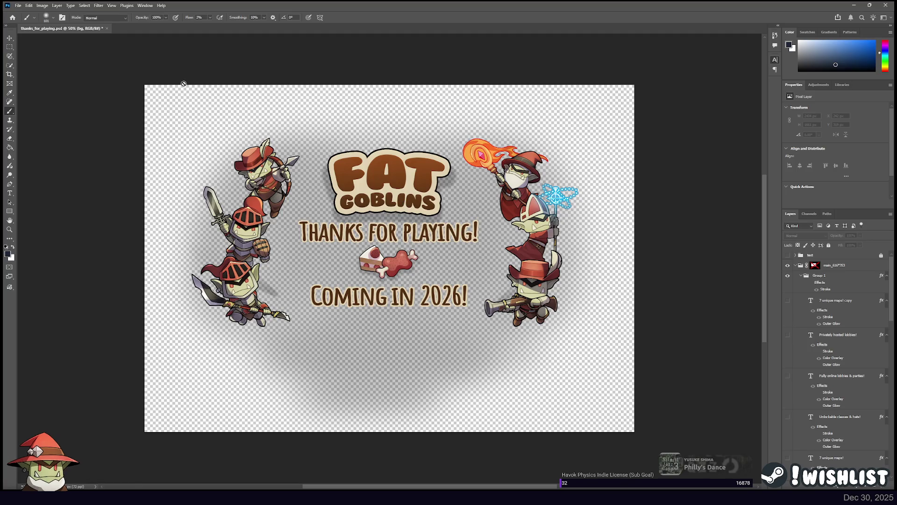
Start a new blank 1920×1080 document with Ctrl+Alt+N
key(v)
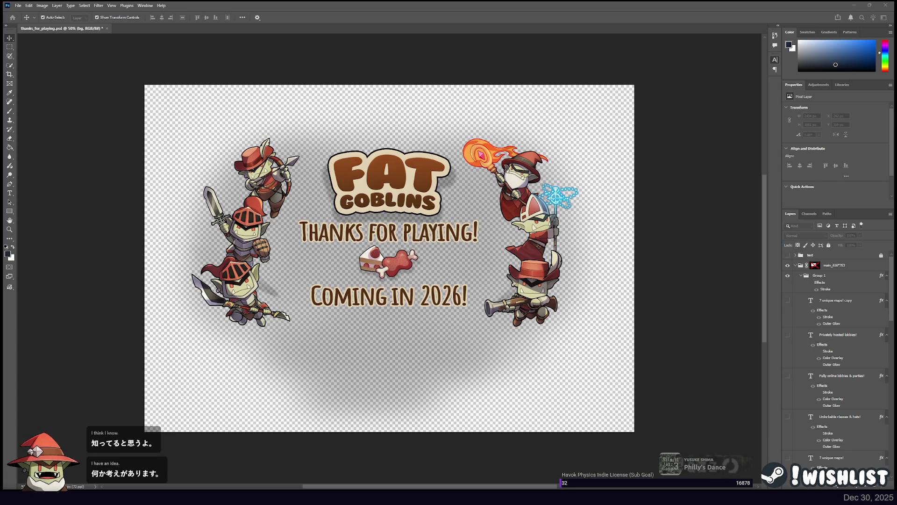
key(ctrl+alt+n)
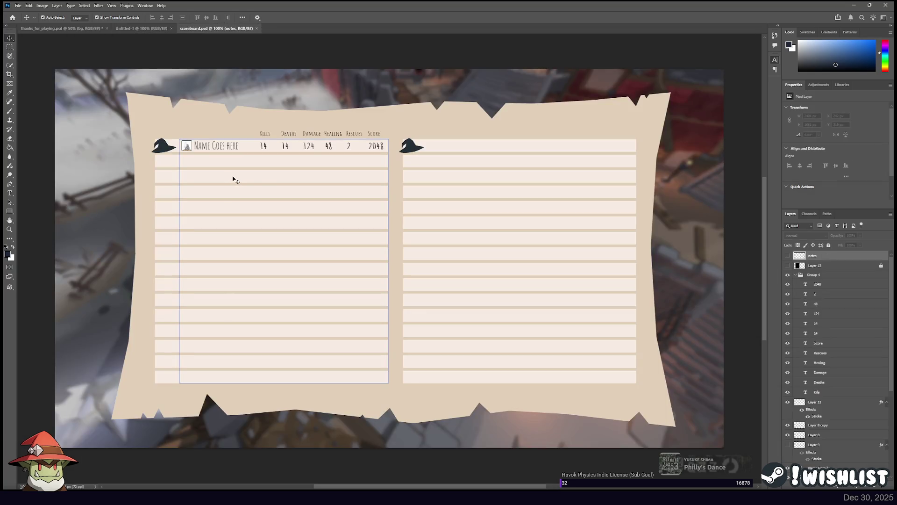
click(257, 29)
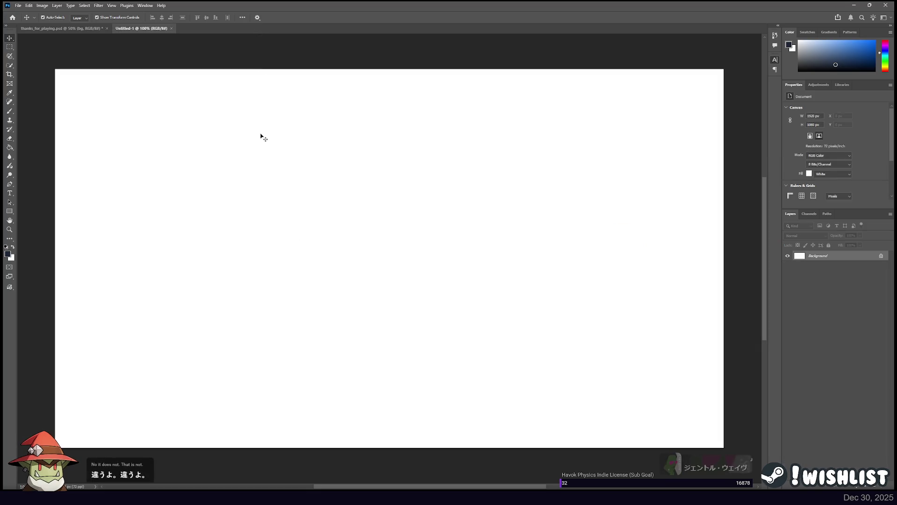
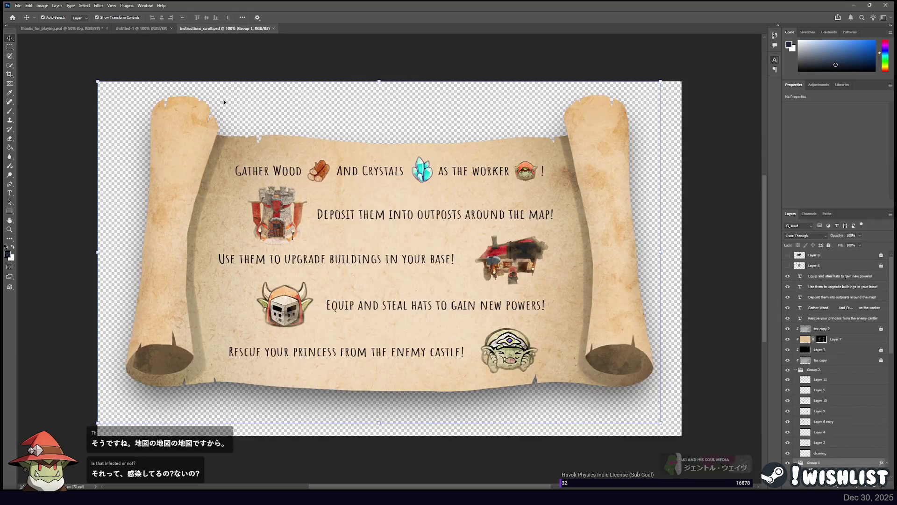
Select the Hue/Saturation layer, zoom the scroll view to 50%, and pick the 'Equip and steal hats' layer
click(831, 410)
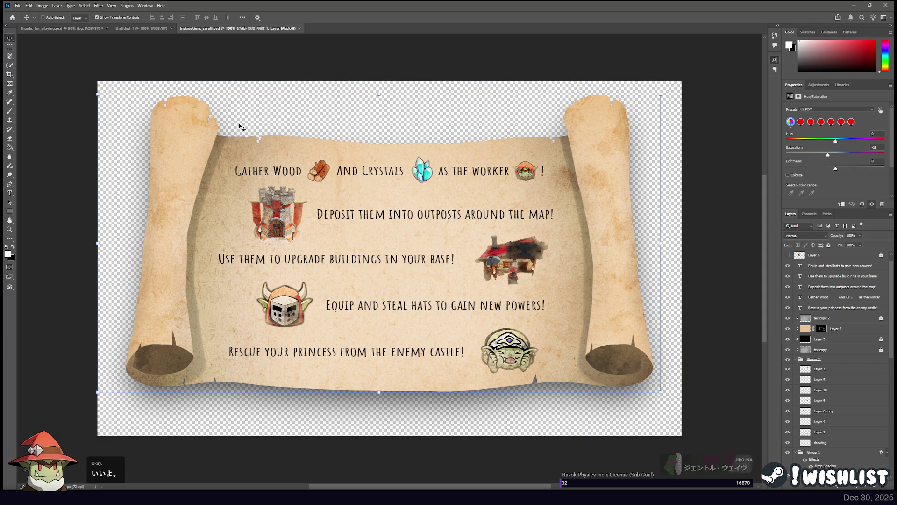
key(ctrl+minus)
key(ctrl+minus)
key(ctrl+minus)
key(ctrl+plus)
key(ctrl+plus)
key(ctrl+minus)
key(ctrl+plus)
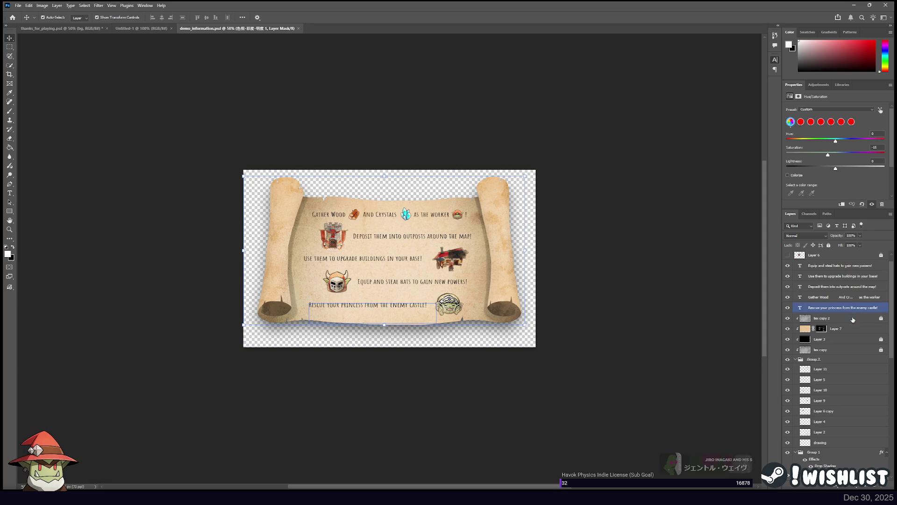
click(836, 265)
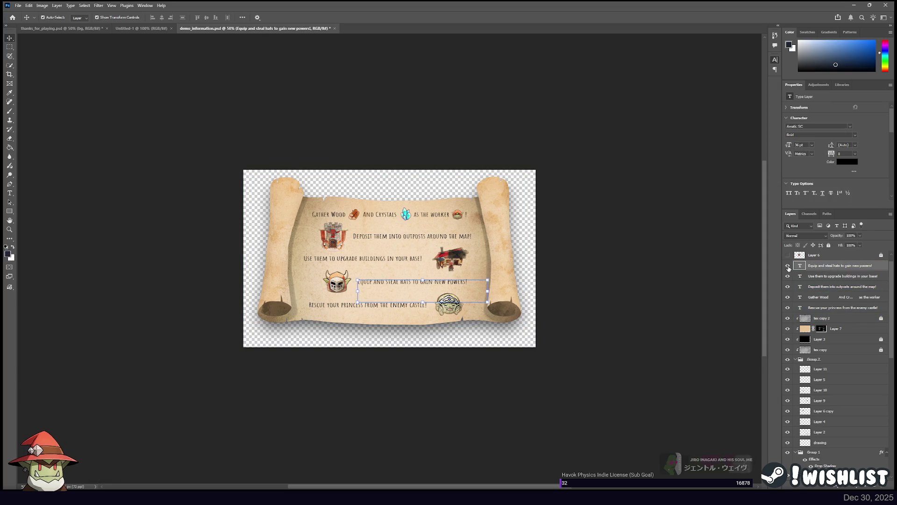
Hide the instruction text lines, including 'Rescue your princess', and the map icon group
click(788, 266)
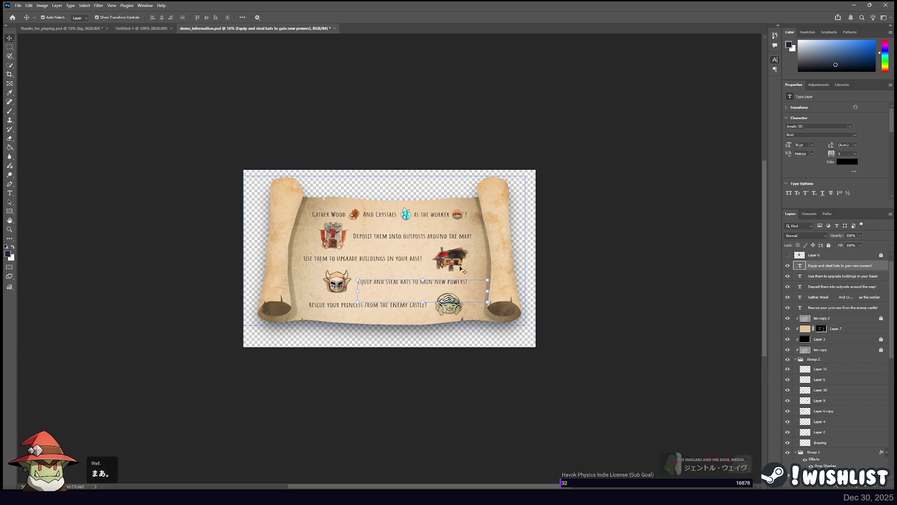
click(603, 220)
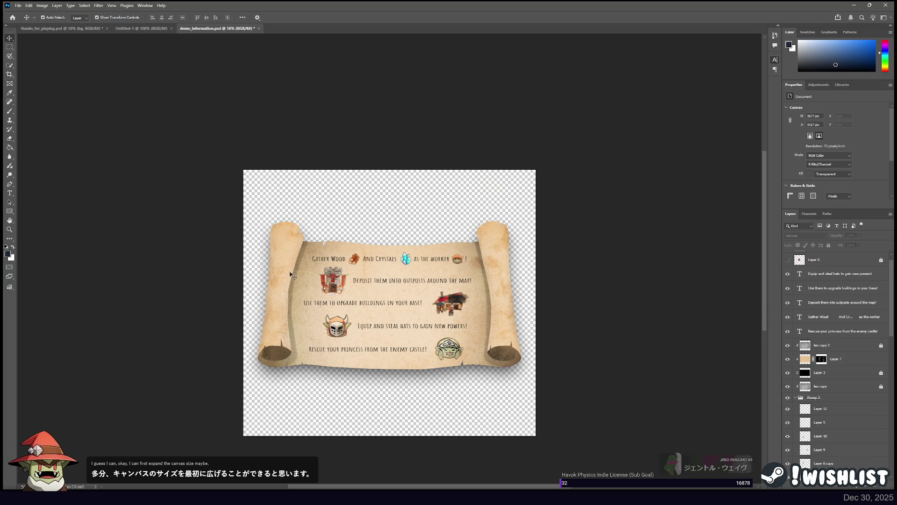
click(795, 274)
click(787, 331)
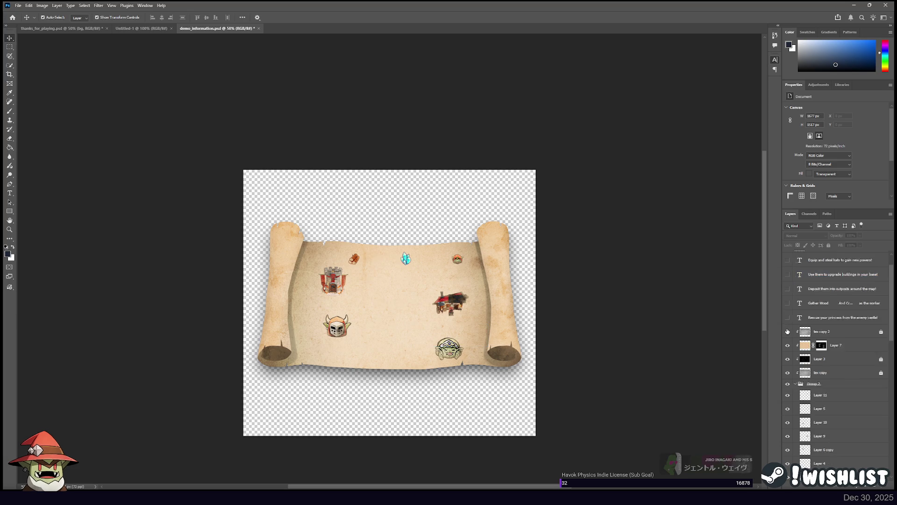
scroll(788, 336, down, 2)
click(788, 342)
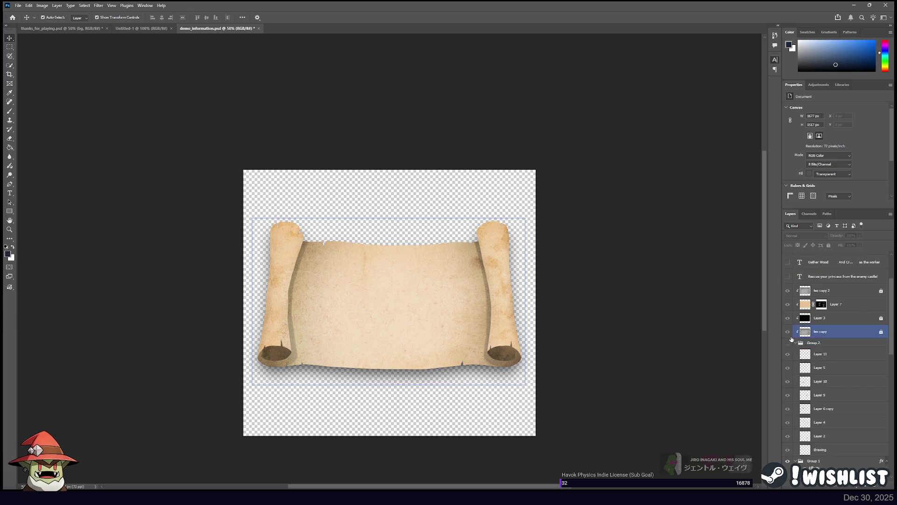
scroll(803, 348, up, 3)
Select the parchment texture layers, then Layer 5 among the icon layers
click(837, 357)
shift+click(841, 398)
scroll(842, 384, down, 1)
scroll(842, 384, down, 3)
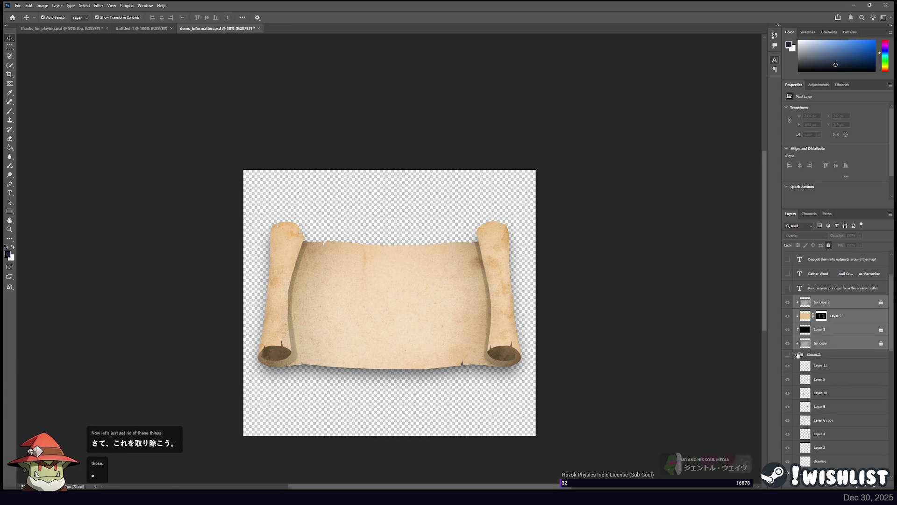
scroll(798, 355, down, 4)
click(834, 323)
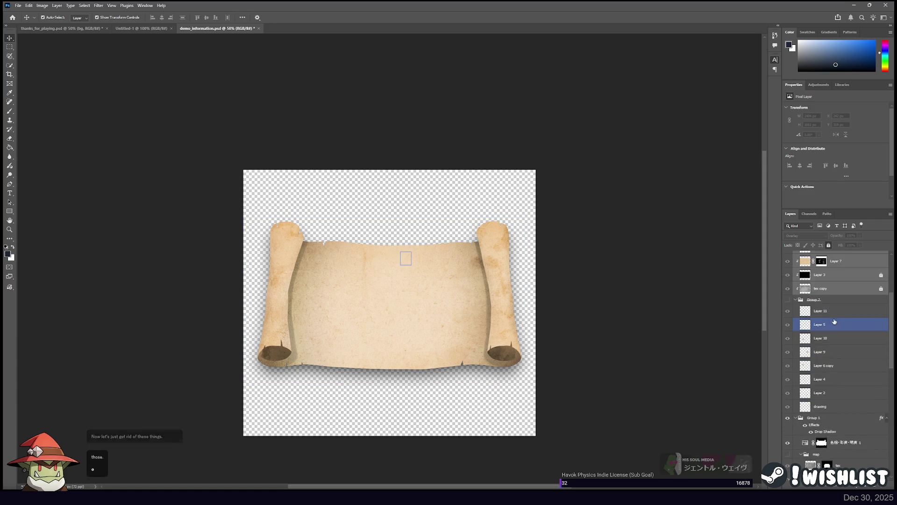
scroll(822, 325, up, 2)
Toggle the map icons and map group visibility to compare, selecting tex copy and Group 1
click(788, 328)
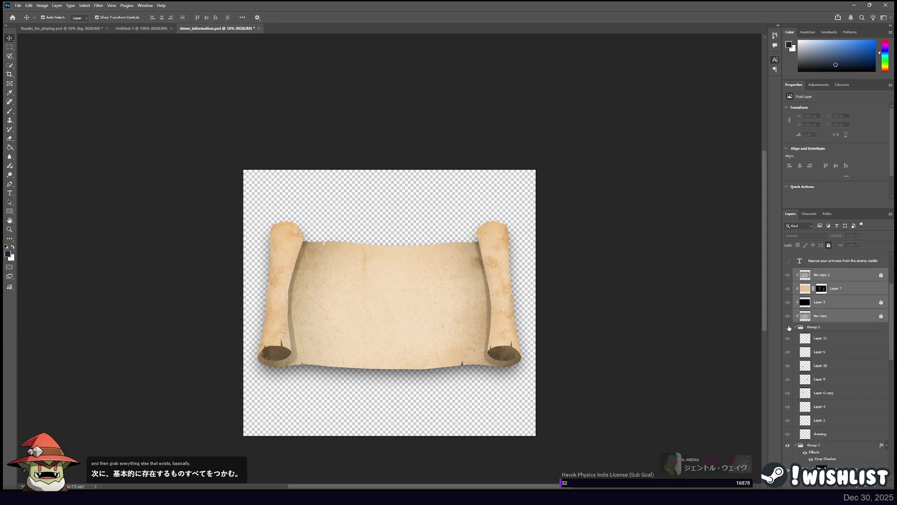
click(788, 328)
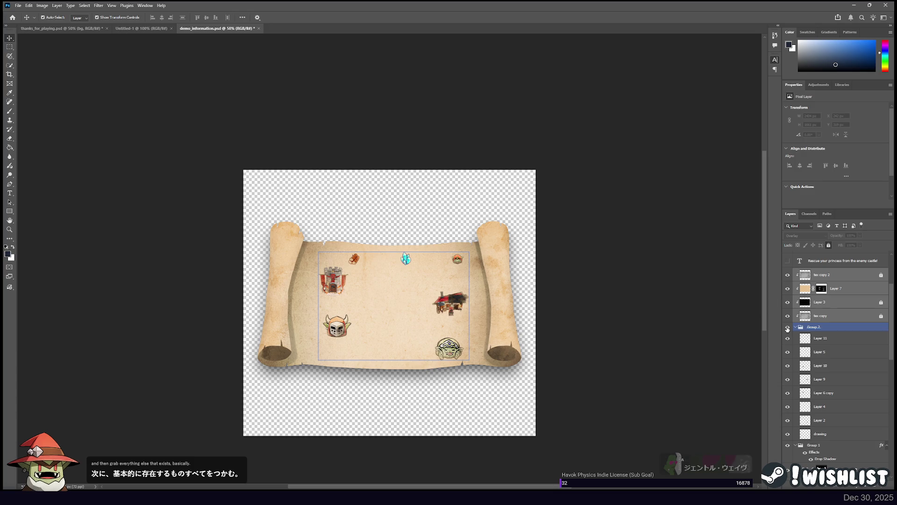
click(787, 328)
click(787, 328)
click(836, 317)
scroll(832, 304, down, 4)
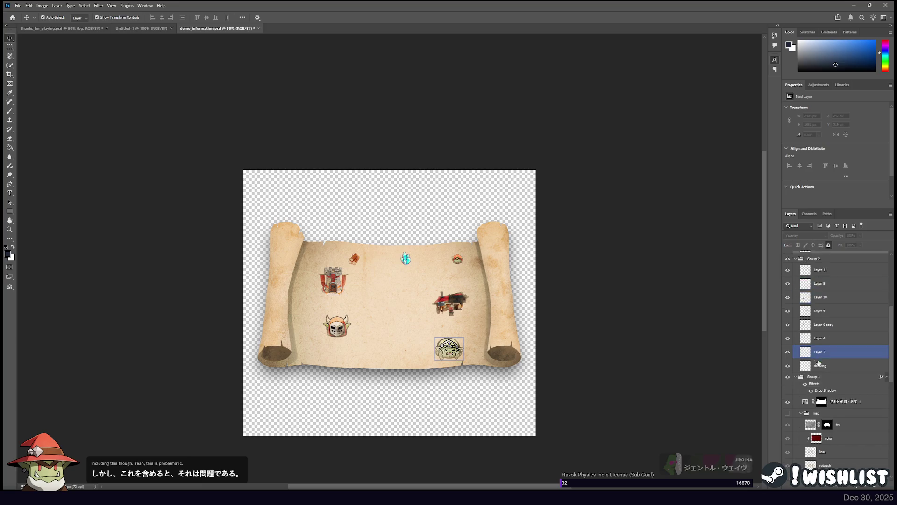
click(829, 295)
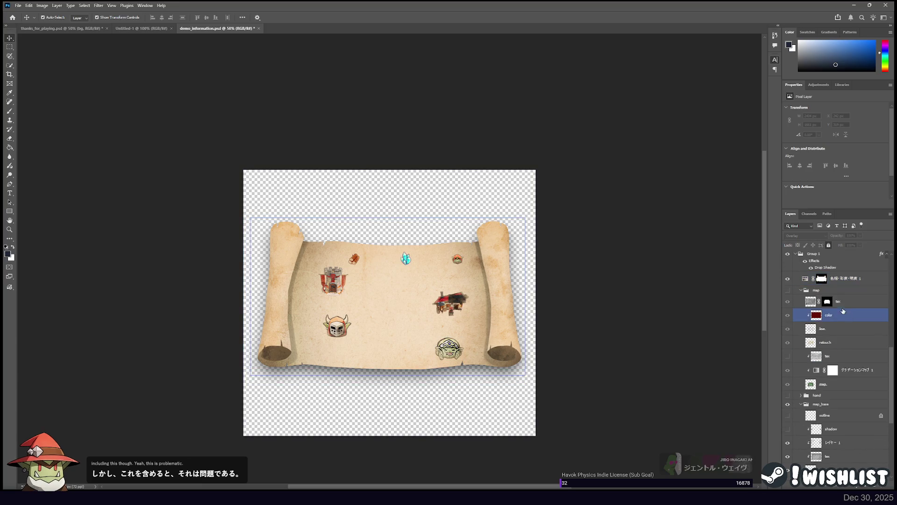
scroll(813, 299, down, 1)
click(788, 290)
click(788, 290)
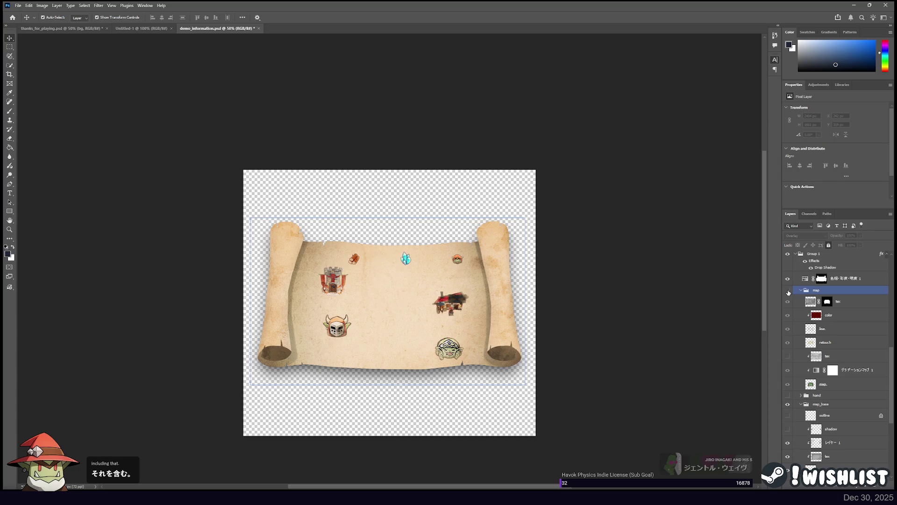
scroll(832, 294, up, 1)
Multi-select the hue/saturation, map base, side, tex, backside and lower shadow layers
click(846, 306)
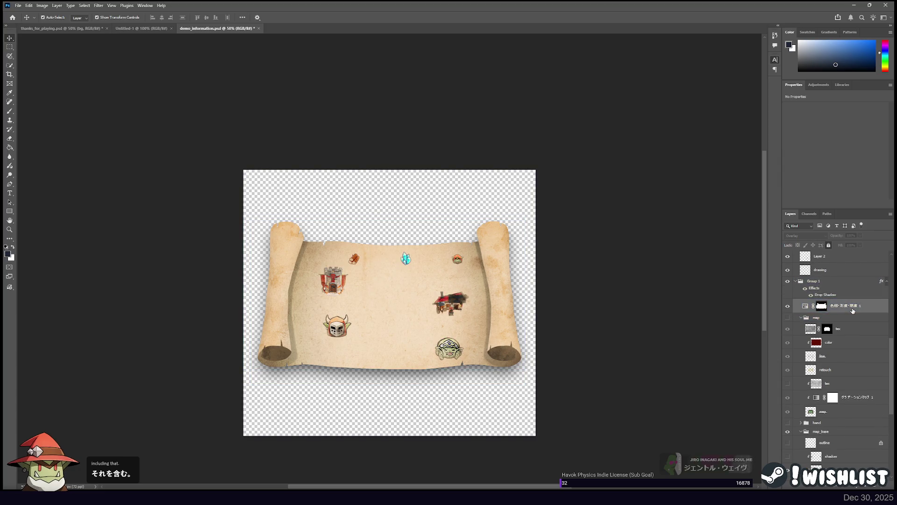
scroll(851, 355, down, 2)
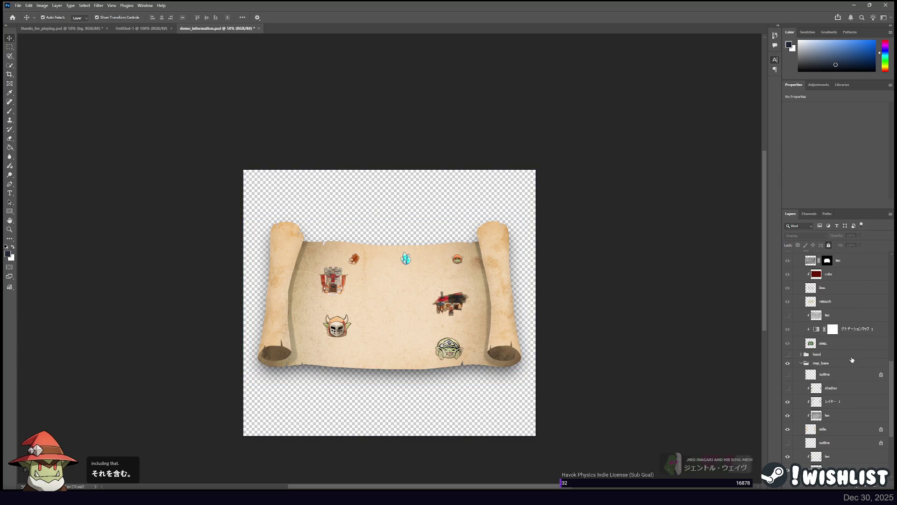
ctrl+click(840, 401)
ctrl+click(839, 415)
ctrl+click(840, 428)
ctrl+click(841, 456)
ctrl+click(844, 470)
scroll(847, 432, down, 1)
scroll(846, 433, down, 1)
ctrl+click(844, 416)
ctrl+click(843, 441)
scroll(843, 427, down, 1)
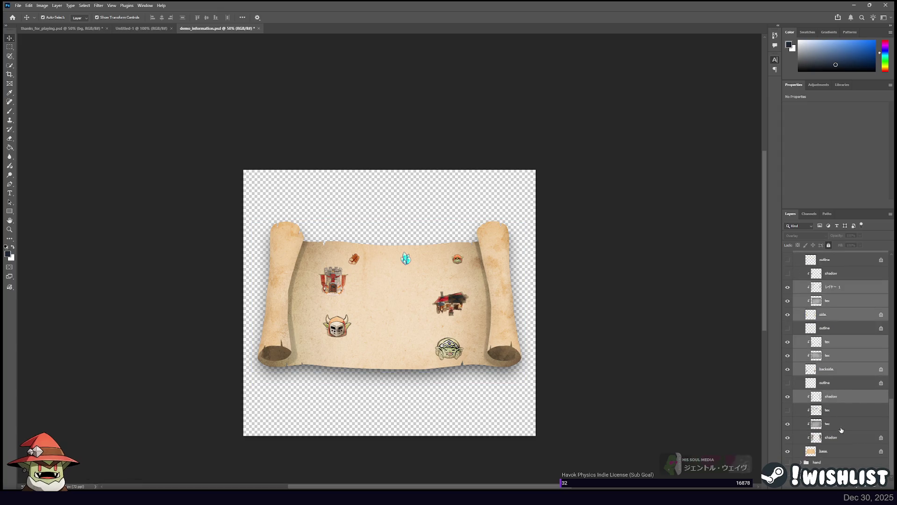
scroll(843, 427, up, 10)
Select the four parchment texture layers and unlock them
click(842, 397)
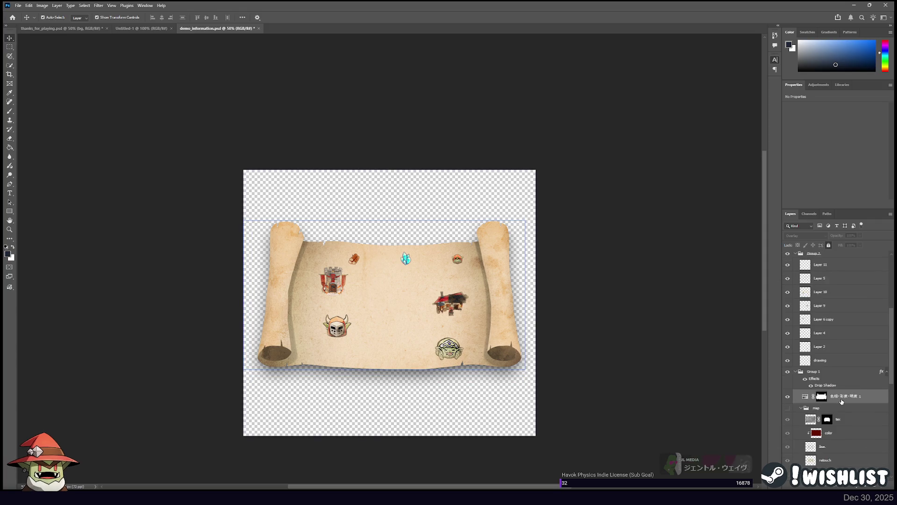
scroll(841, 401, up, 5)
click(841, 360)
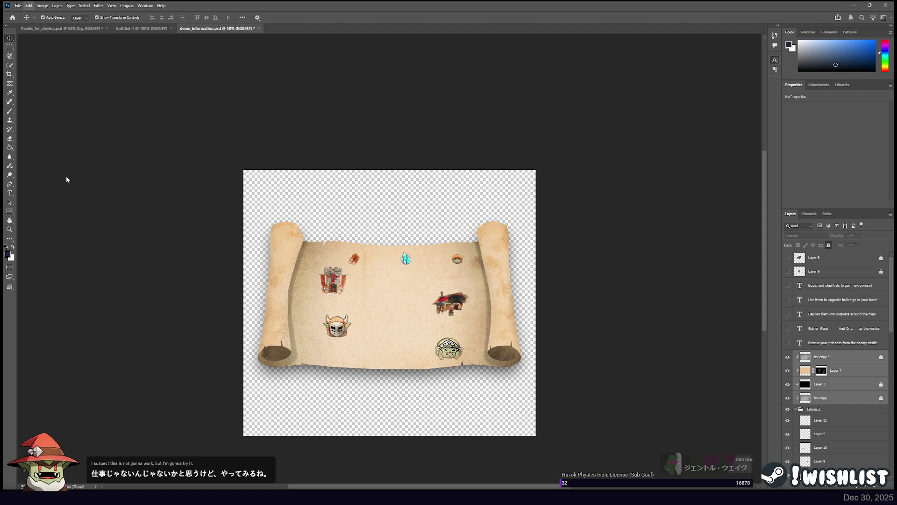
scroll(841, 355, down, 3)
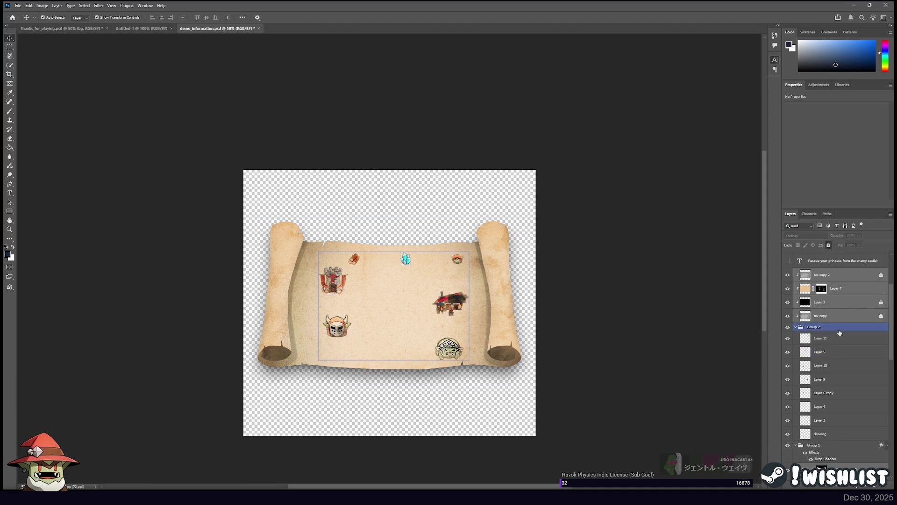
click(881, 290)
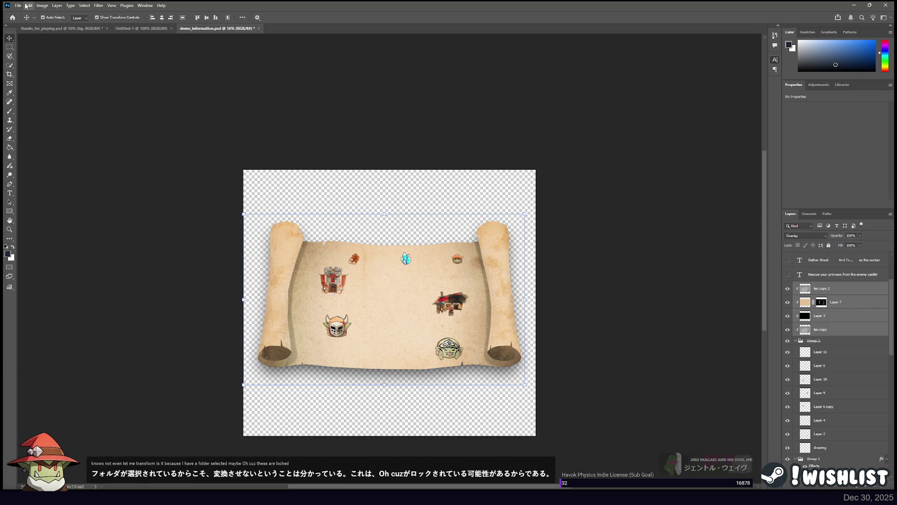
Stretch the parchment up to the canvas top, nudge it down slightly, and commit
mouse_move(384, 213)
mouse_down()
mouse_move(392, 152)
mouse_move(393, 166)
mouse_up()
key(Down)
key(Down)
key(Down)
key(Down)
key(Down)
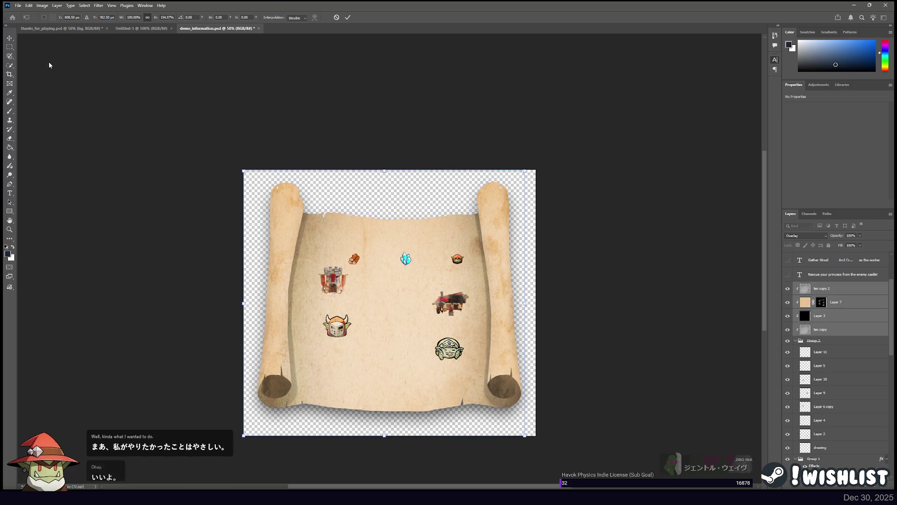
click(12, 40)
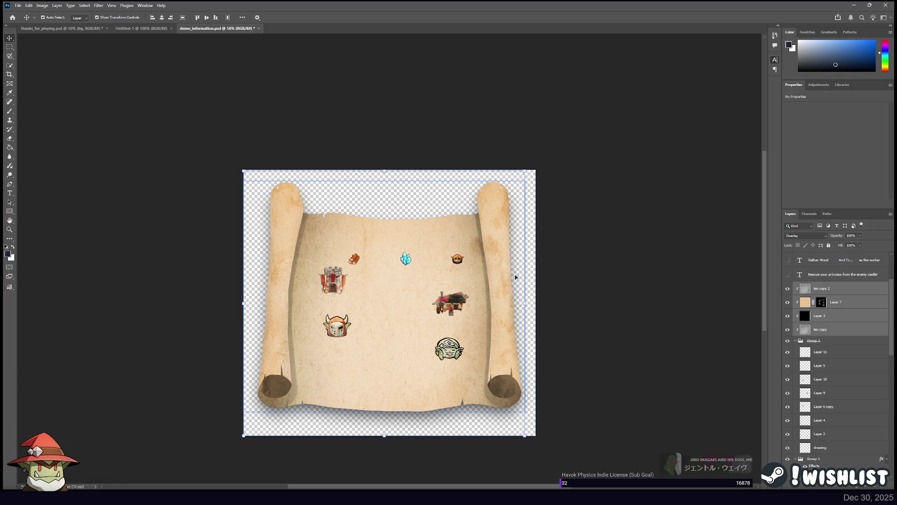
Zoom to 33.3% to check the stretched scroll, then select only the tex copy layer
key(ctrl+minus)
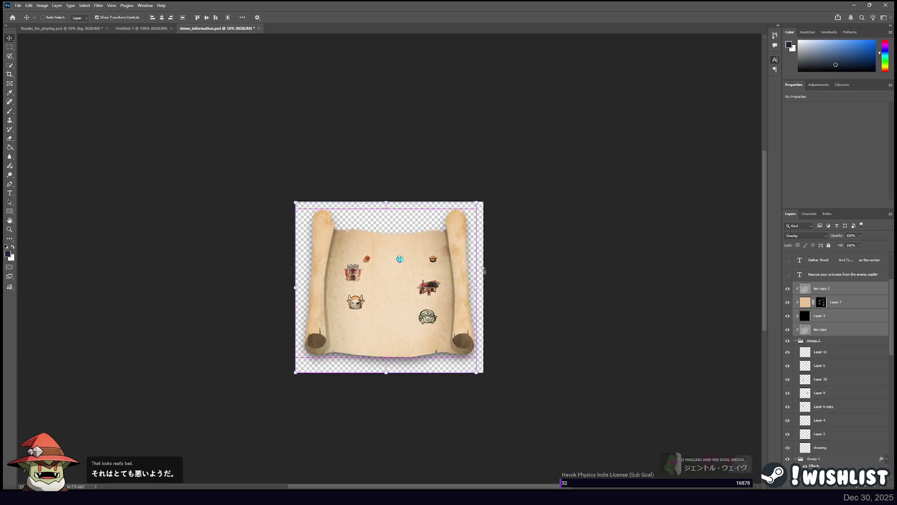
key(ctrl+plus)
key(ctrl+plus)
key(ctrl+minus)
key(ctrl+minus)
key(ctrl+minus)
key(ctrl+minus)
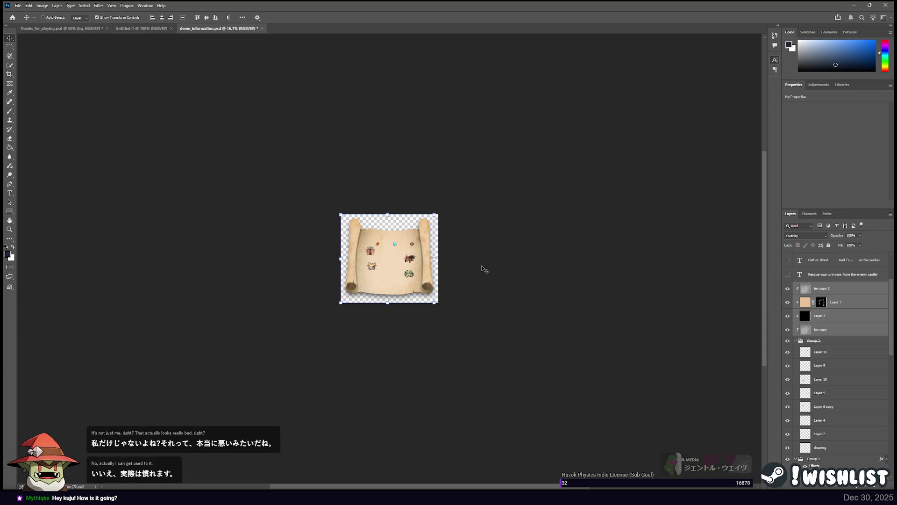
key(ctrl+plus)
key(ctrl+plus)
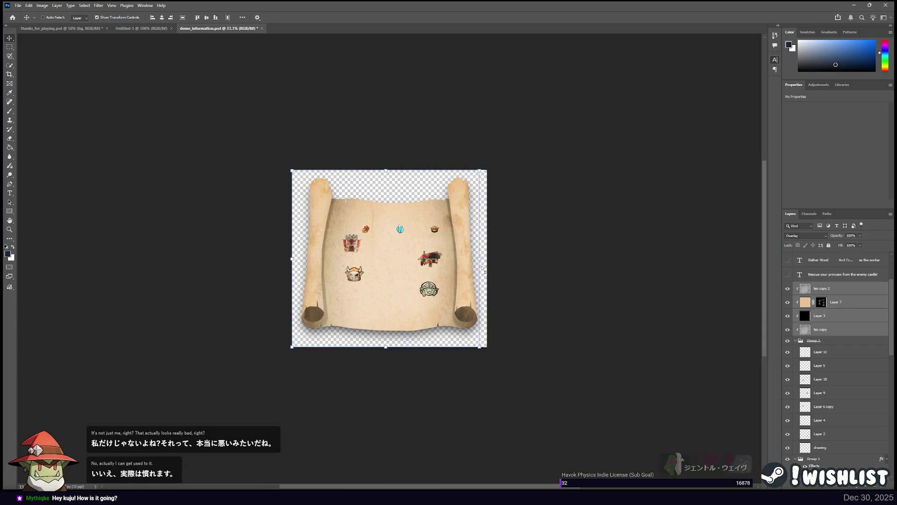
key(ctrl+minus)
key(ctrl+plus)
key(ctrl+plus)
key(ctrl+plus)
key(ctrl+minus)
key(ctrl+minus)
key(ctrl+minus)
key(ctrl+minus)
key(ctrl+plus)
key(ctrl+plus)
key(ctrl+plus)
key(ctrl+plus)
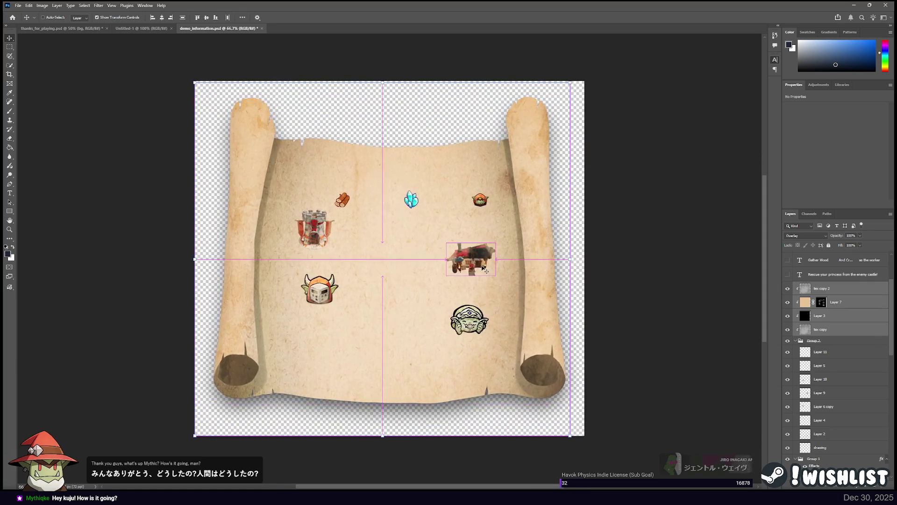
click(863, 329)
scroll(831, 337, up, 3)
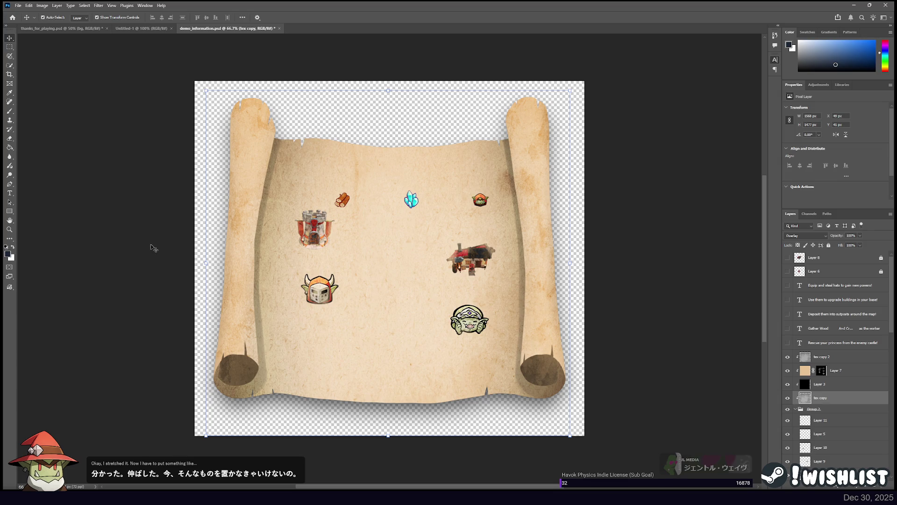
Show the hidden text lines, duplicate 'Equip and steal hats', and move the copy above Gather Wood
key(t)
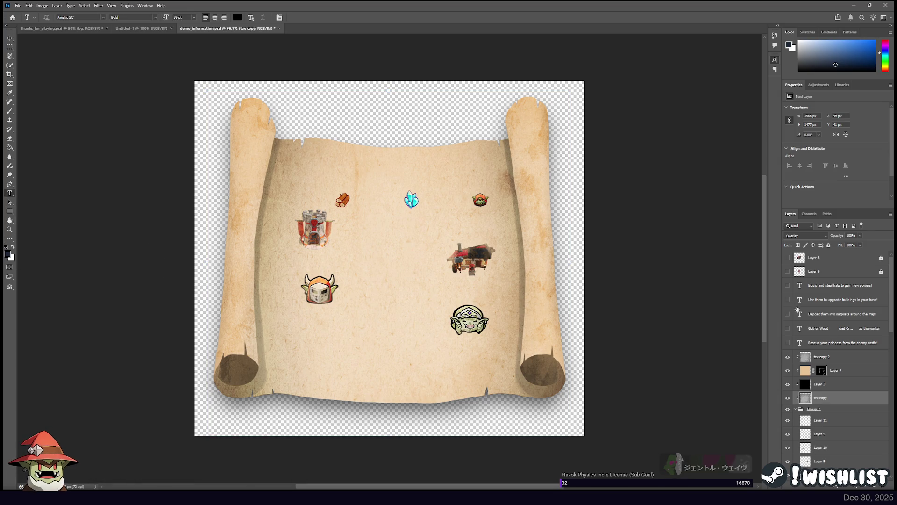
drag(787, 299, 787, 328)
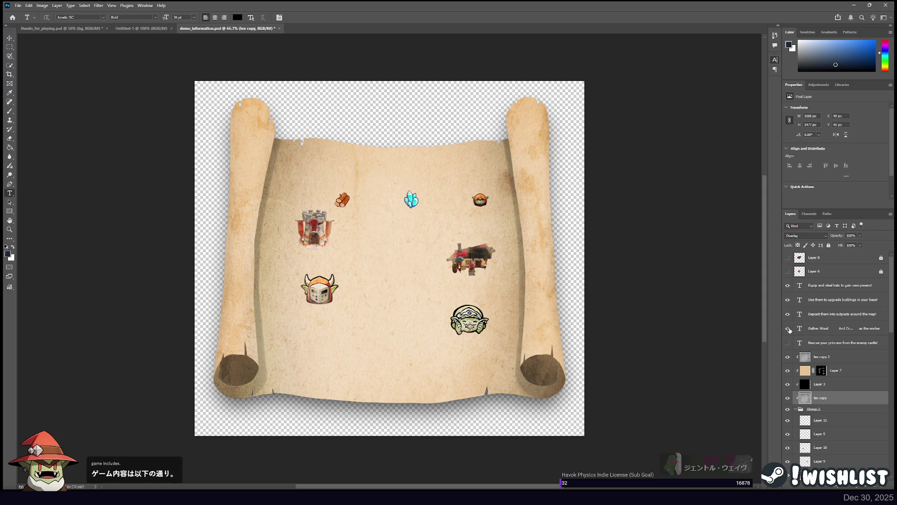
click(837, 287)
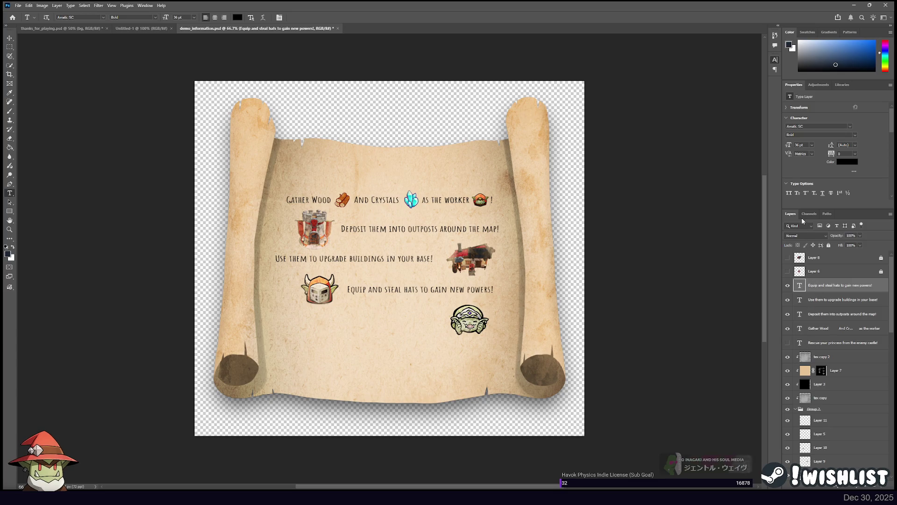
key(ctrl+j)
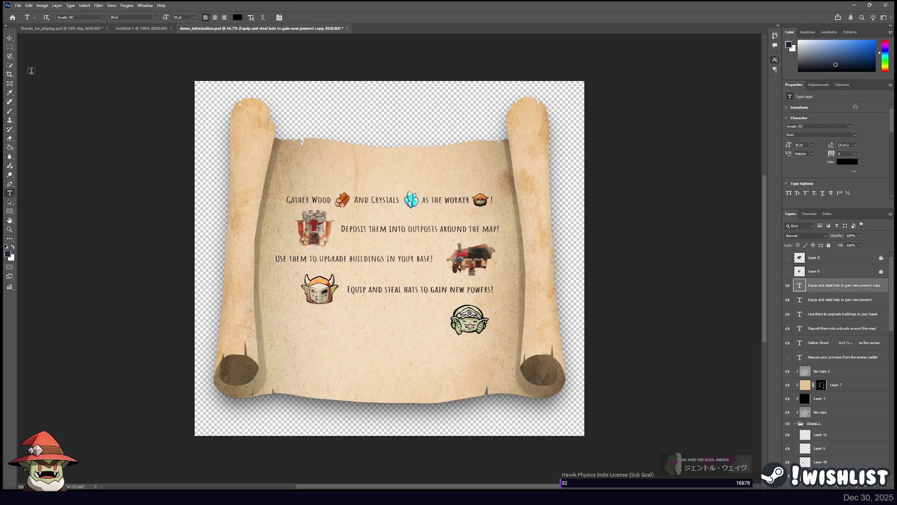
click(9, 40)
key(shift+Up)
key(shift+Up)
key(shift+Up)
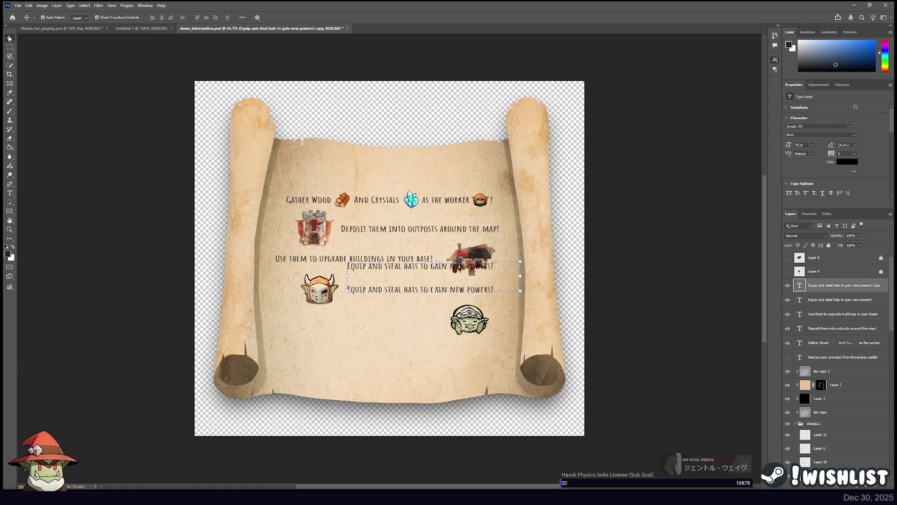
key(shift+Up)
key(shift+Up)
key(shift+Up)
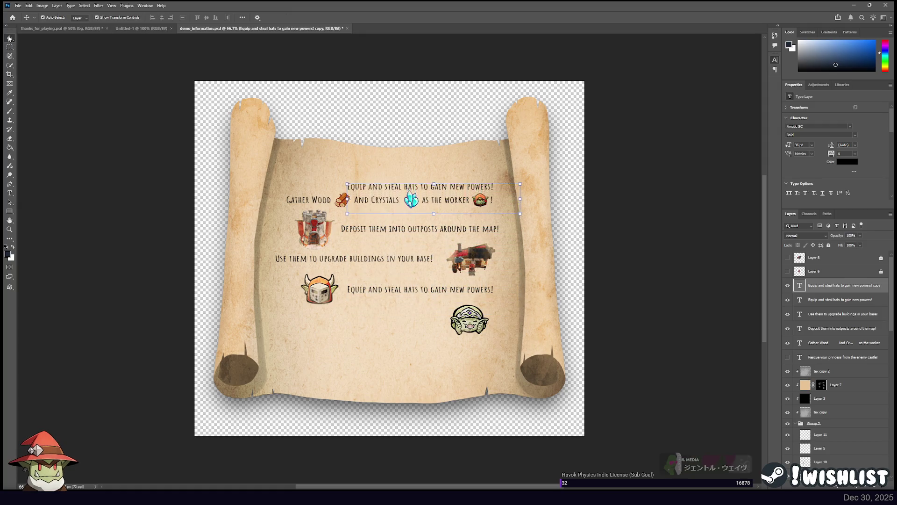
key(shift+Up)
key(shift+Left)
key(shift+Left)
key(shift+Left)
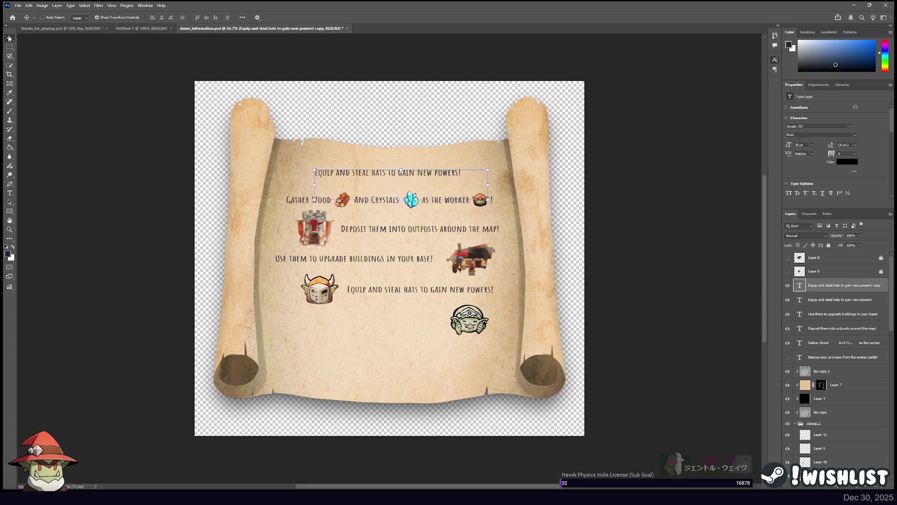
Retype the copied line to read 'FULL GAME INCLUDES.'
key(t)
click(391, 168)
key(ctrl+Return)
click(398, 175)
key(ctrl+Return)
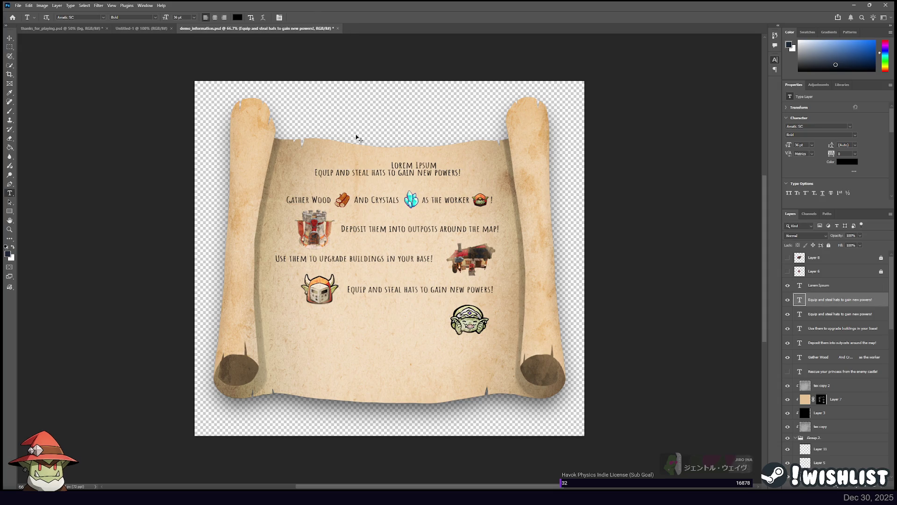
key(ctrl+z)
double_click(373, 172)
click(372, 174)
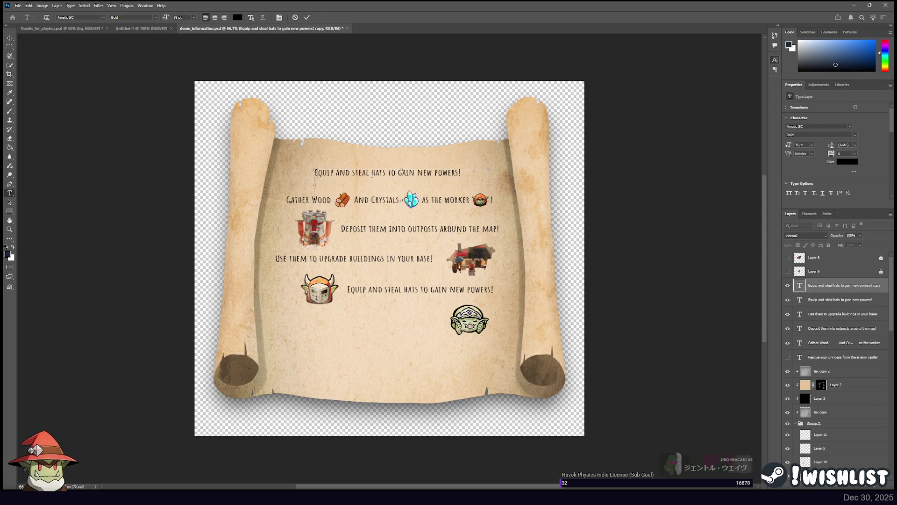
text(FULL GAME INCLUDES)
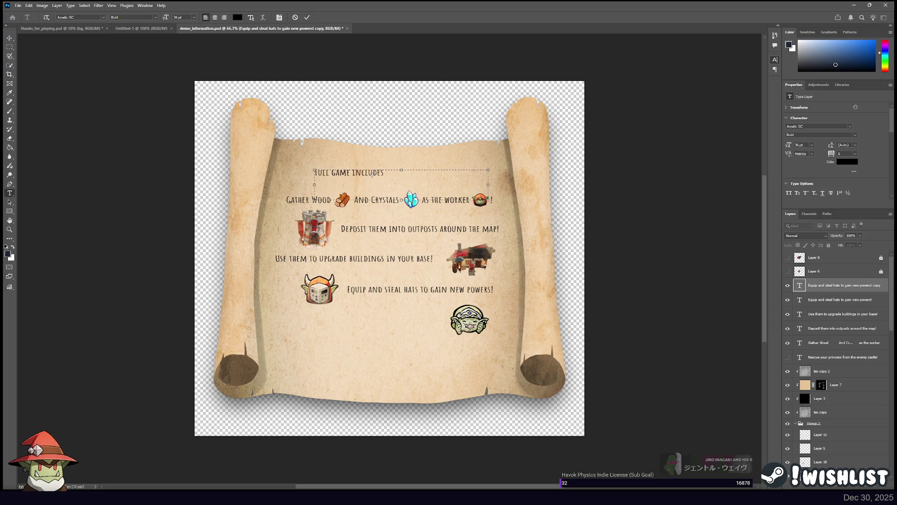
text(...)
Set the heading to 72 pt, move it to the scroll top, and remove the trailing dots
key(ctrl+a)
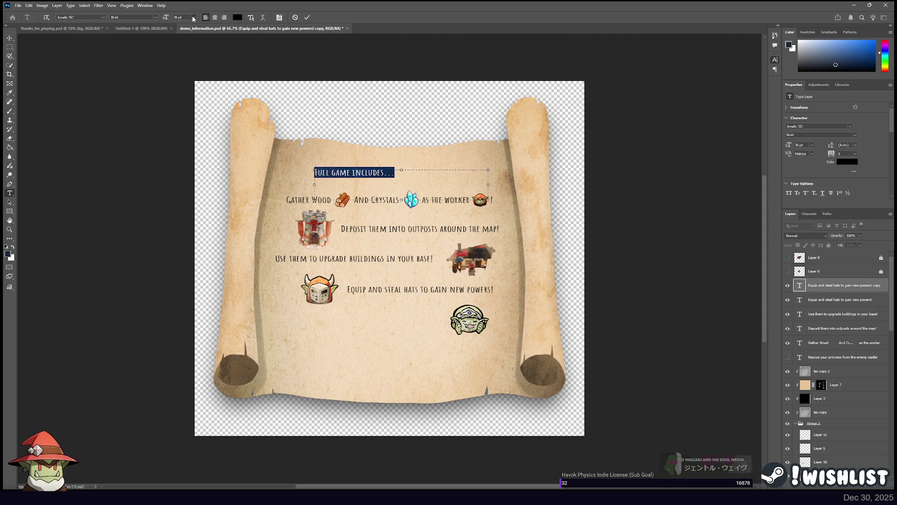
text(72)
key(Return)
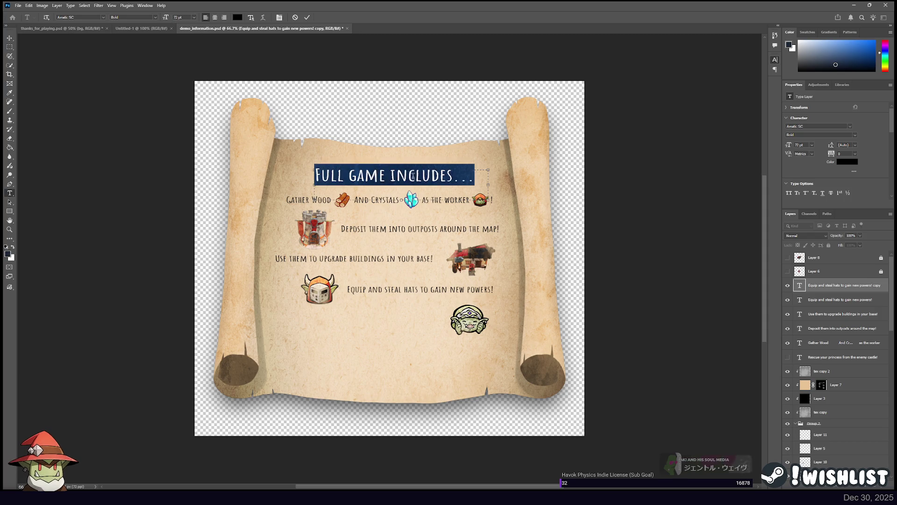
click(397, 170)
drag(385, 164, 381, 158)
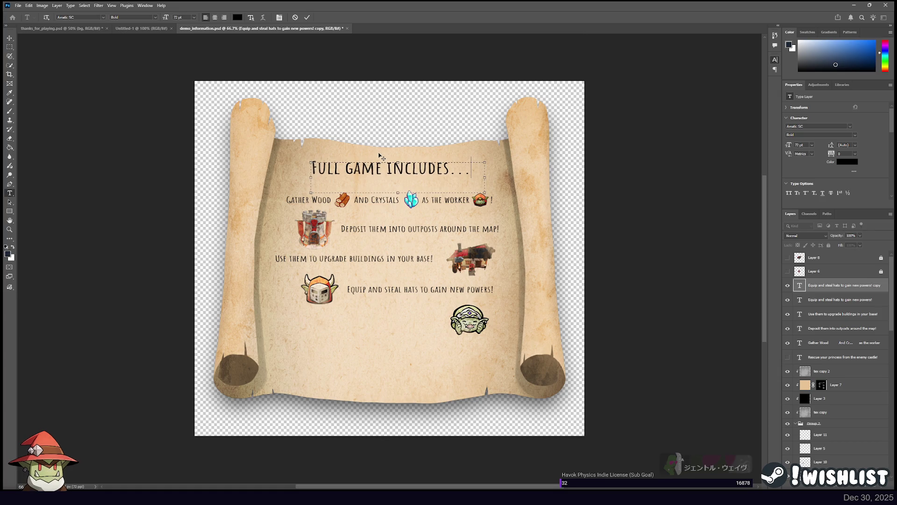
click(451, 168)
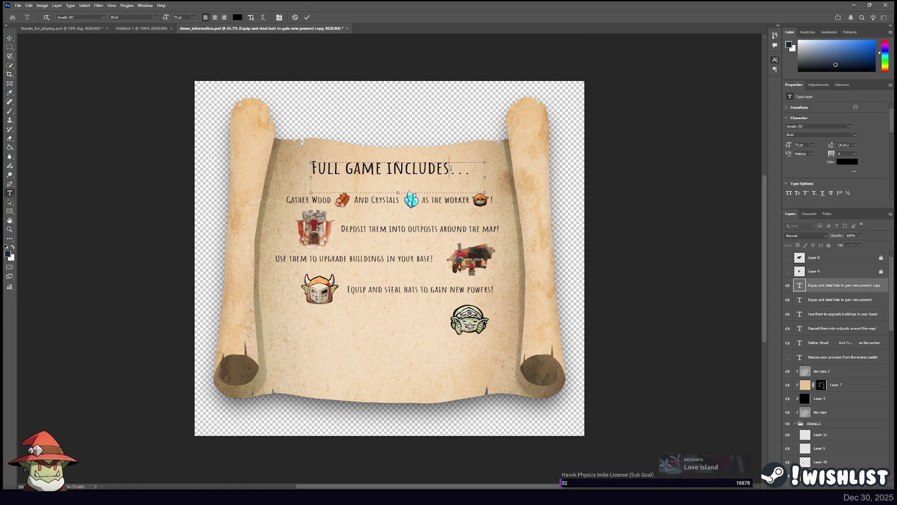
key(Delete)
click(10, 38)
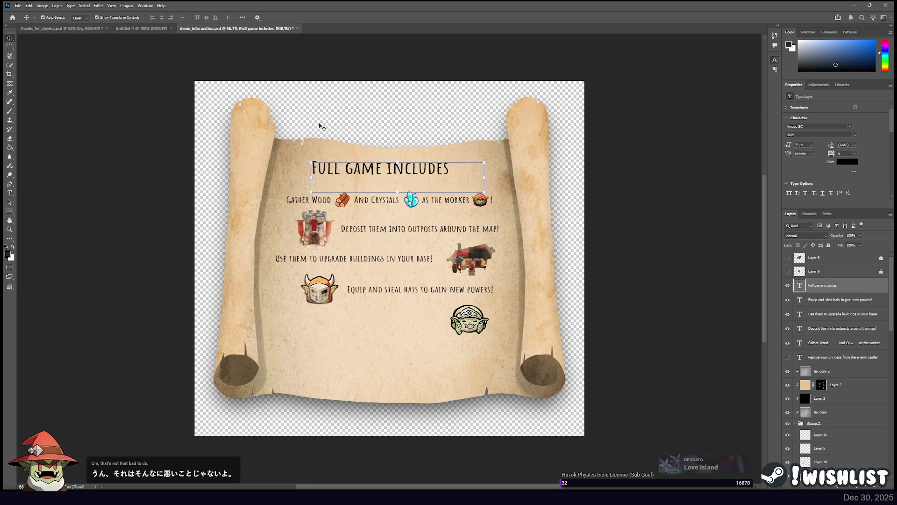
Nudge the 'Full game includes' heading right and deselect it
key(shift+Right)
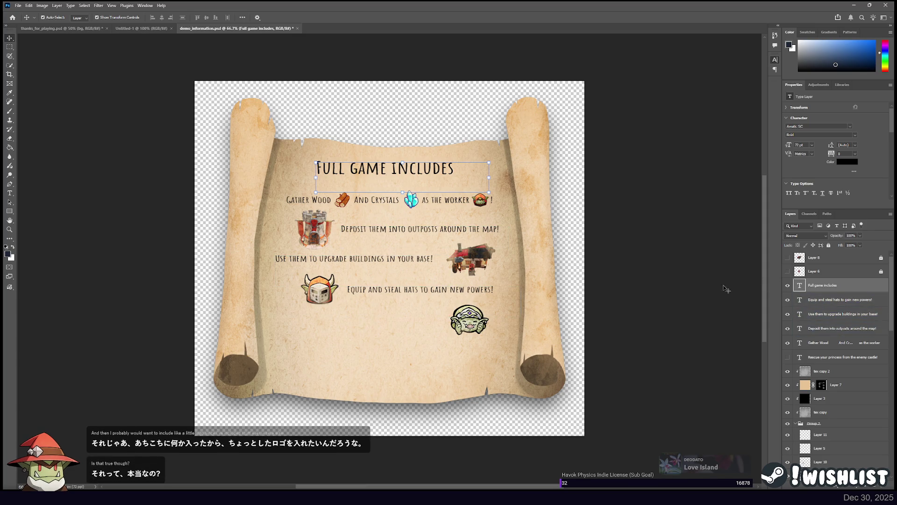
click(473, 99)
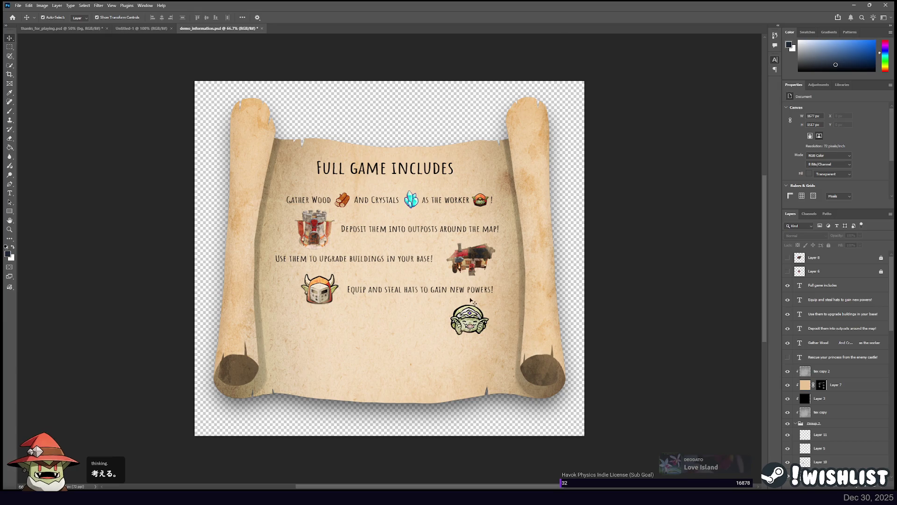
Move the goblin face icon up to the left of the heading, nudging the heading right
click(469, 318)
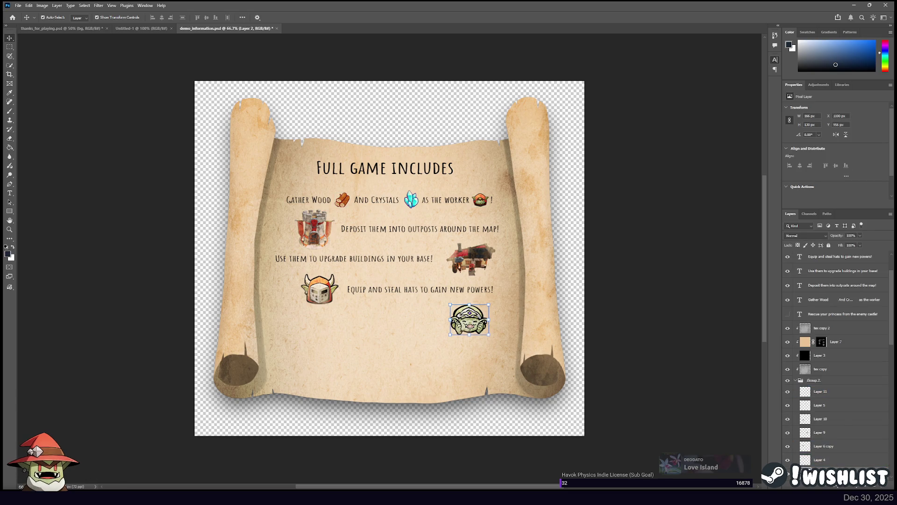
drag(462, 344, 463, 297)
key(shift+Up)
key(shift+Up)
key(shift+Up)
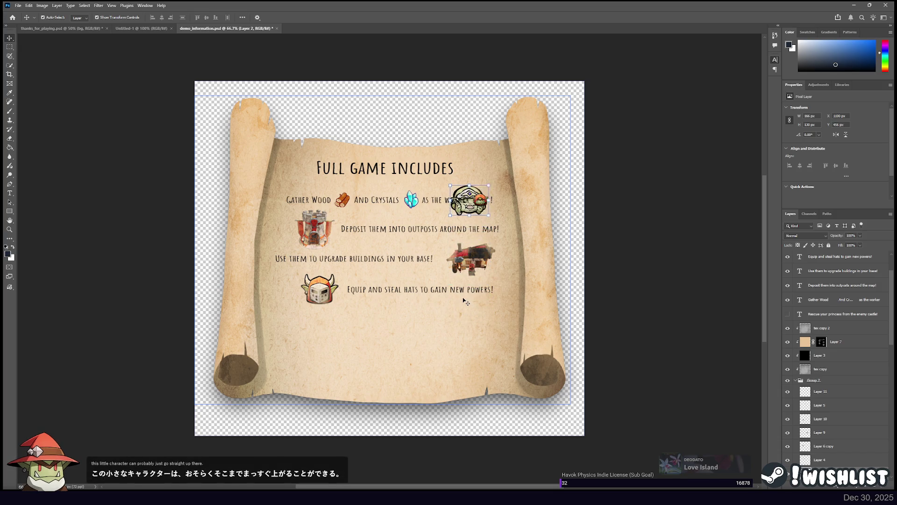
key(shift+Left)
key(shift+Left)
key(shift+Left)
key(shift+Left)
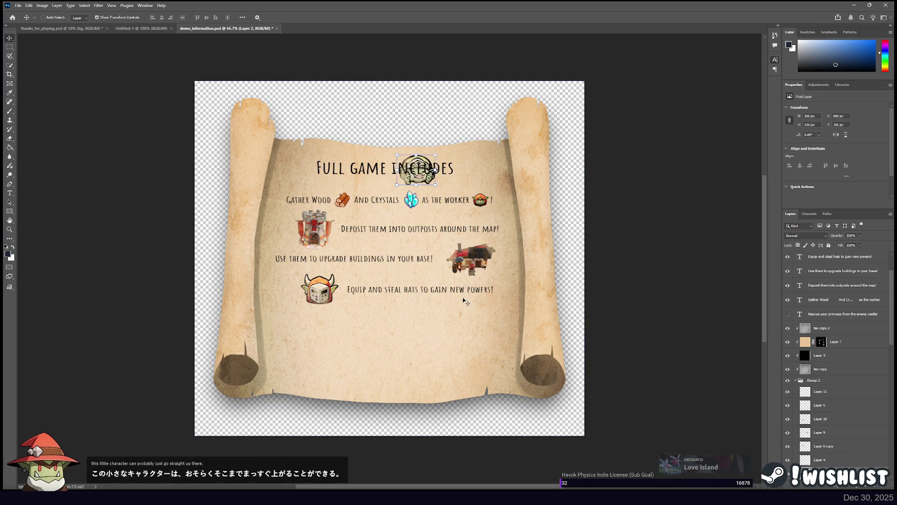
key(shift+Left)
key(shift+Left)
key(shift+Left)
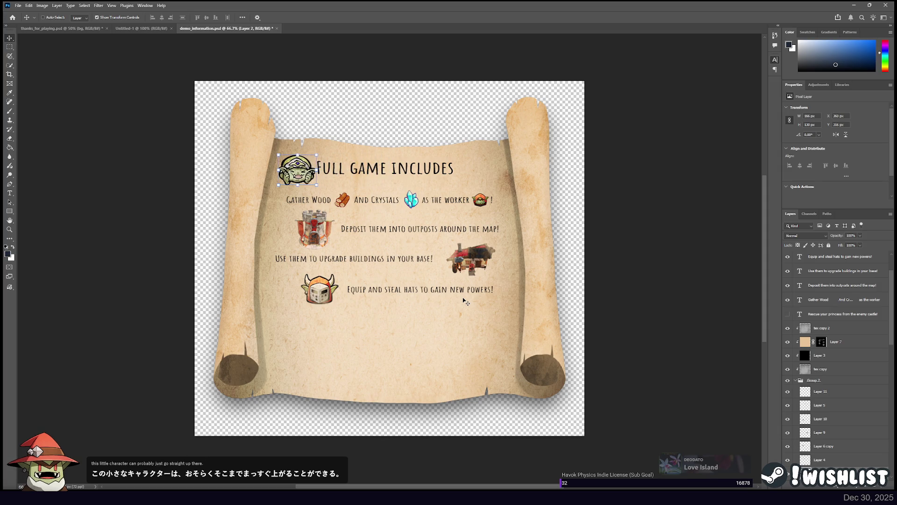
key(ctrl)
ctrl+click(402, 166)
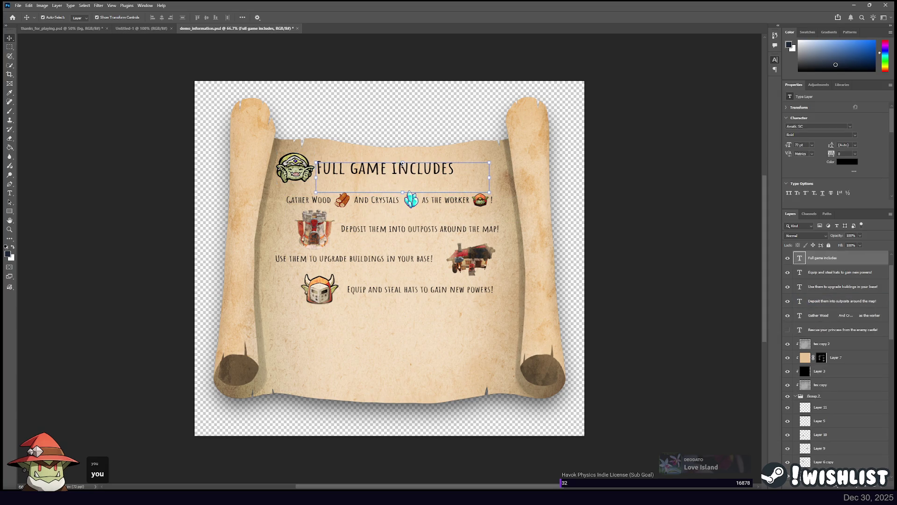
key(Right)
key(Right)
key(Right)
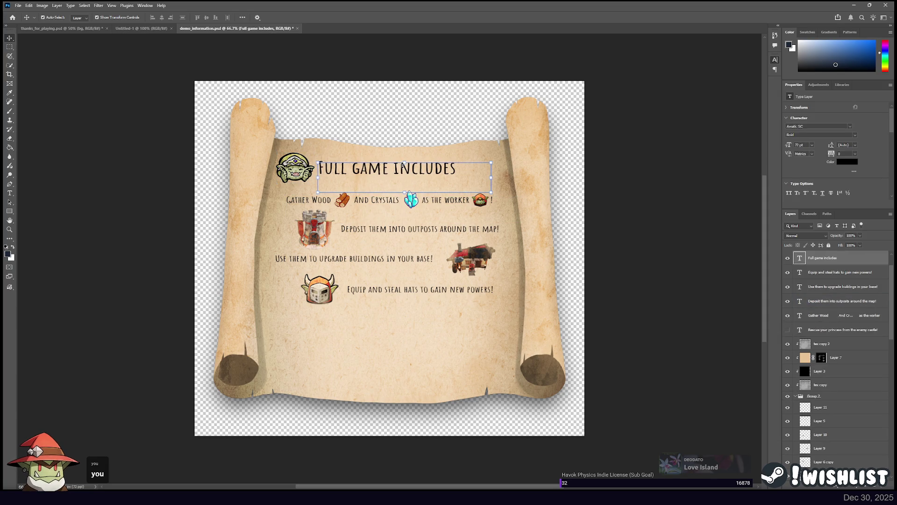
click(295, 169)
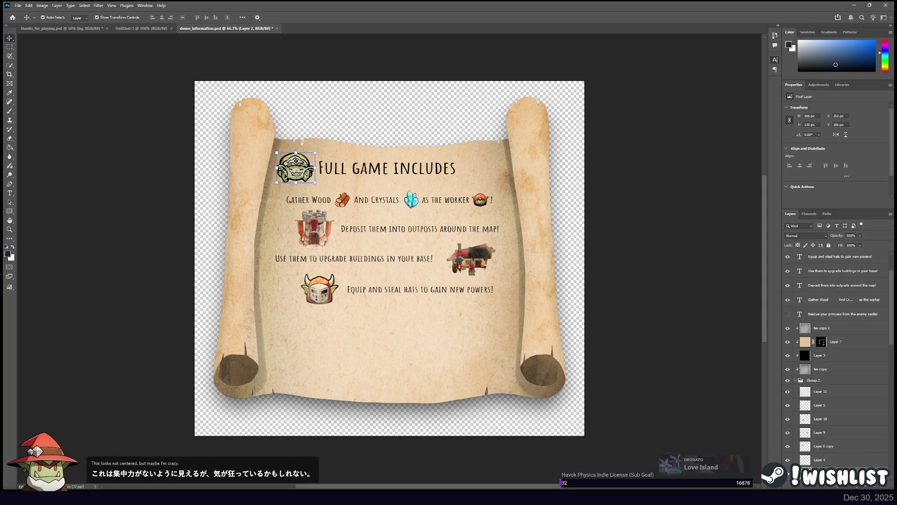
key(Right)
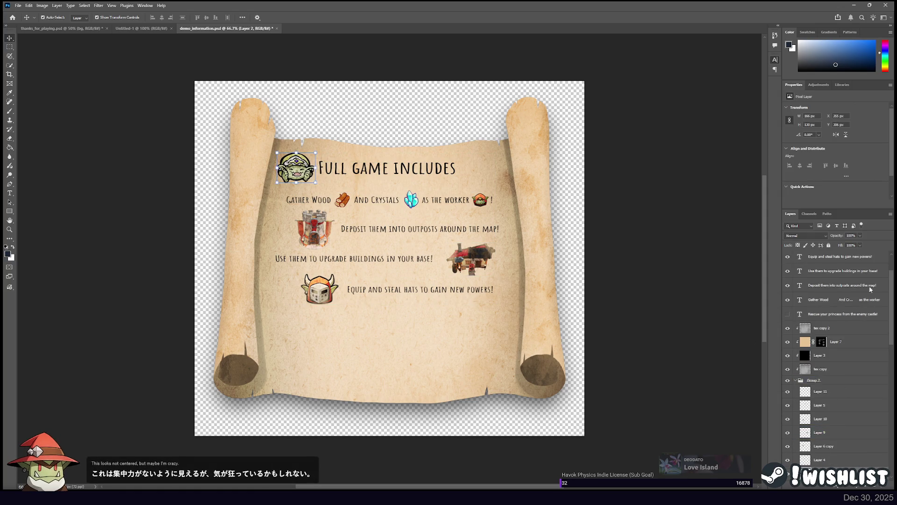
Duplicate the goblin face and place the copy to the right of the heading
key(ctrl+j)
key(shift+Right)
key(shift+Right)
key(shift+Right)
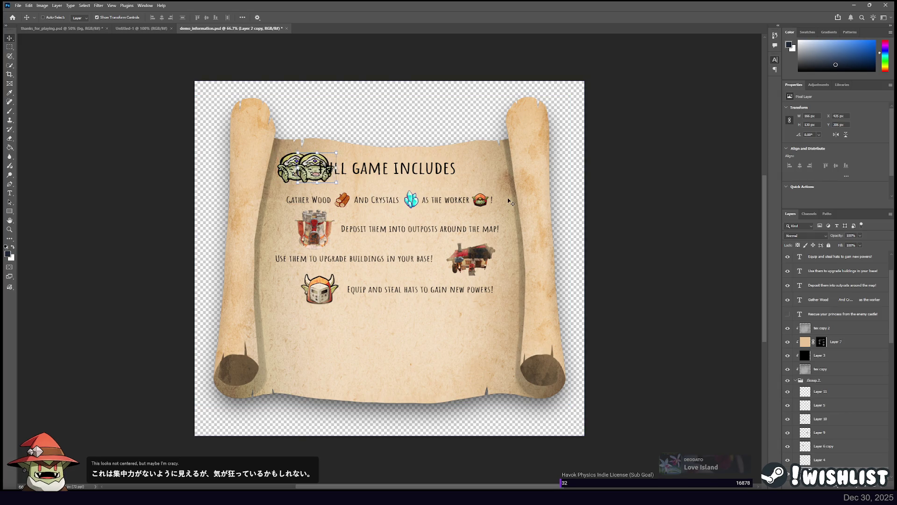
key(shift+Right)
key(shift+Right)
key(shift+Right)
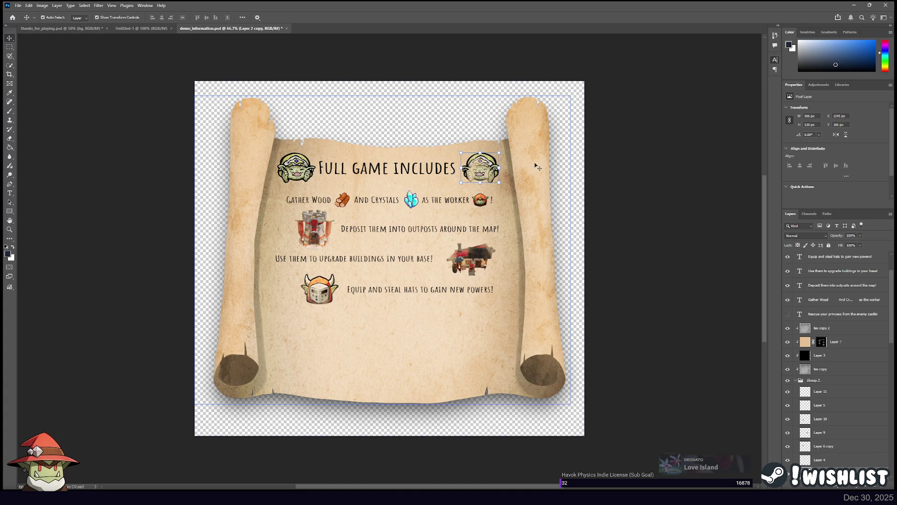
key(Left)
key(Left)
key(Left)
click(635, 172)
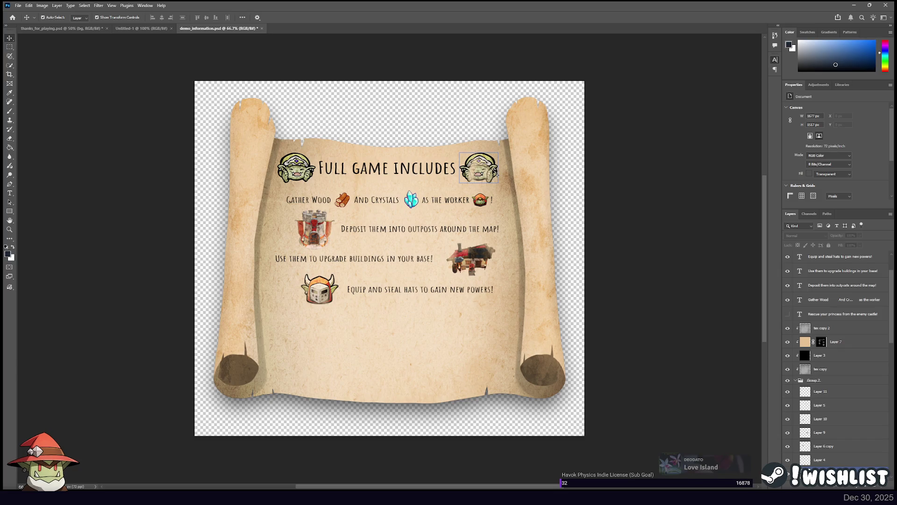
click(294, 167)
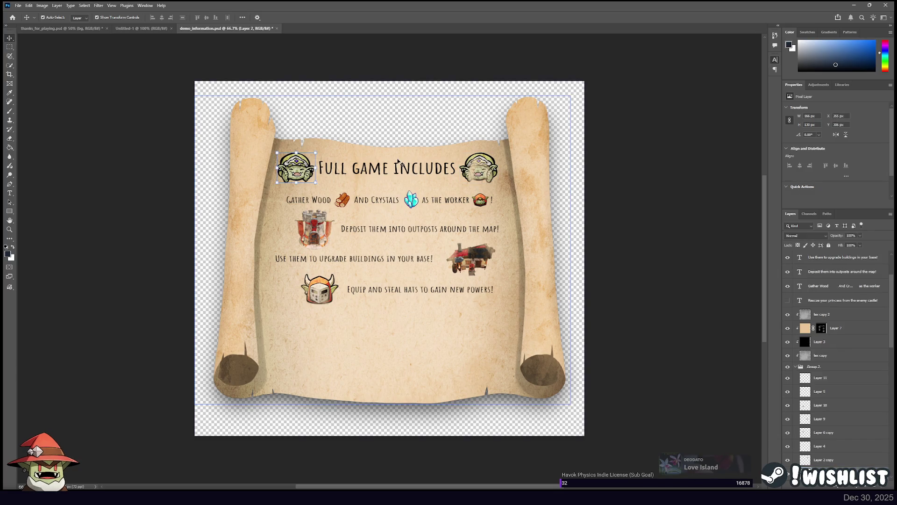
click(643, 172)
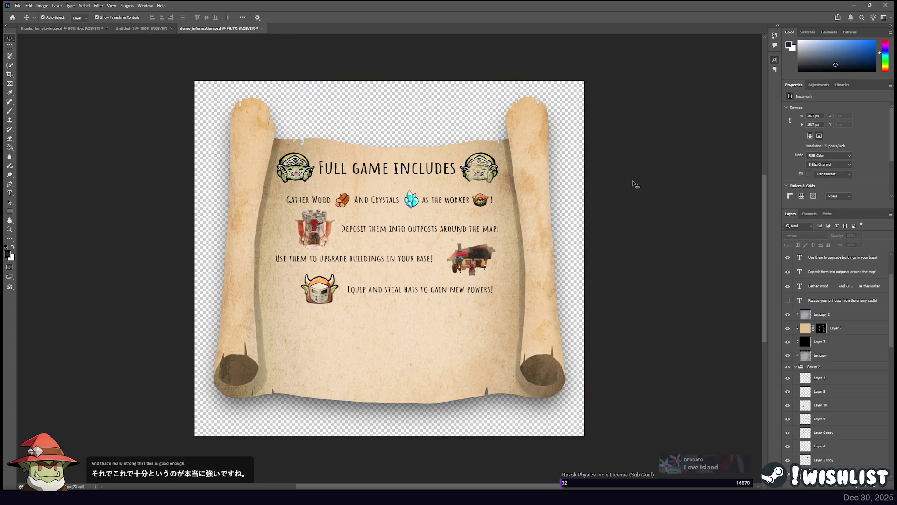
Replace the Gather Wood line's text with the '7 unique maps!' wording
click(369, 202)
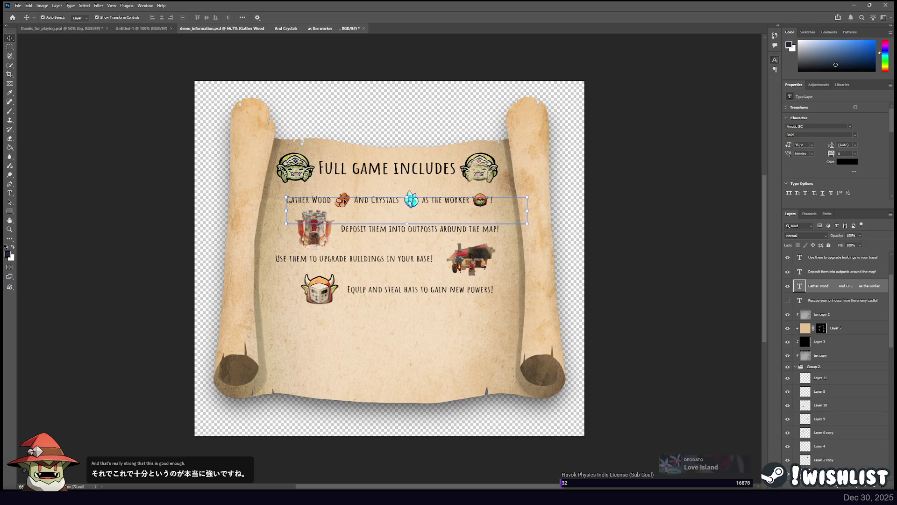
click(342, 201)
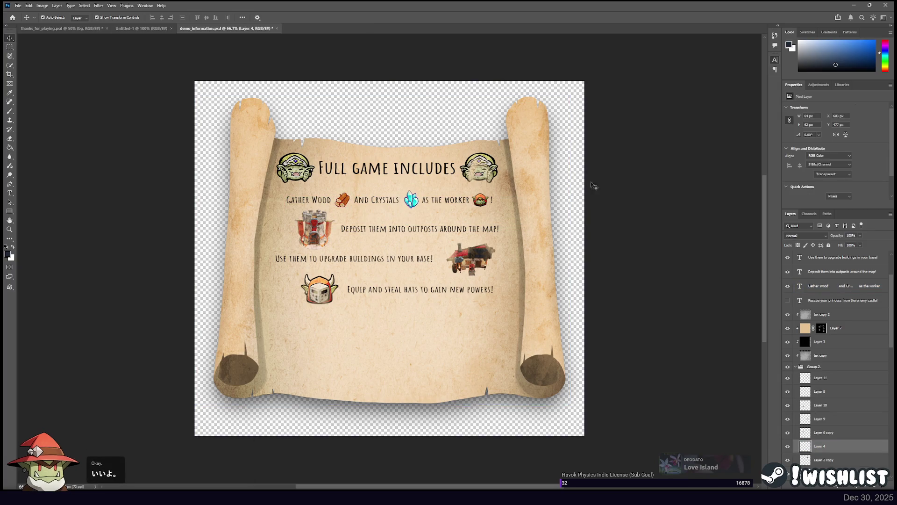
click(626, 192)
click(371, 202)
click(10, 195)
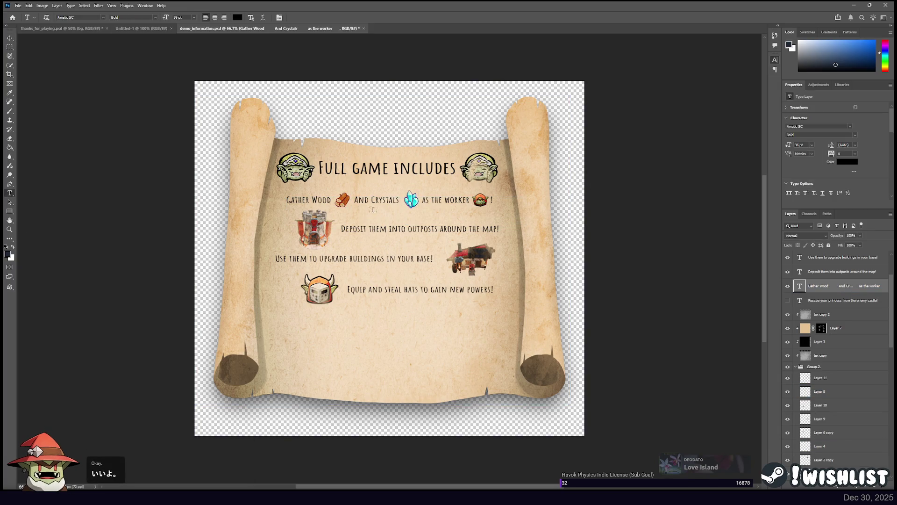
triple_click(384, 202)
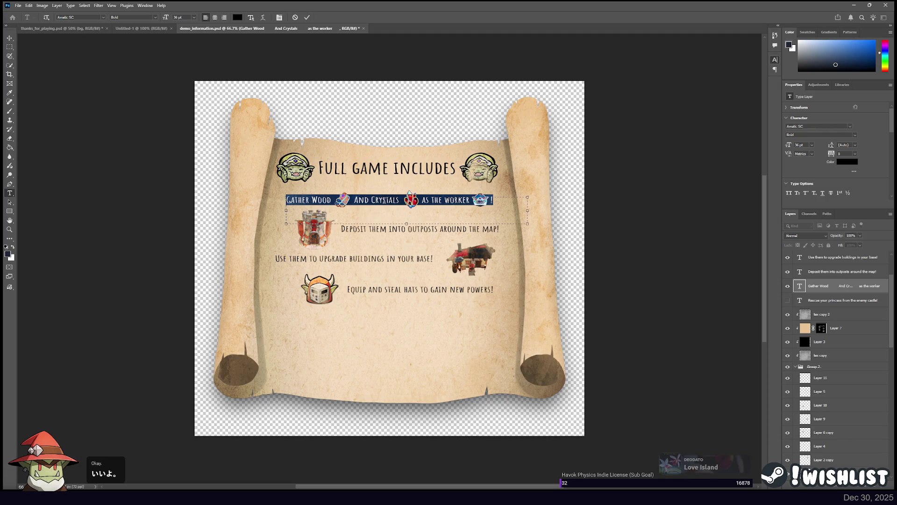
key(BackSpace)
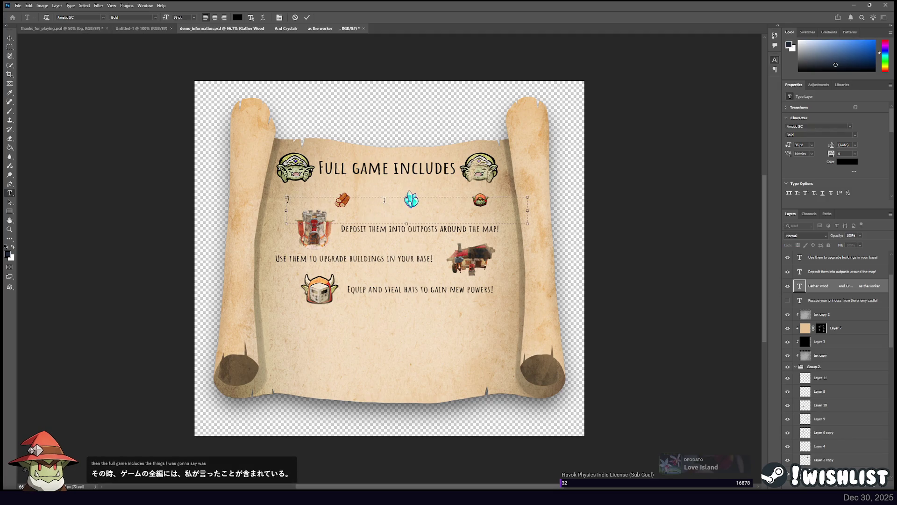
text( Unique Maps)
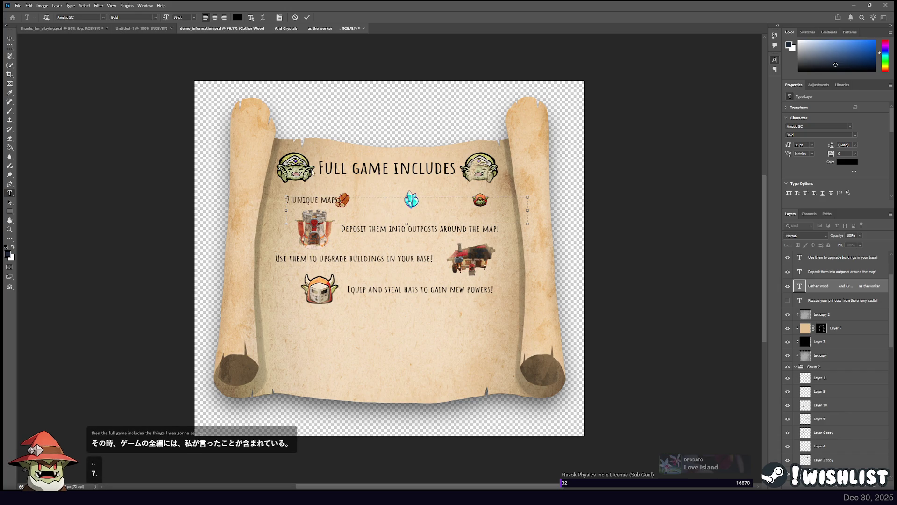
key(ctrl+Return)
Resize the '7 UNIQUE MAPS!' heading to 64 pt
key(v)
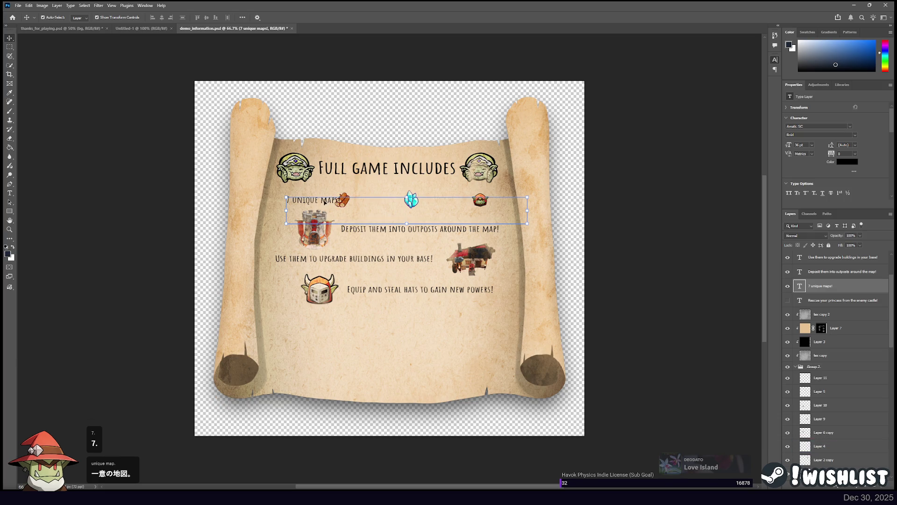
click(10, 193)
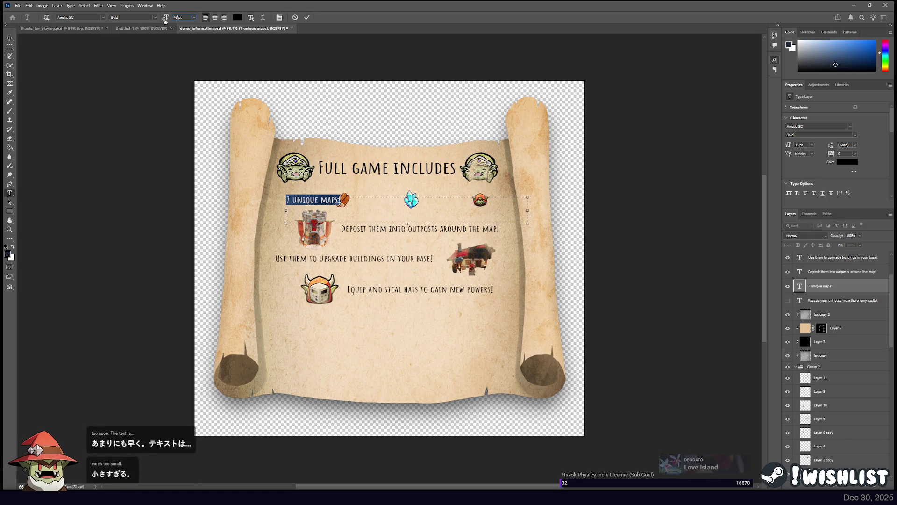
text(48)
key(Return)
click(328, 200)
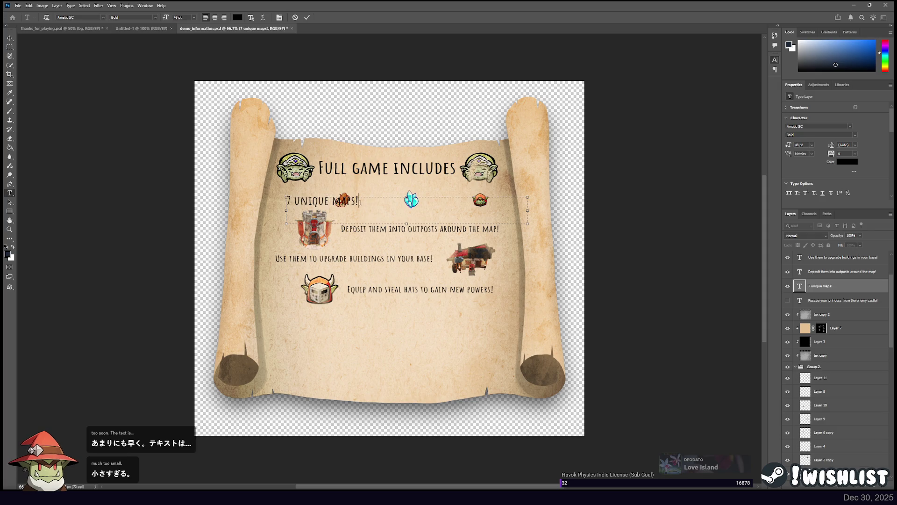
drag(362, 202, 285, 201)
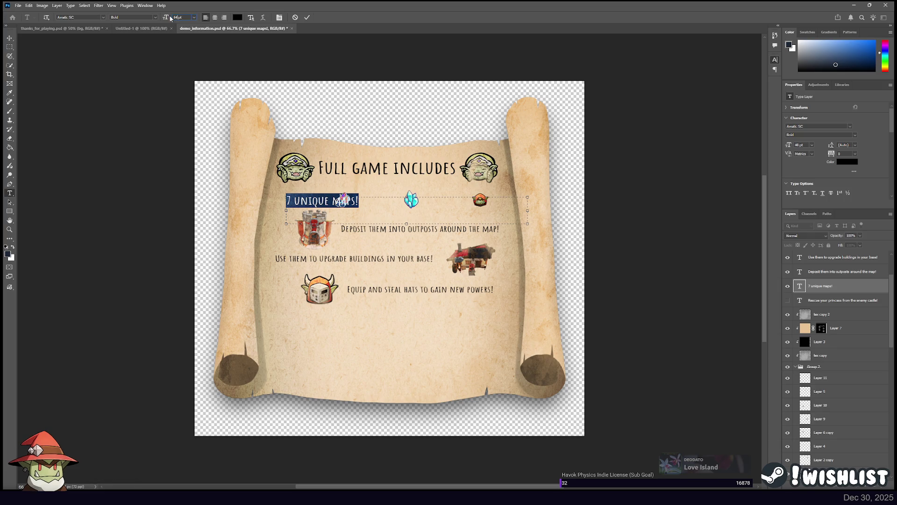
click(391, 204)
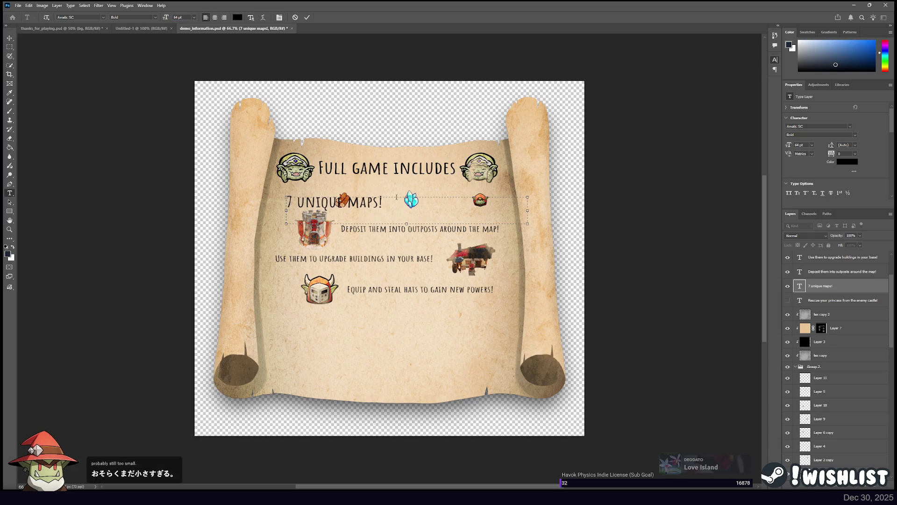
key(Escape)
key(v)
Shift the heading right and move the wood and crystal icons down near the scroll's bottom
mouse_move(323, 206)
mouse_down()
mouse_move(351, 204)
mouse_move(328, 196)
mouse_move(343, 219)
mouse_up()
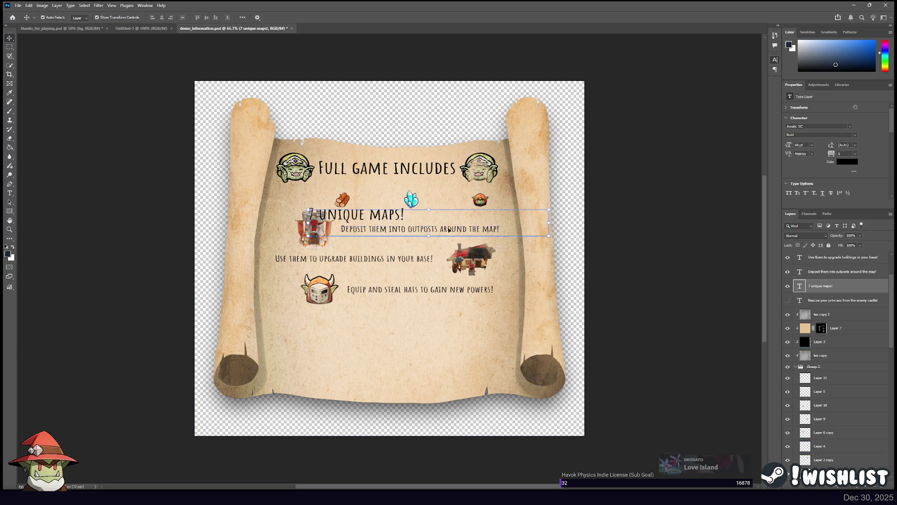
drag(342, 199, 363, 348)
drag(411, 199, 404, 351)
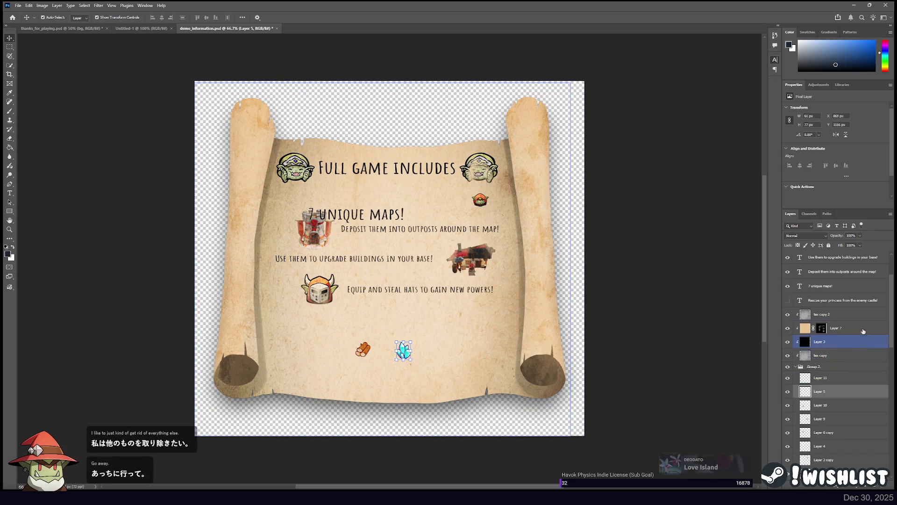
Select the tex copy texture layers and lock them
click(859, 314)
shift+click(859, 355)
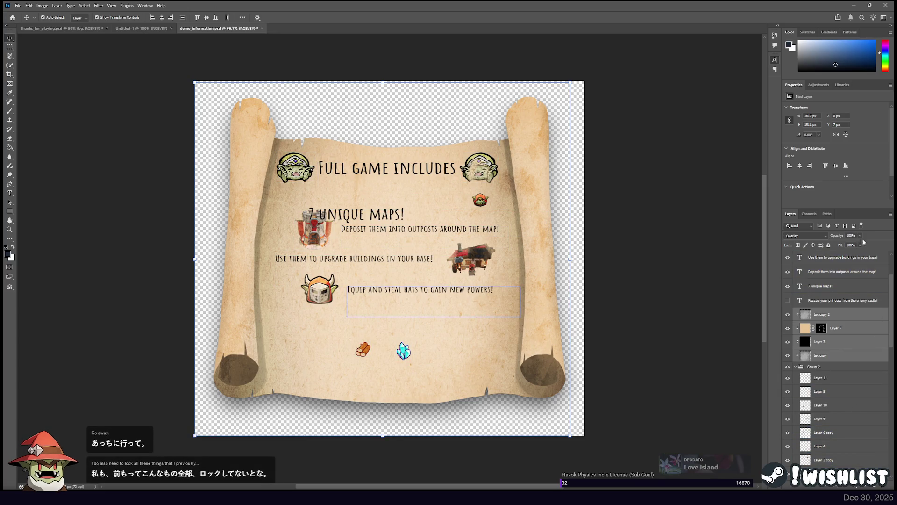
click(829, 245)
Drag the goblin head, tower, goblin-hat and cart icons into the bottom row; shift the Deposit text
click(841, 378)
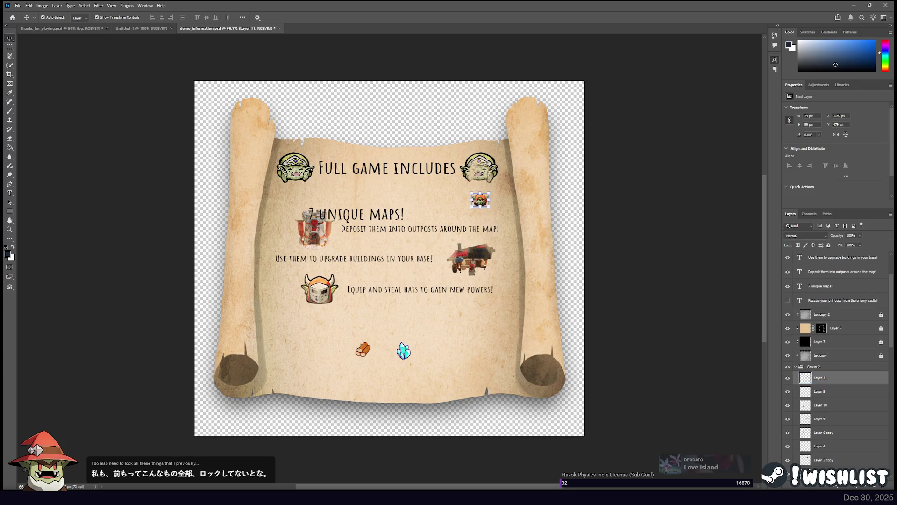
mouse_move(483, 201)
mouse_down()
mouse_move(428, 348)
mouse_move(440, 354)
mouse_up()
drag(313, 237, 299, 351)
drag(320, 293, 343, 324)
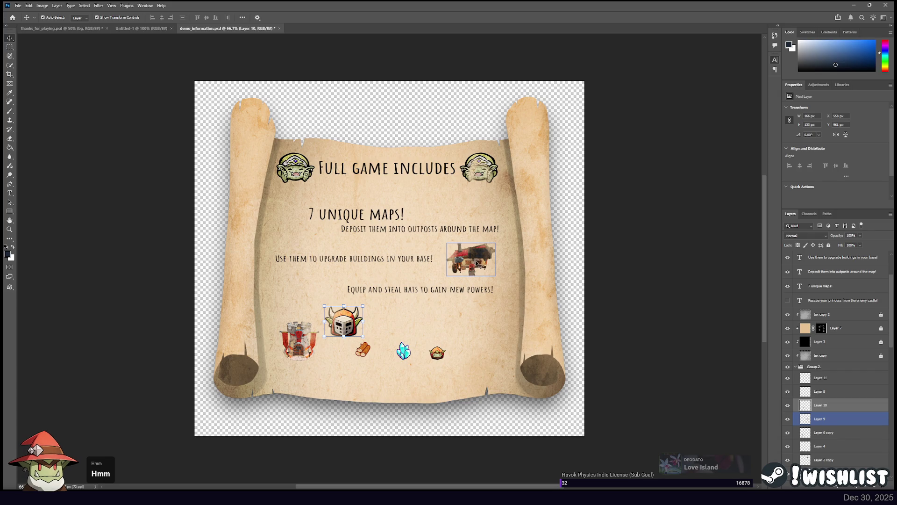
drag(479, 264, 492, 355)
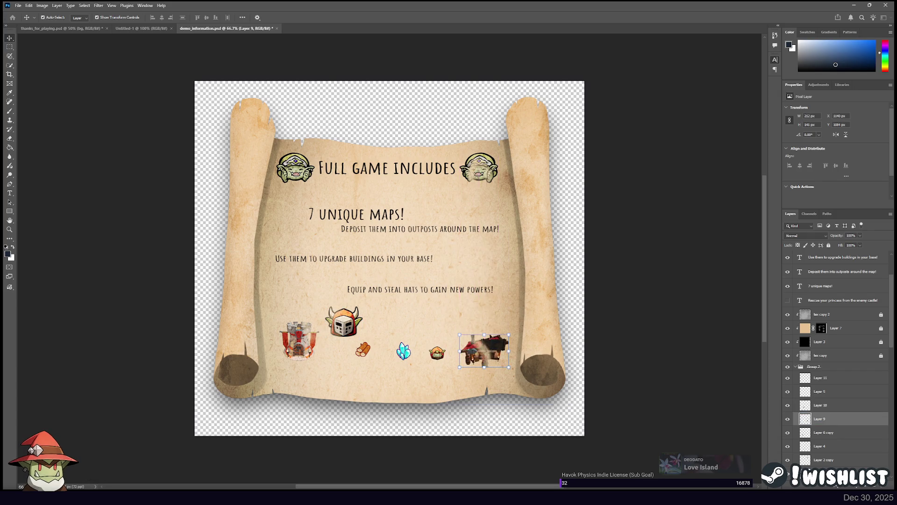
mouse_move(448, 233)
mouse_down()
mouse_move(433, 261)
mouse_move(427, 244)
mouse_up()
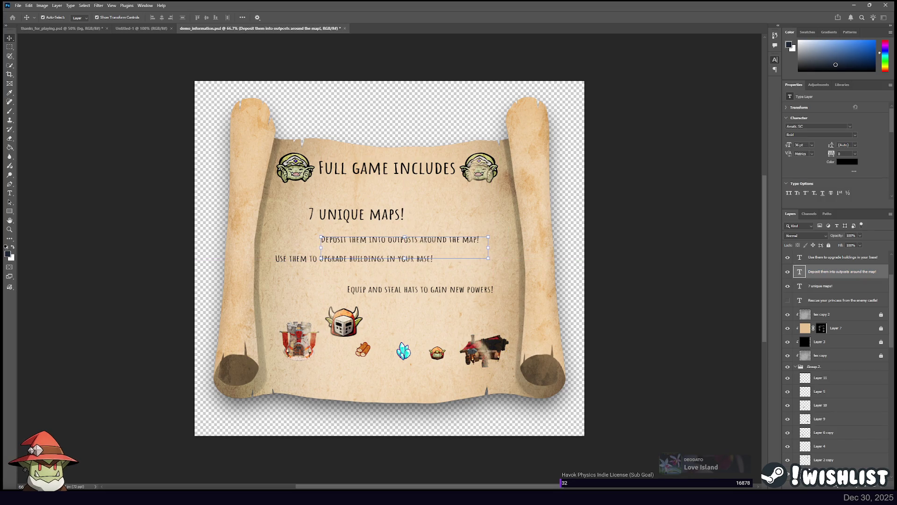
Set the Deposit line to 64 pt and enlarge its text box down, right and left
click(9, 193)
click(388, 237)
key(ctrl+a)
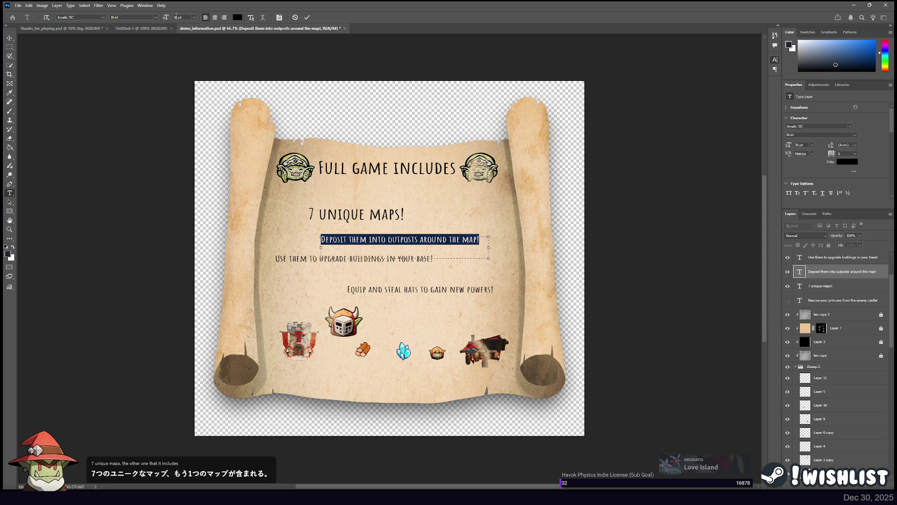
text(4)
key(Return)
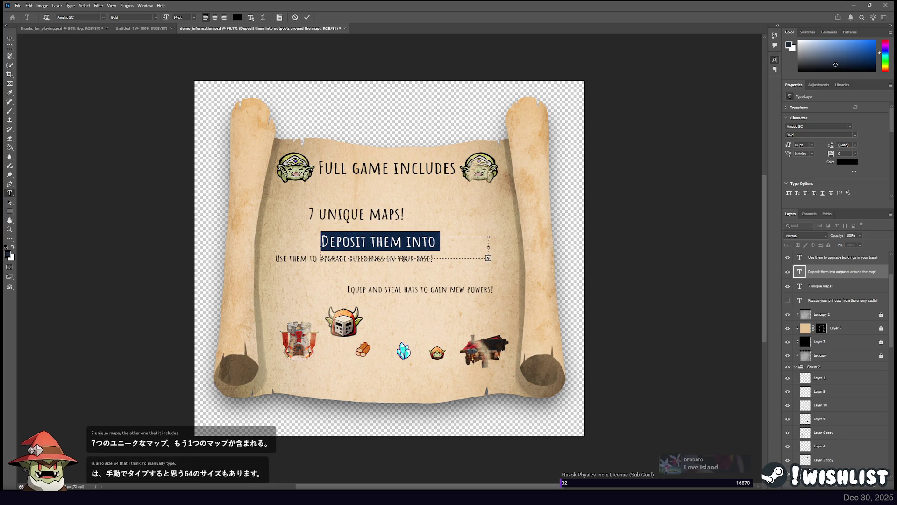
drag(488, 258, 493, 271)
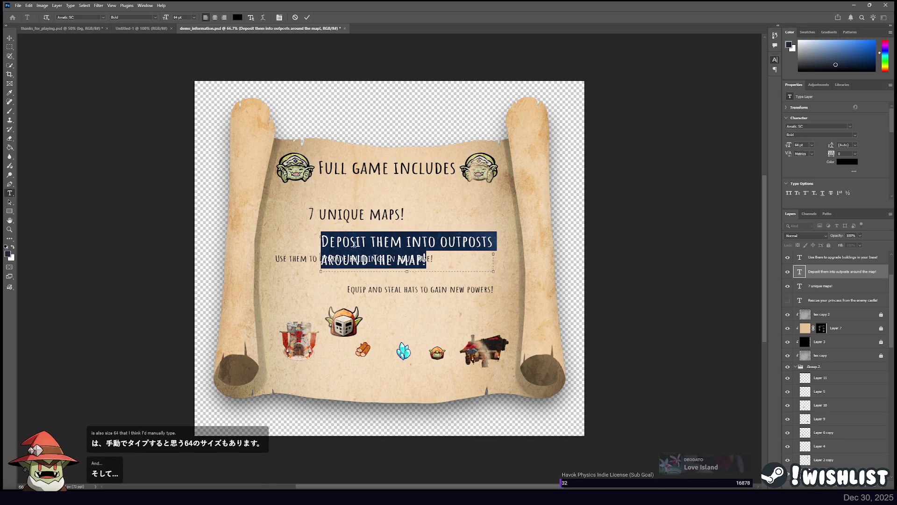
mouse_move(322, 254)
mouse_down()
mouse_move(257, 254)
mouse_move(275, 255)
mouse_up()
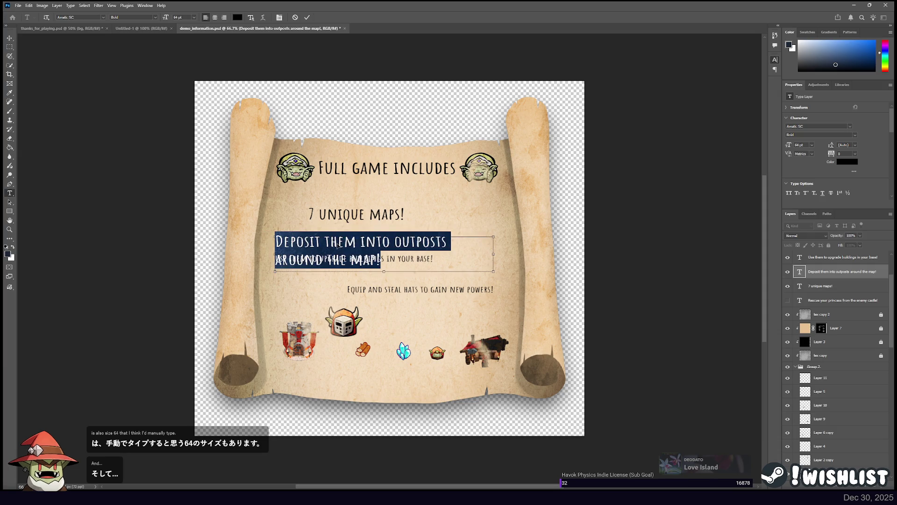
Replace it with 'Unlockable classes & runes!' and position it below '7 UNIQUE MAPS!'
text(More Unlockable)
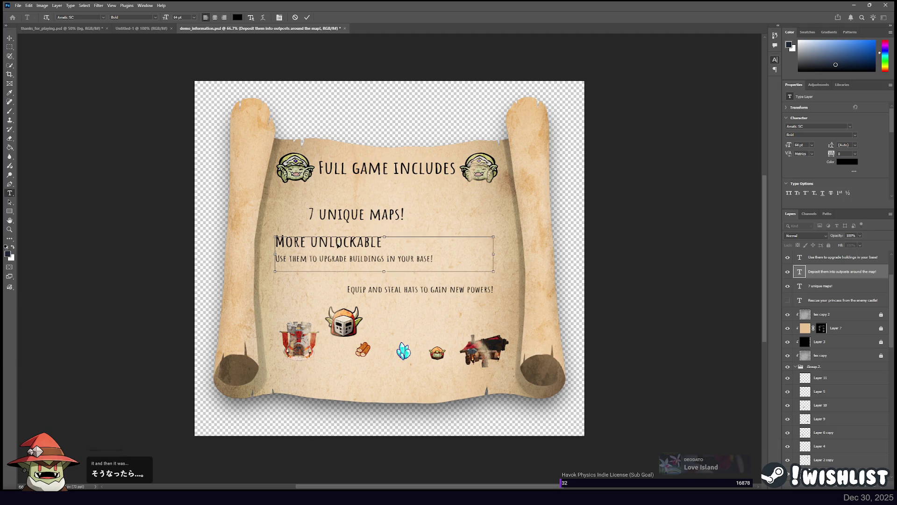
key(ctrl+a)
text(Unlockable cla)
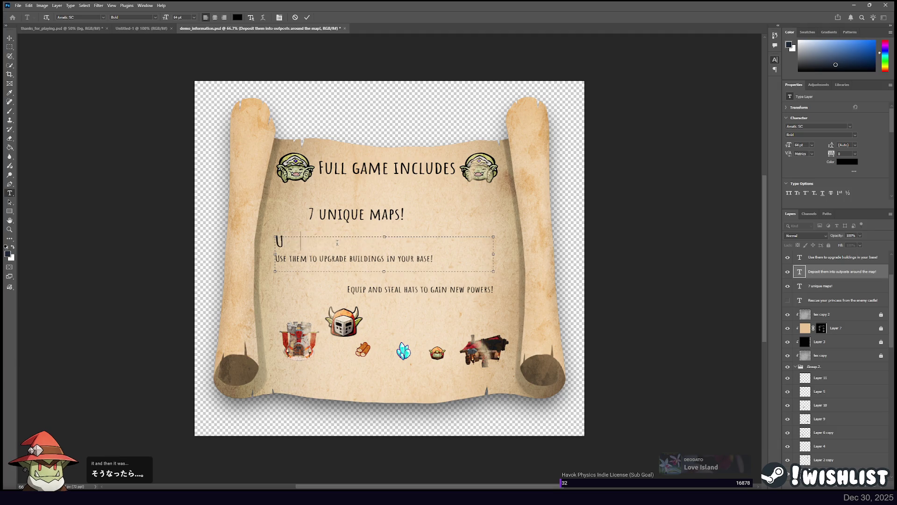
text(sses * rune)
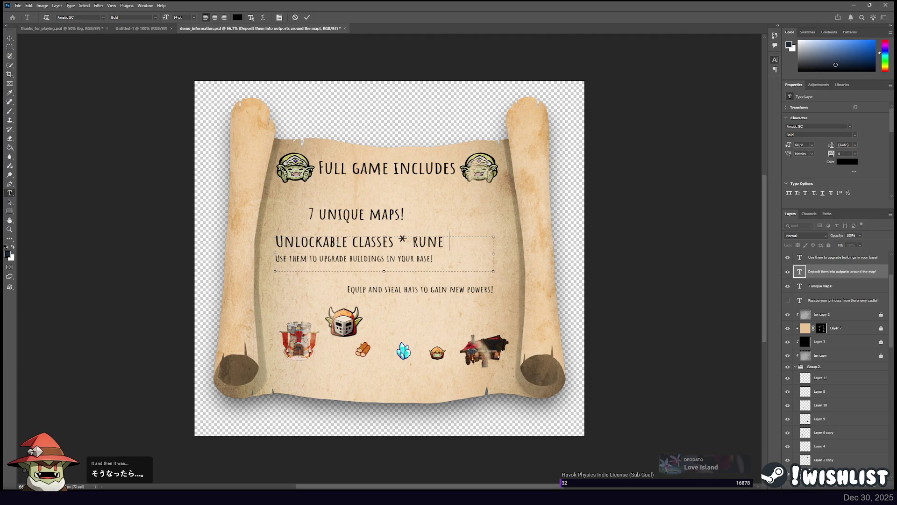
key(BackSpace)
key(BackSpace)
key(BackSpace)
text(&)
text( & r)
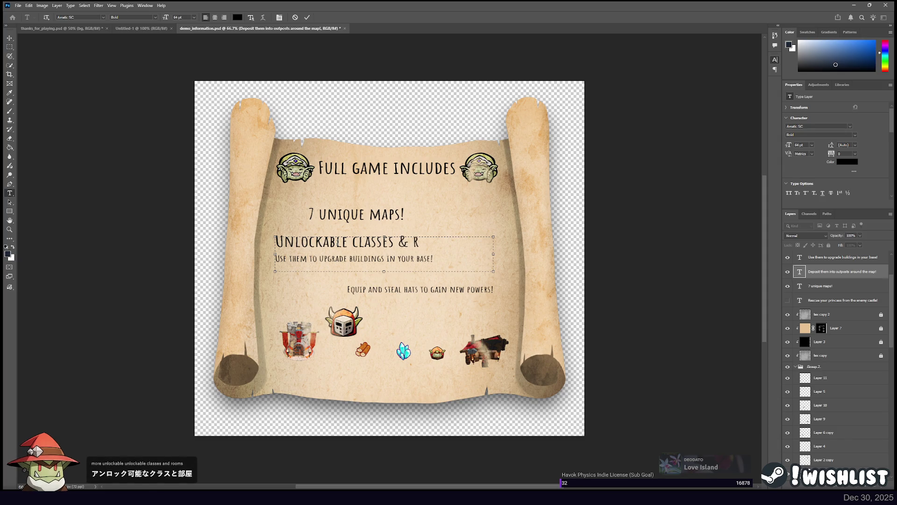
text(unes!)
click(11, 40)
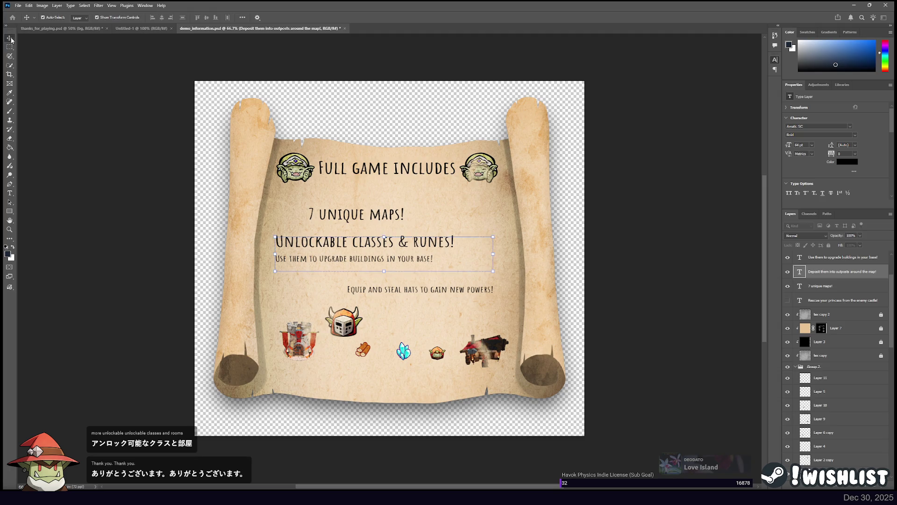
drag(365, 242, 370, 233)
key(Down)
key(Down)
key(Down)
key(Down)
key(Down)
key(Down)
Lower the 'Use them to upgrade' line, retype it 'Online lobbies & parties!', then view thanks_for_playing.psd
click(329, 263)
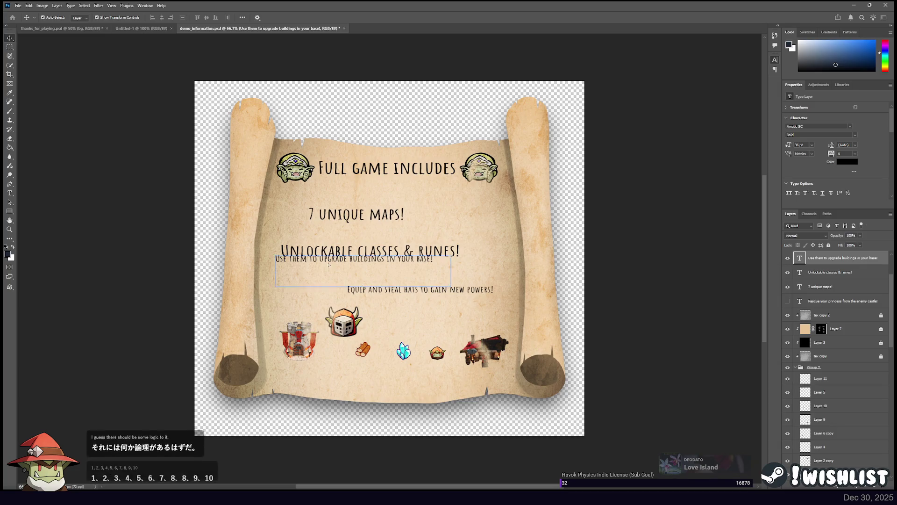
drag(329, 263, 329, 284)
click(10, 196)
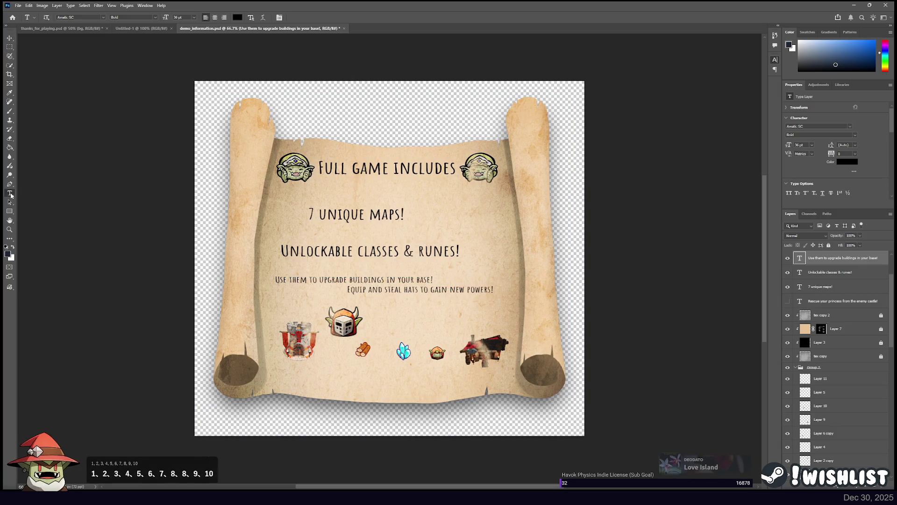
triple_click(311, 279)
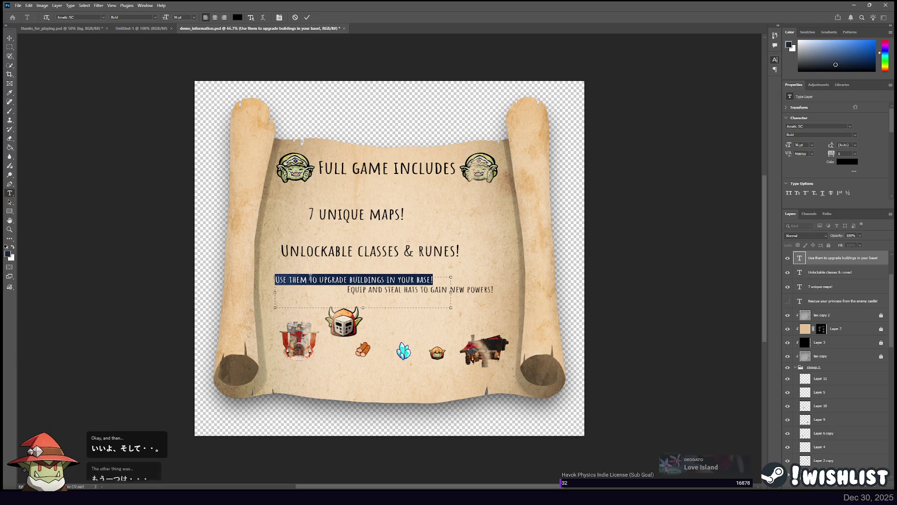
text(うnli)
text( lobbies &)
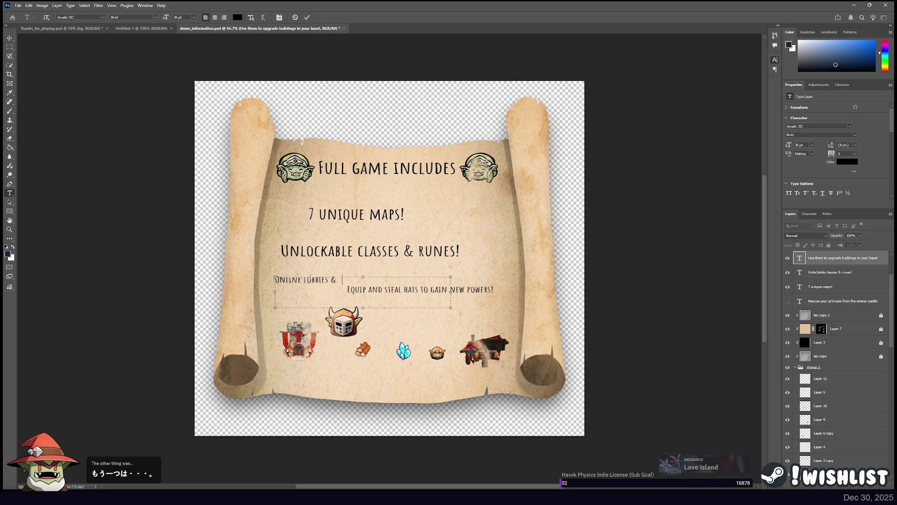
text( parties!)
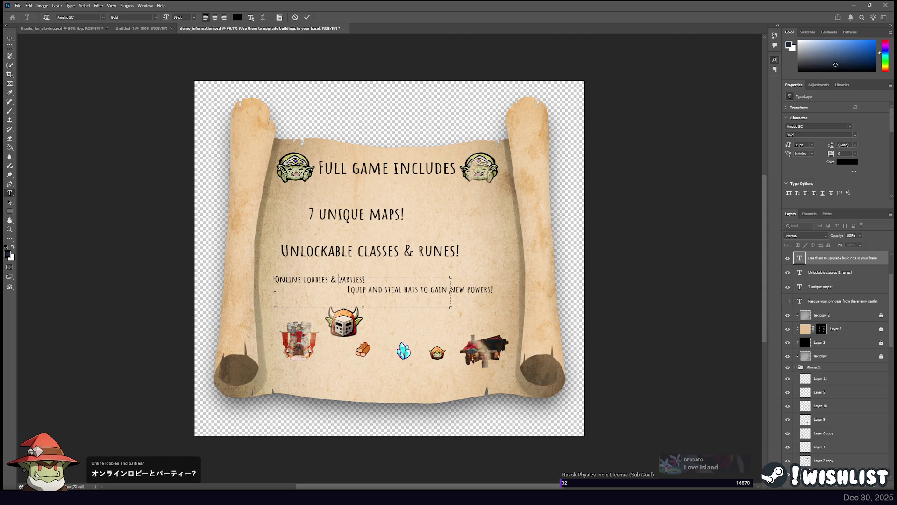
click(10, 38)
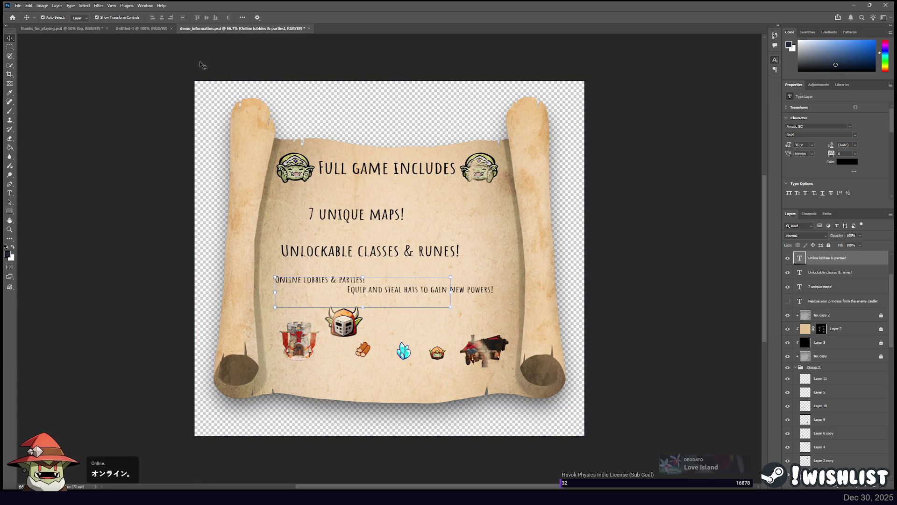
click(61, 28)
scroll(825, 307, down, 15)
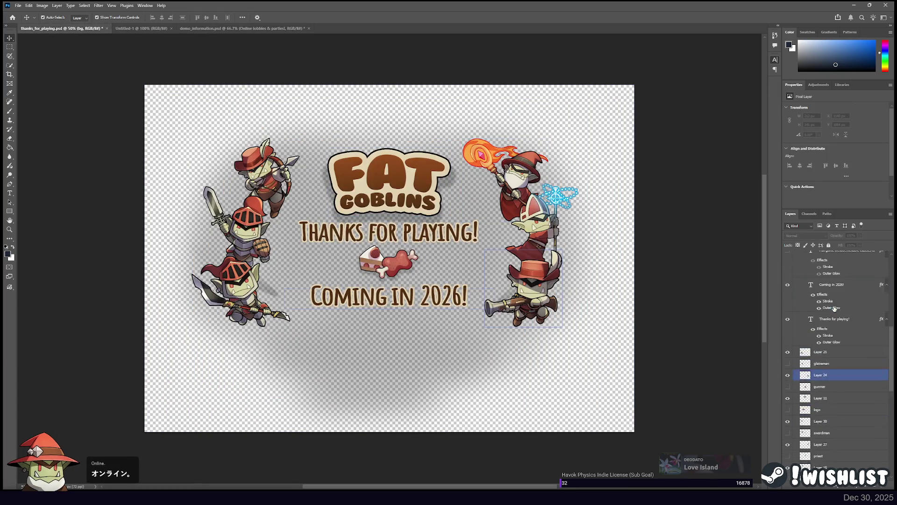
Check the hidden 'Full game includes' text for reference, then return to the scroll document
scroll(802, 370, down, 3)
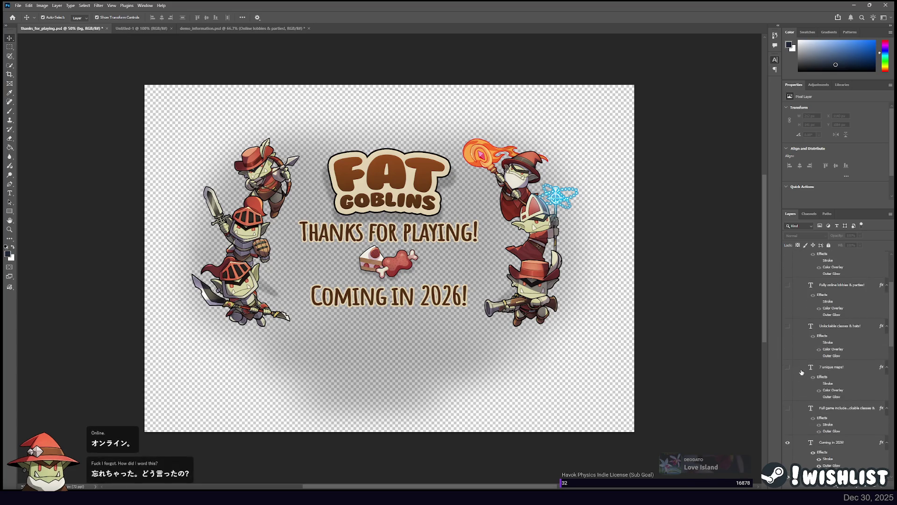
click(788, 408)
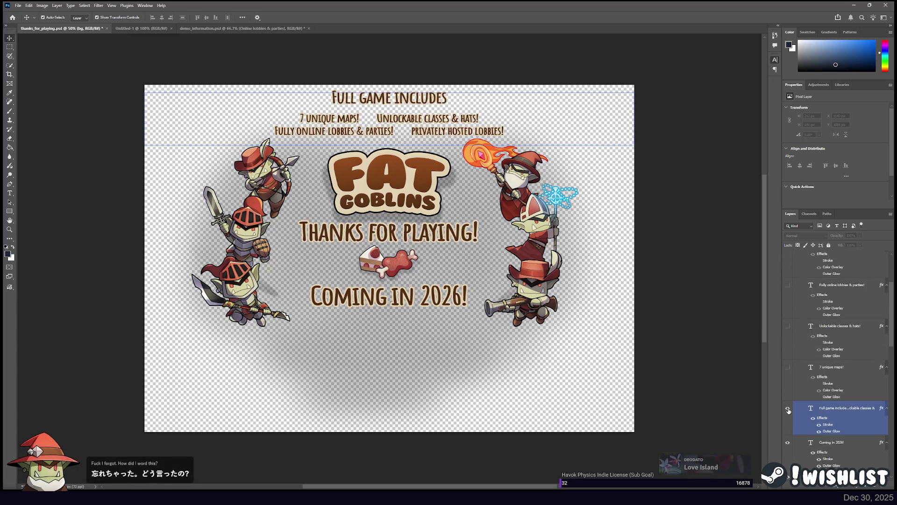
click(788, 410)
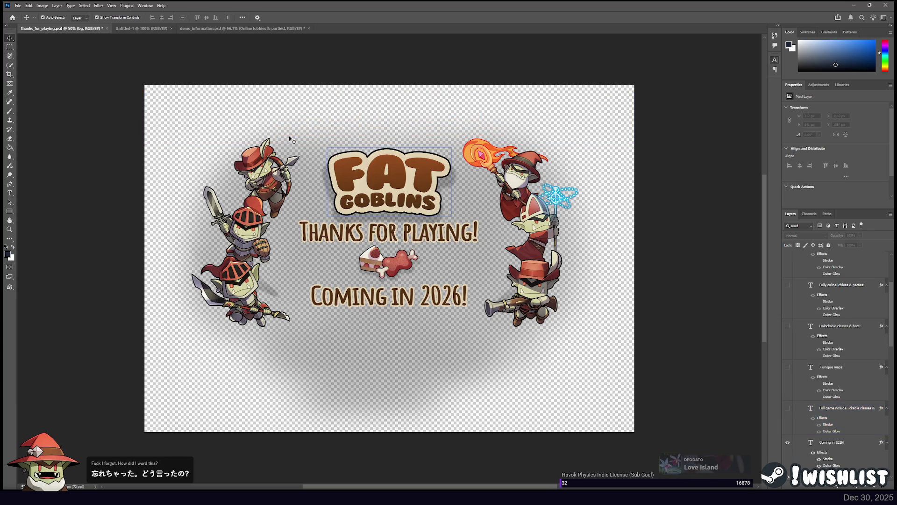
click(242, 28)
Enlarge the lobbies line to 64 pt and prefix it with 'Fully'
click(9, 193)
triple_click(304, 281)
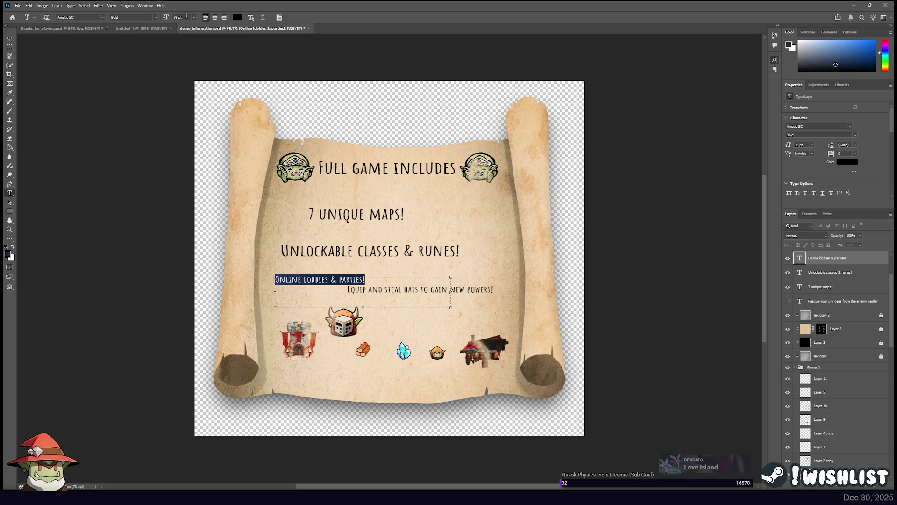
click(178, 17)
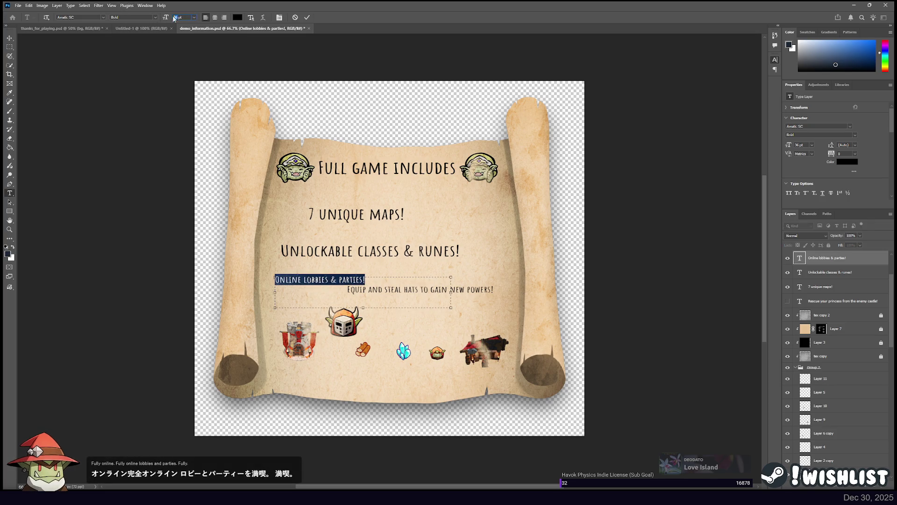
text(64)
key(Return)
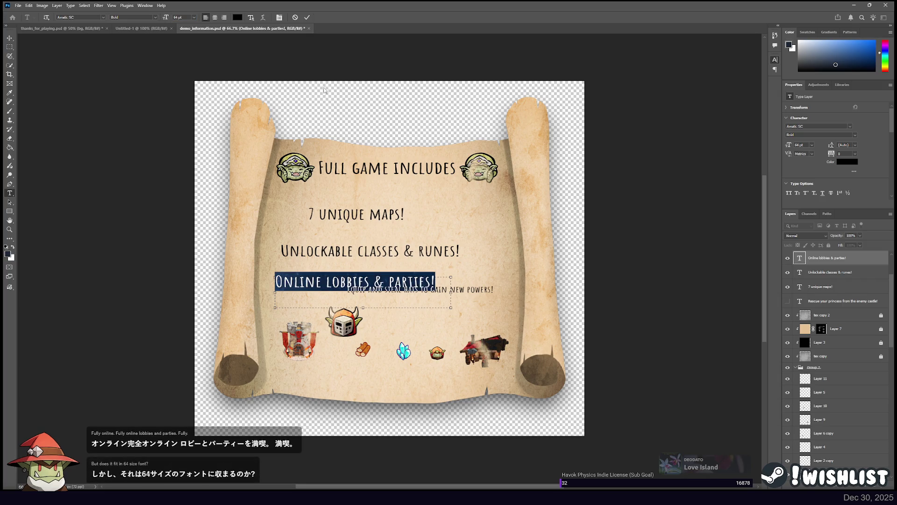
click(277, 280)
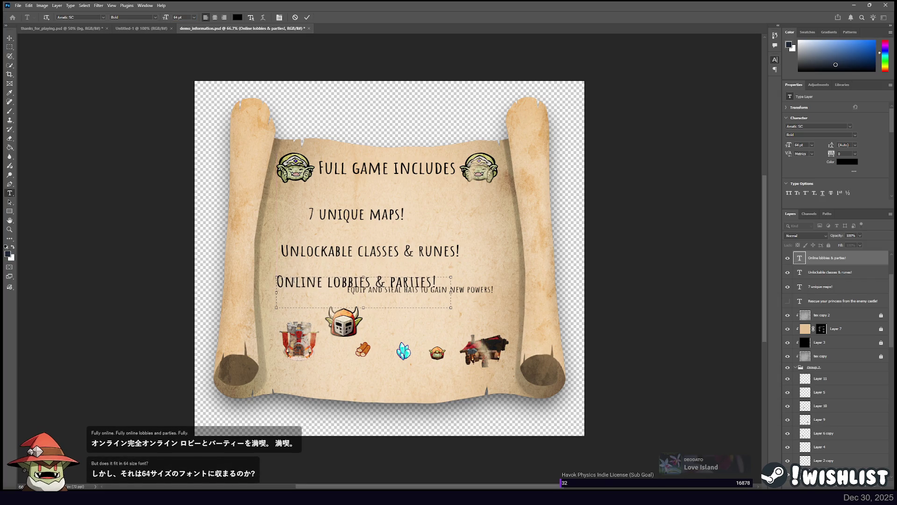
text(Fully)
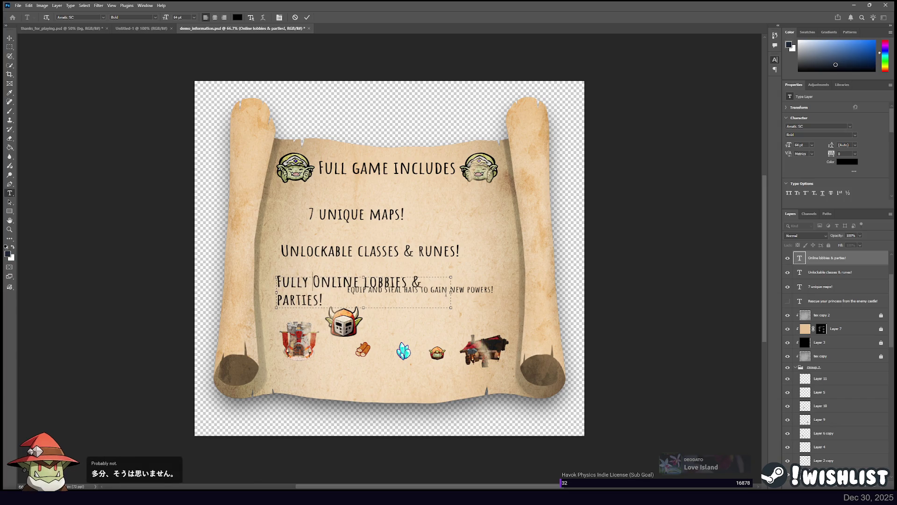
Widen the box and place 'Fully Online lobbies & parties!' just beneath the runes line
drag(474, 293, 487, 292)
mouse_move(405, 270)
mouse_down()
mouse_move(405, 279)
mouse_move(432, 249)
mouse_move(446, 279)
mouse_up()
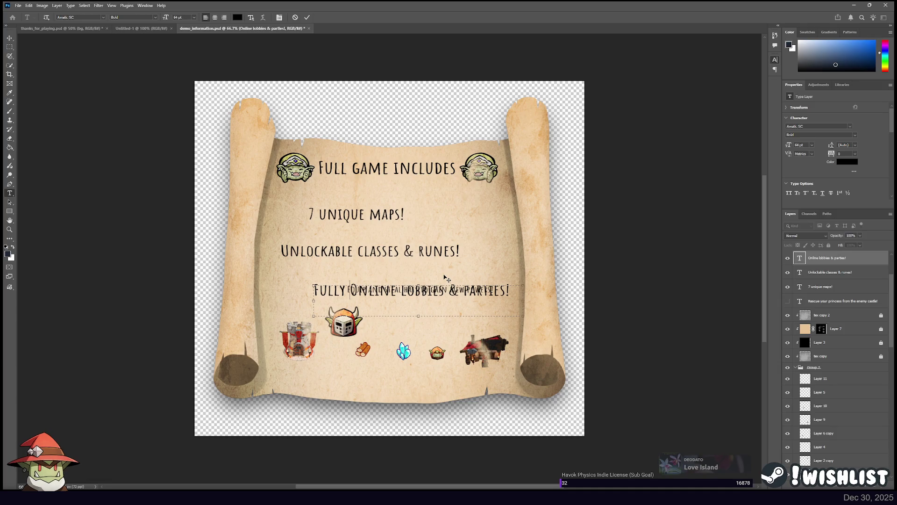
click(10, 38)
mouse_move(387, 277)
mouse_down()
mouse_move(387, 259)
mouse_move(384, 309)
mouse_move(383, 261)
mouse_up()
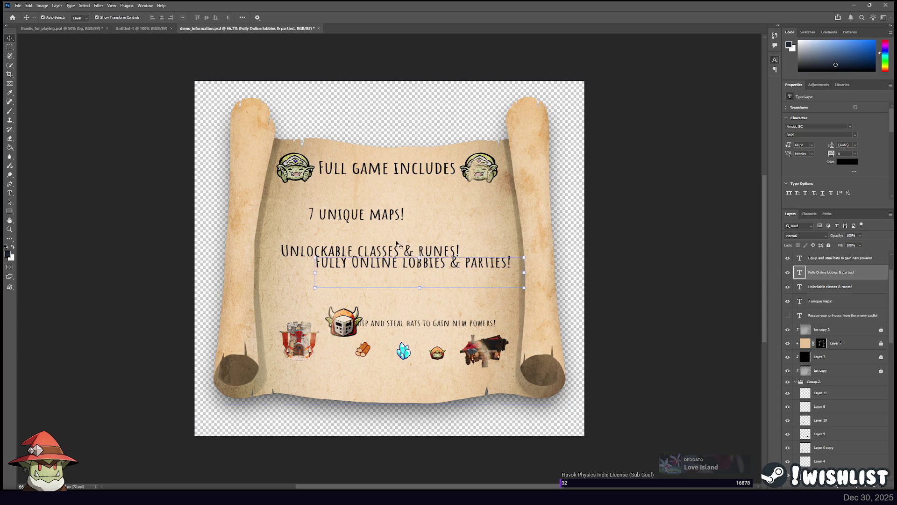
key(shift+Down)
key(shift+Down)
key(shift+Down)
key(shift+Down)
key(shift+Down)
key(shift+Down)
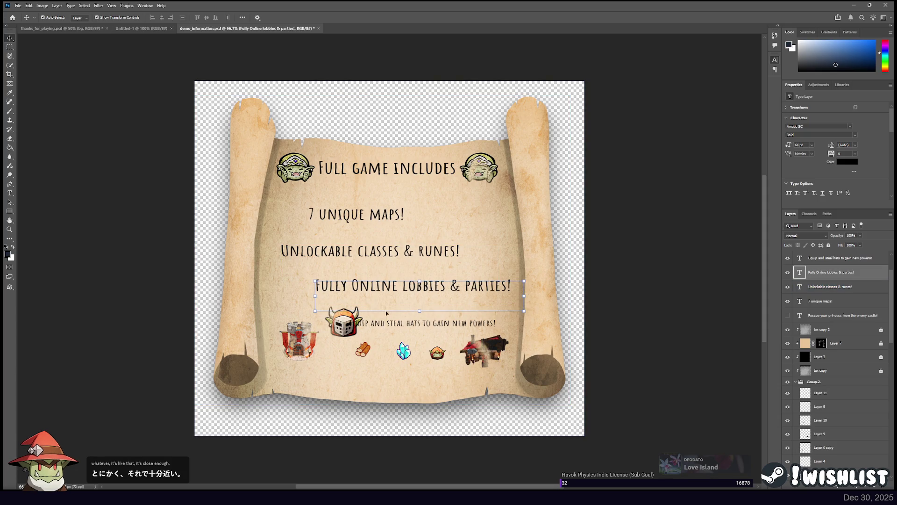
click(425, 324)
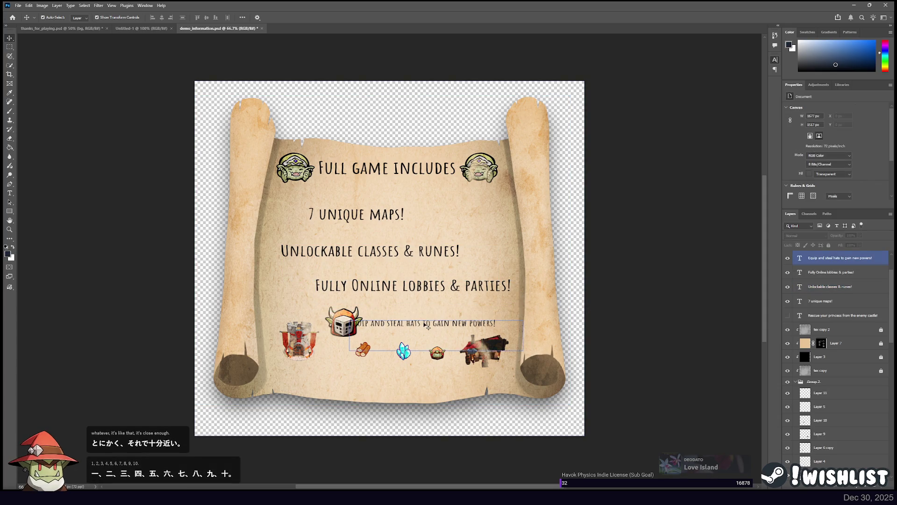
Retype the 'Equip and steal hats' line as 'Privately hosted games!' at 64 pt
click(11, 193)
triple_click(408, 322)
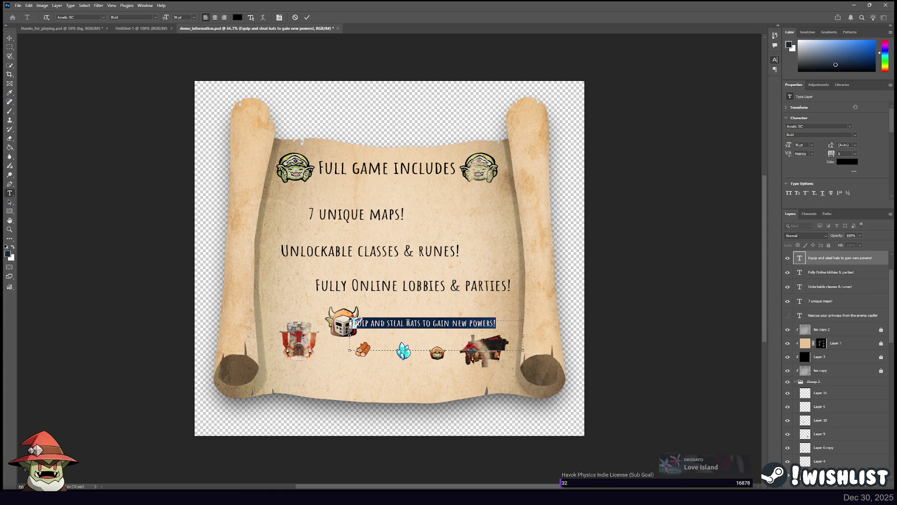
text(Va)
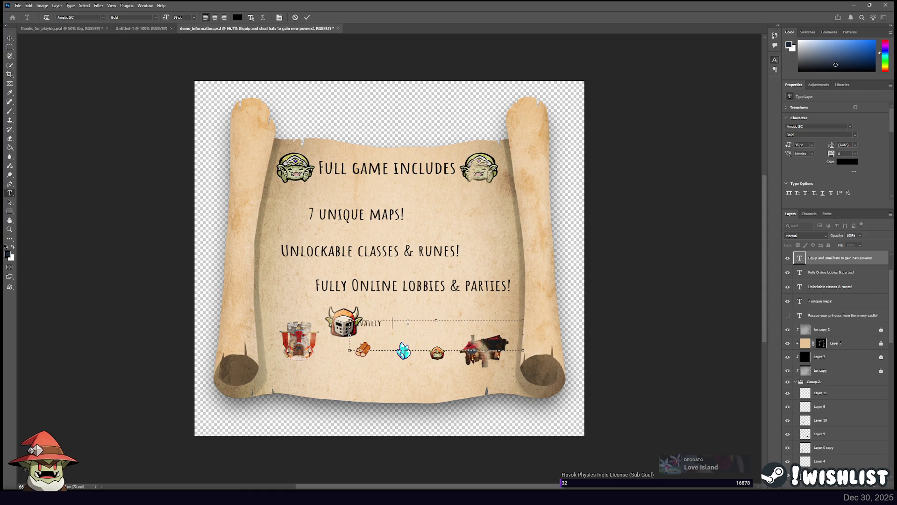
text(hosted!bbies)
key(BackSpace)
key(BackSpace)
key(BackSpace)
key(BackSpace)
text(games!)
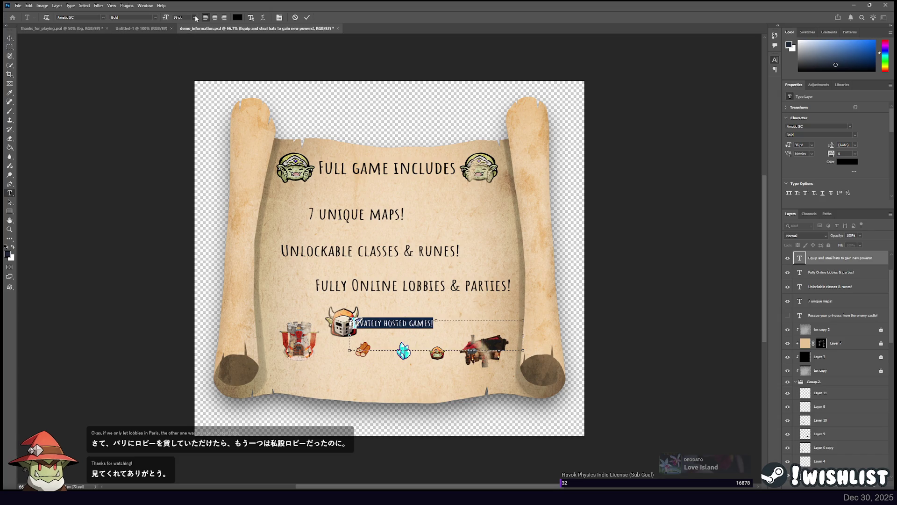
double_click(178, 18)
text(64)
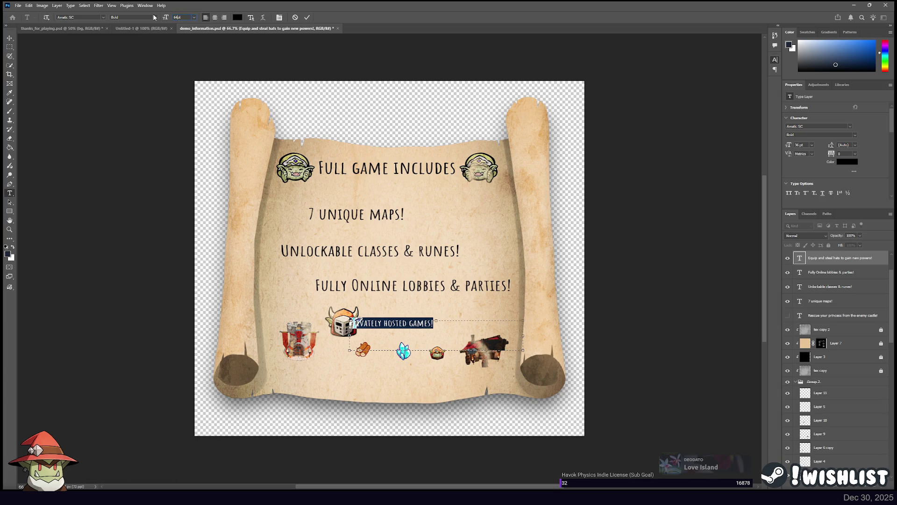
key(Return)
click(7, 39)
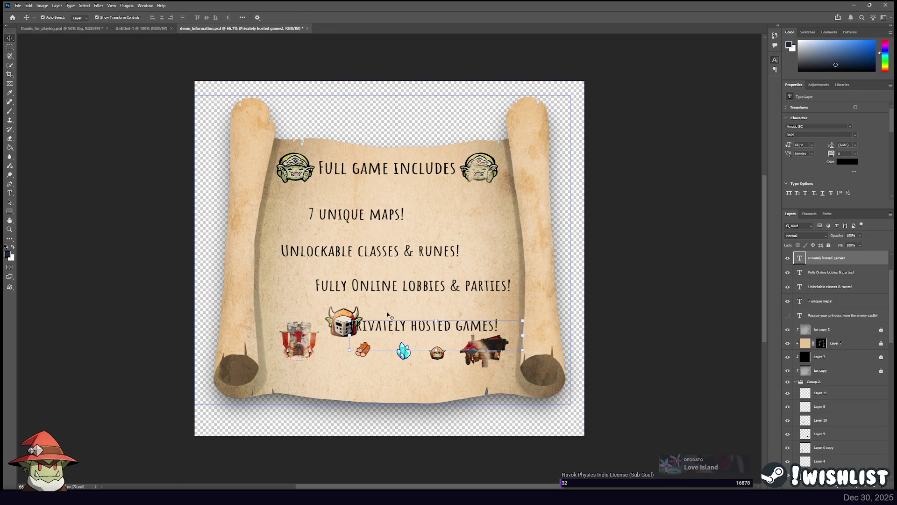
Position 'Privately hosted games!' beneath the lobbies line, just above the icon row
mouse_move(395, 328)
mouse_down()
mouse_move(322, 304)
mouse_move(348, 250)
mouse_move(274, 208)
mouse_move(439, 248)
mouse_move(299, 287)
mouse_move(367, 298)
mouse_up()
key(shift+Down)
key(shift+Down)
key(shift+Down)
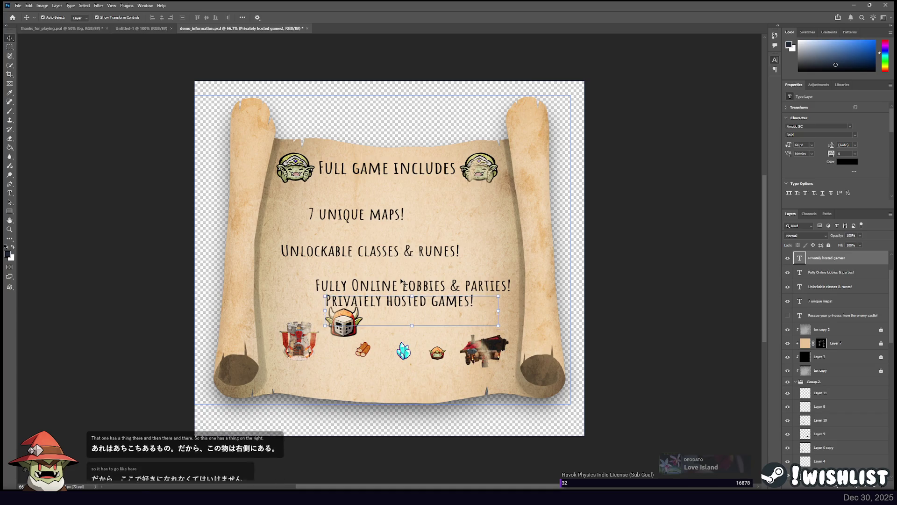
key(shift+Left)
key(shift+Left)
key(shift+Left)
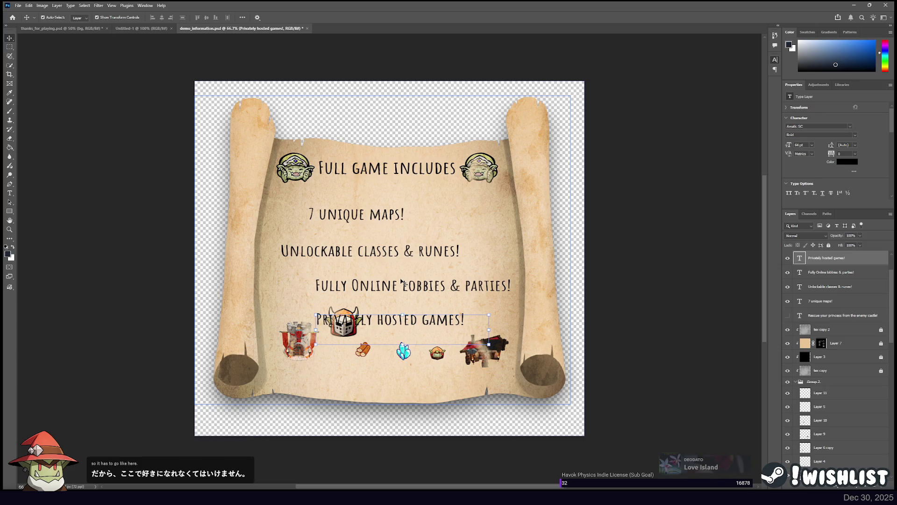
key(shift+Left)
key(shift+Left)
key(shift+Left)
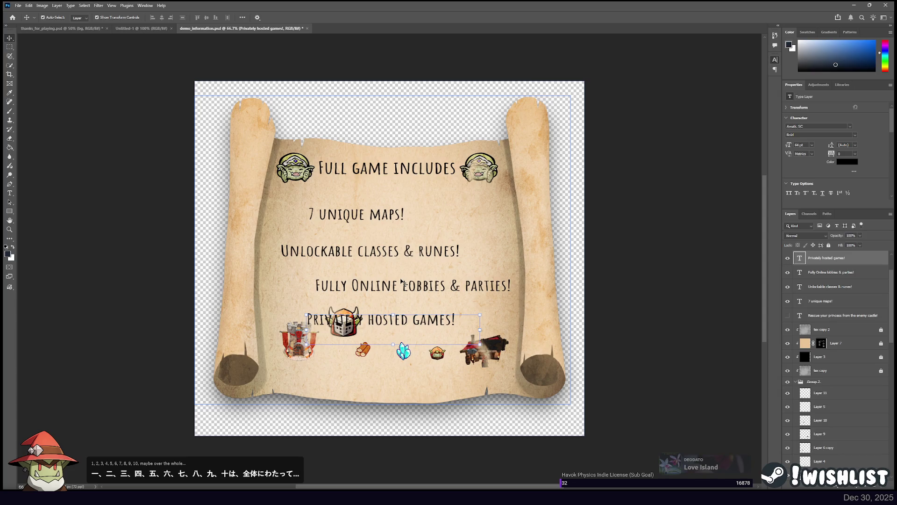
click(297, 348)
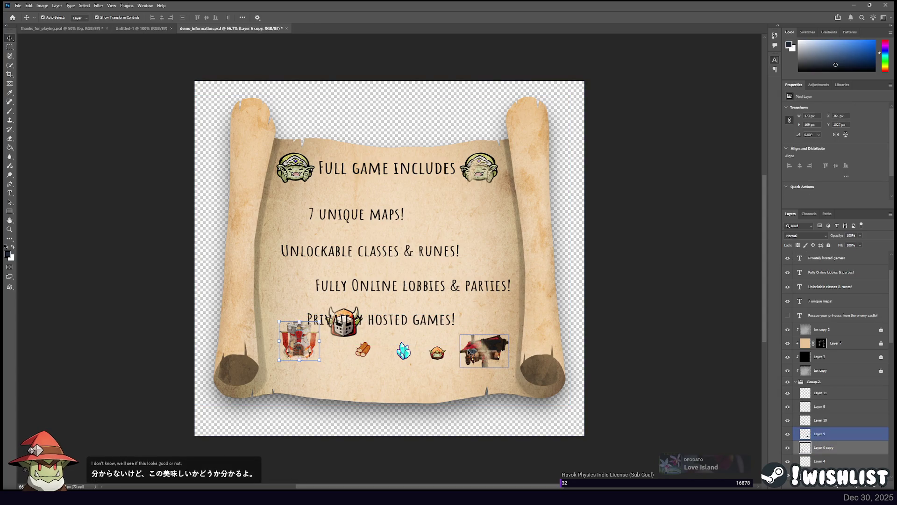
Drag the helmet icon up beside the 'Unlockable classes & runes!' line
click(344, 334)
drag(344, 334, 485, 262)
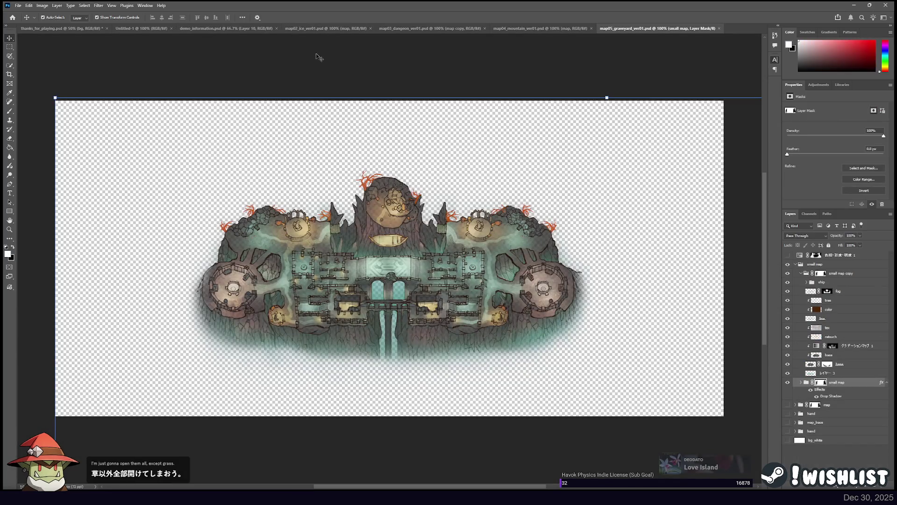
Flip through the open map documents and close the mountain map
click(503, 29)
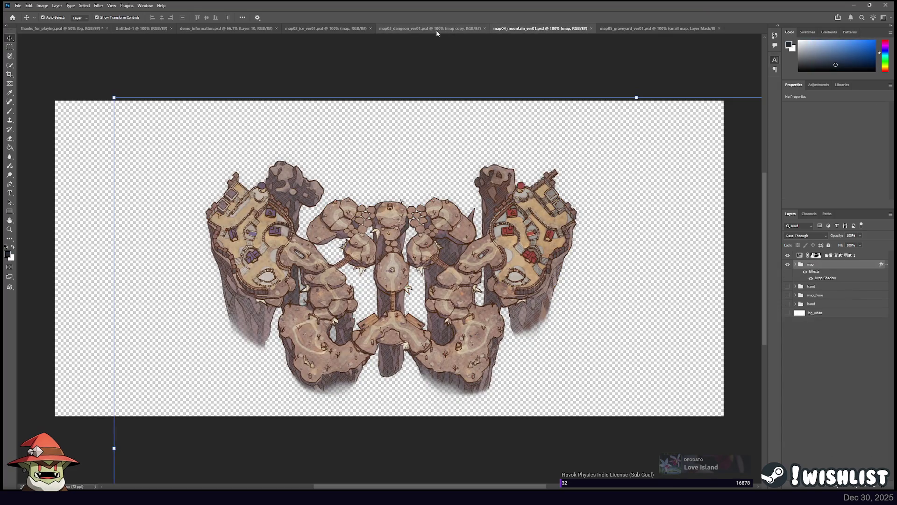
click(436, 30)
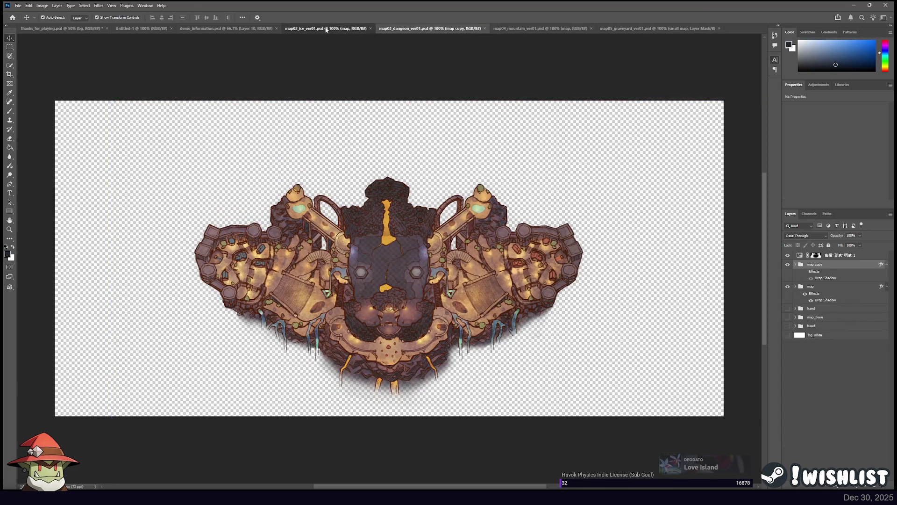
click(368, 30)
click(584, 29)
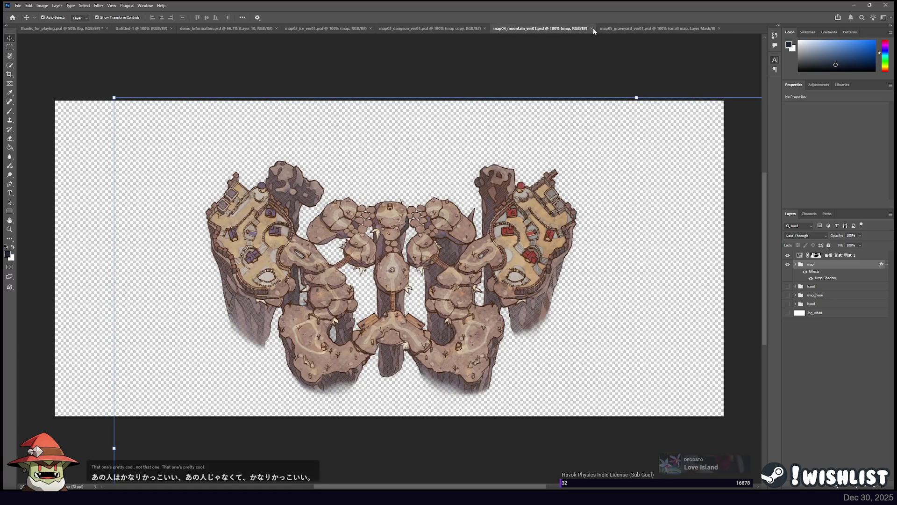
click(461, 30)
click(537, 29)
click(654, 29)
click(590, 29)
click(590, 29)
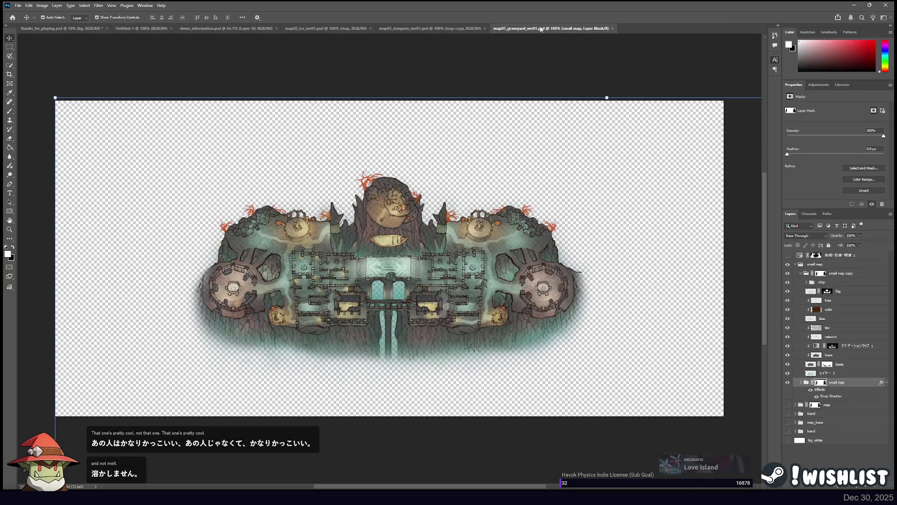
Compare the ice and dungeon maps and settle on the dungeon map
click(414, 220)
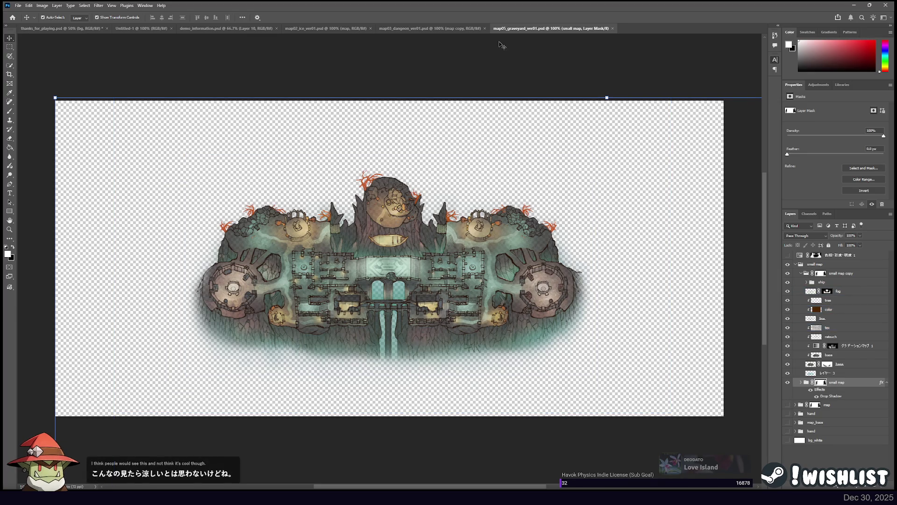
click(439, 29)
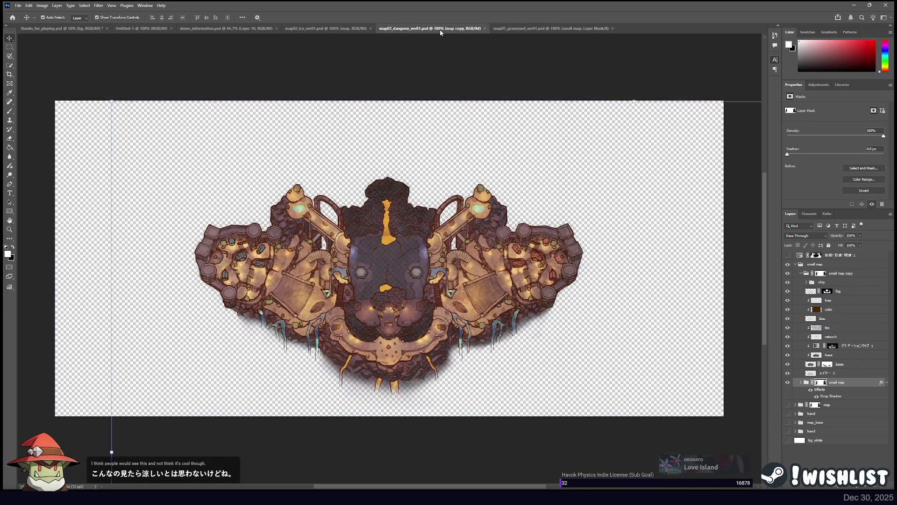
click(327, 29)
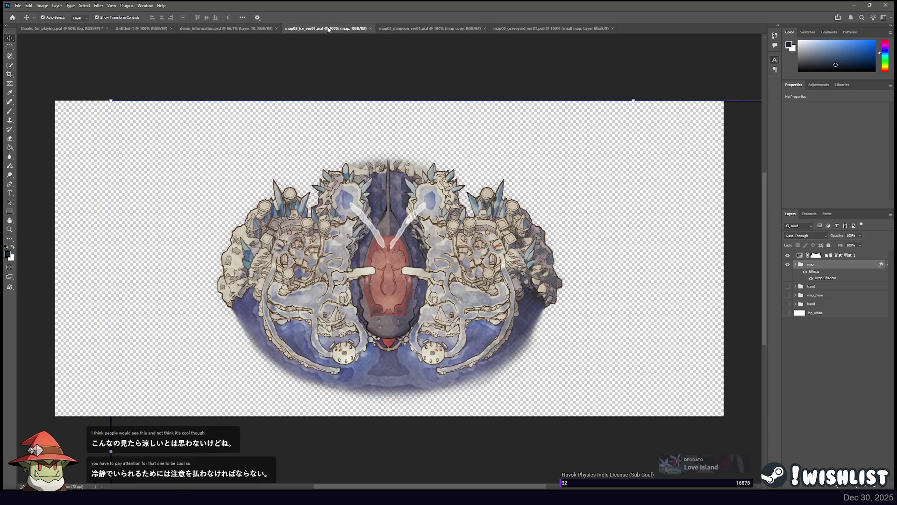
click(445, 29)
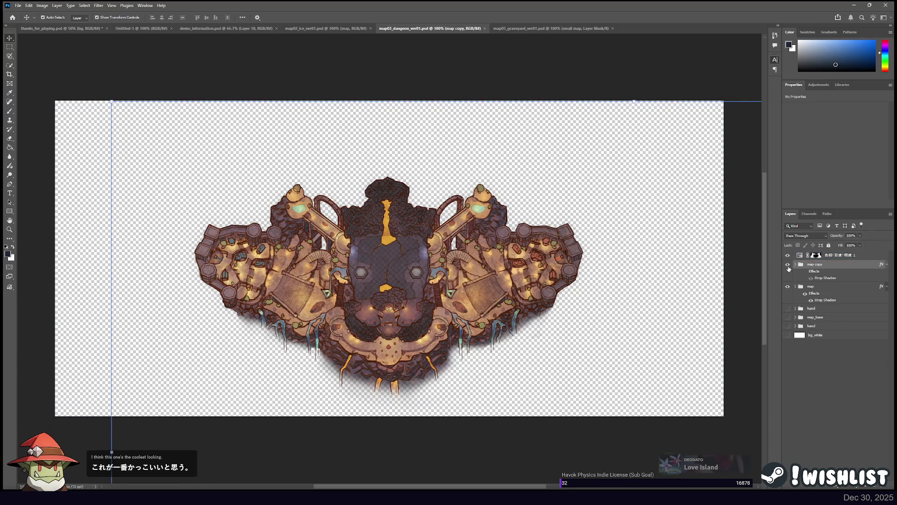
key(ctrl)
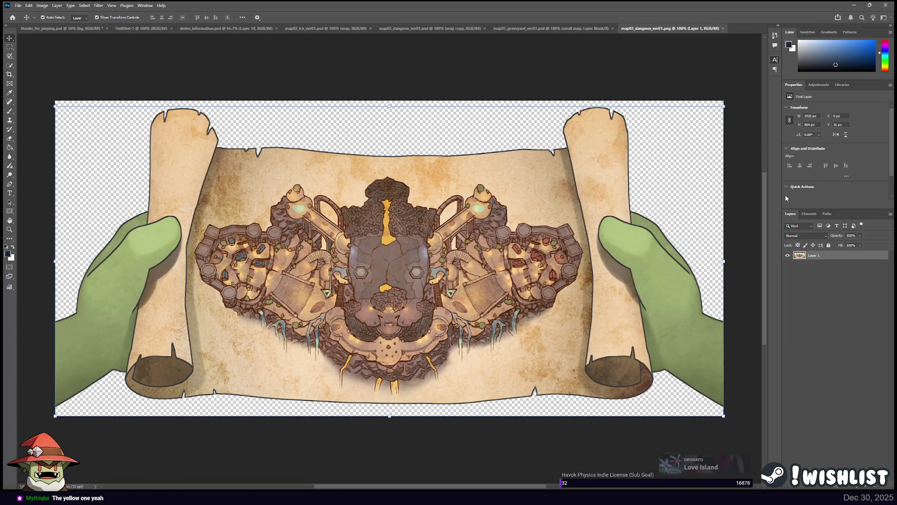
Close the dungeon map PNG and return to demo_information.psd
click(722, 28)
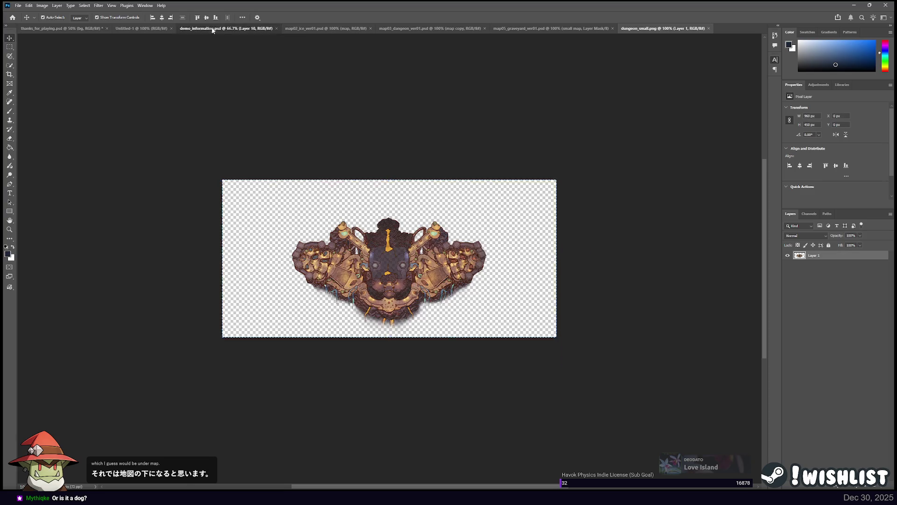
click(219, 29)
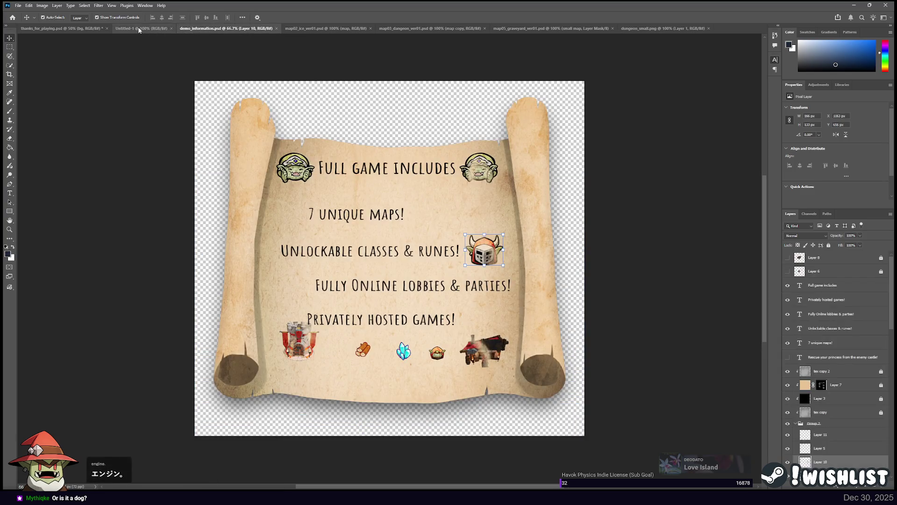
Paste the dungeon map and scale it to about a third beside '7 unique maps!'
key(ctrl+v)
mouse_move(415, 228)
mouse_down()
mouse_move(322, 193)
mouse_move(308, 200)
mouse_up()
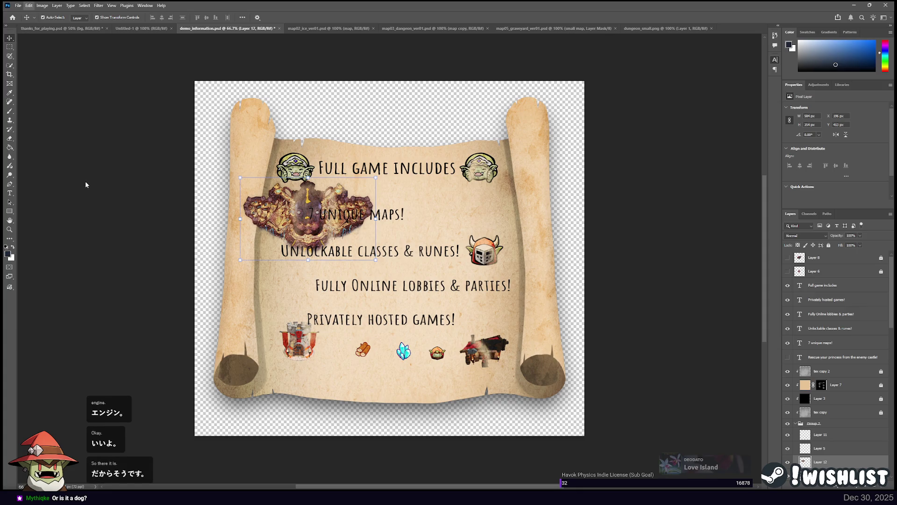
key(ctrl+t)
mouse_move(376, 260)
mouse_down()
mouse_move(283, 214)
mouse_move(309, 228)
mouse_move(313, 201)
mouse_up()
click(7, 41)
Shift the '7 unique maps!' text right to make room for the picture
drag(382, 218, 423, 219)
key(ctrl+z)
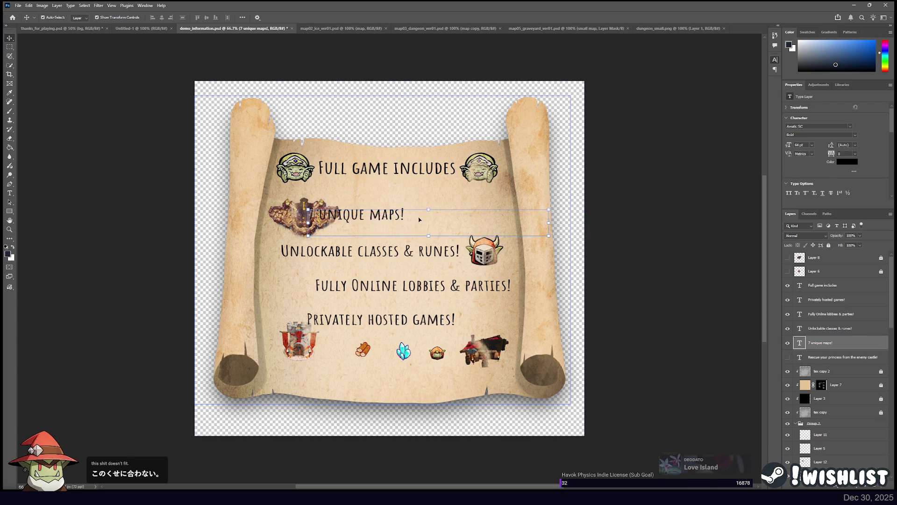
key(shift+Right)
key(shift+Right)
key(shift+Right)
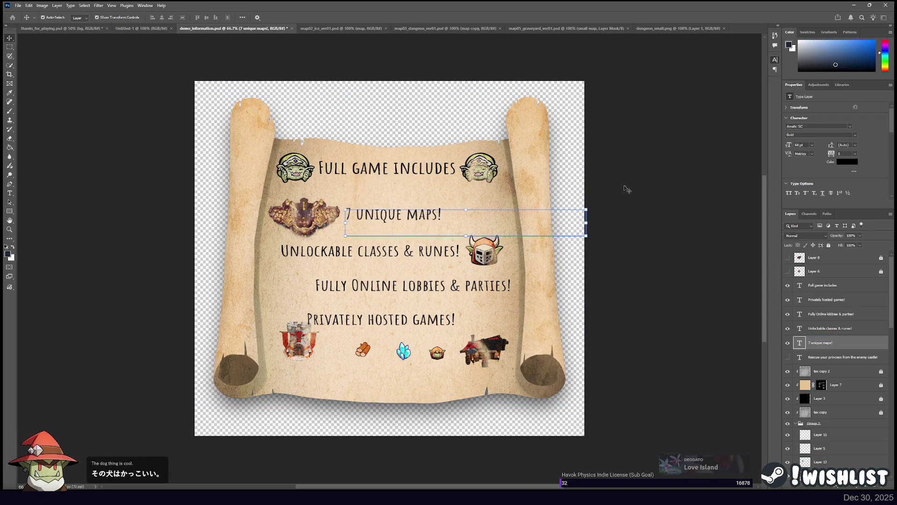
click(687, 176)
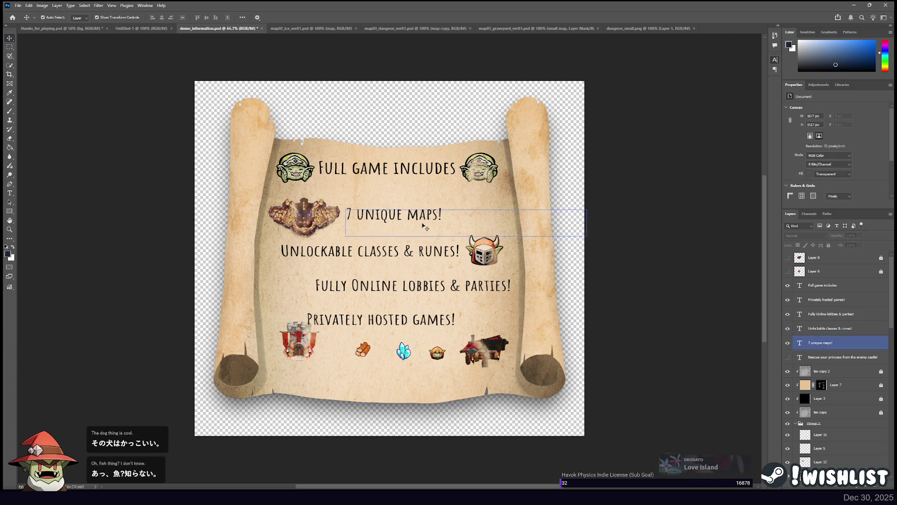
Nudge 'Unlockable classes & runes!' slightly left and back right
click(326, 254)
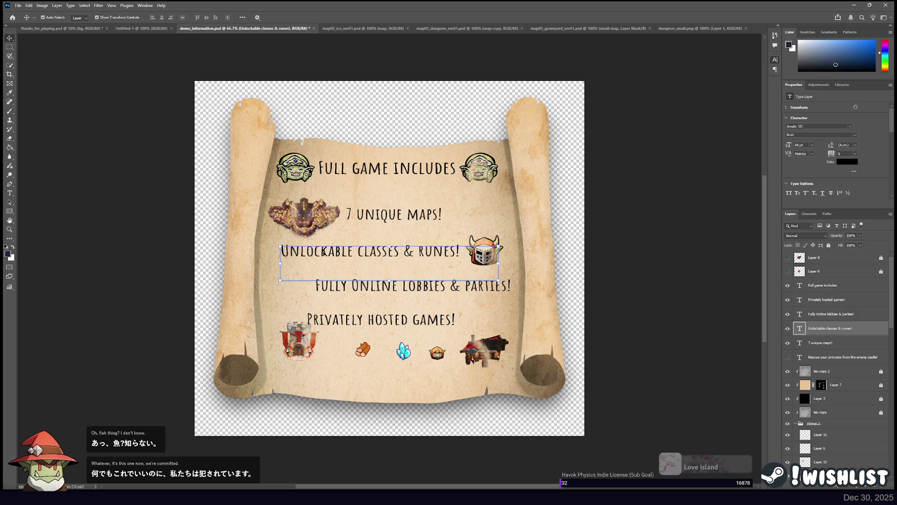
key(Left)
key(Left)
key(Left)
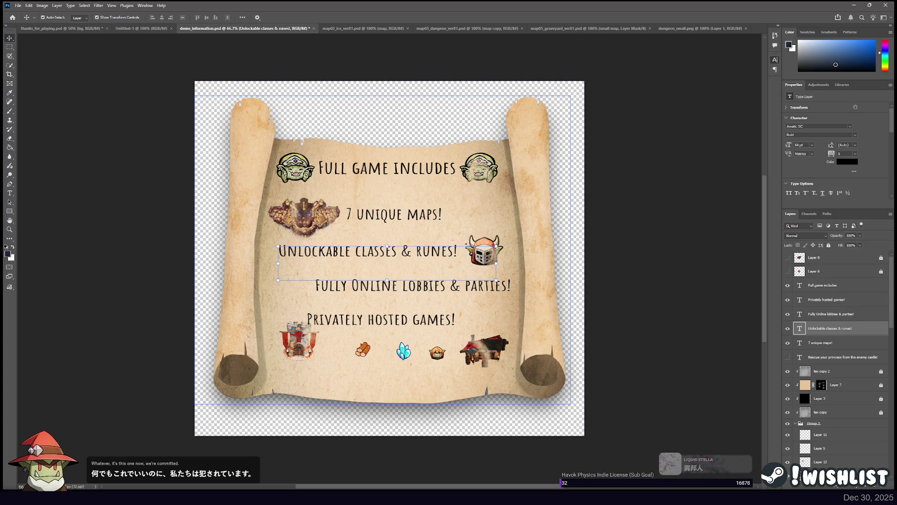
key(Right)
key(Right)
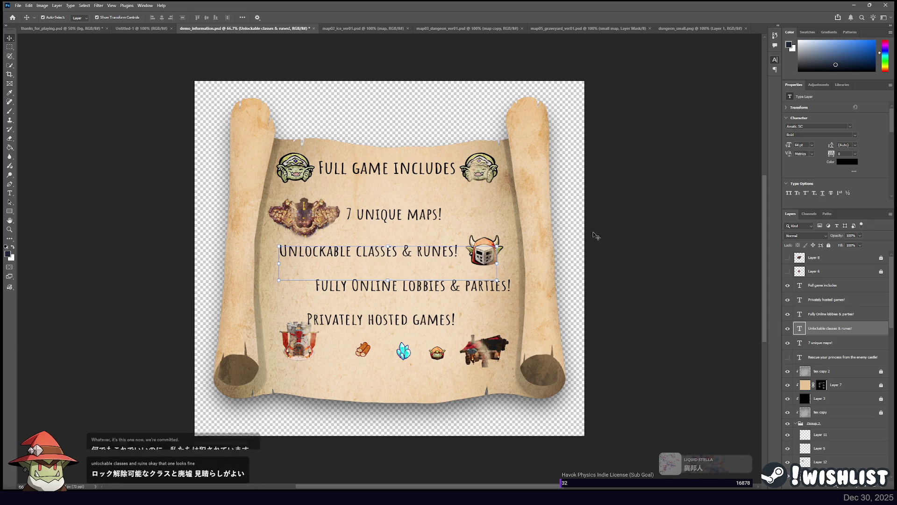
click(388, 286)
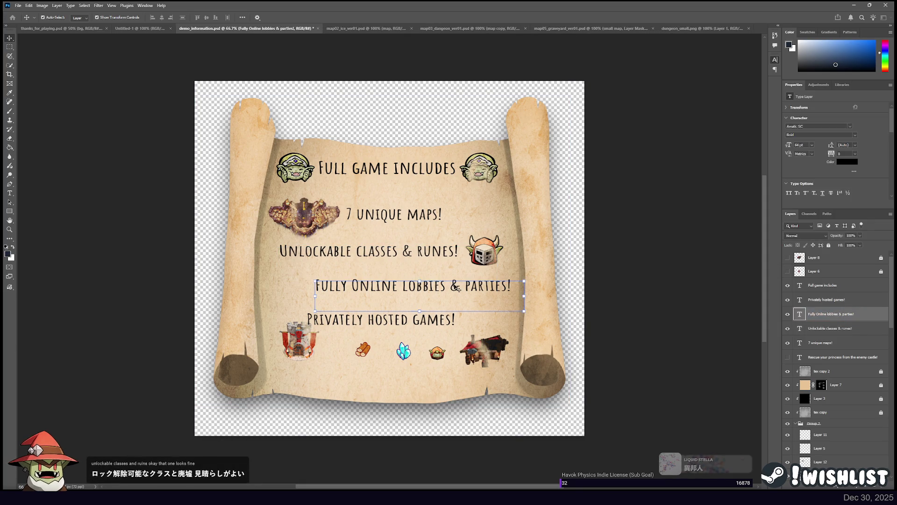
click(620, 278)
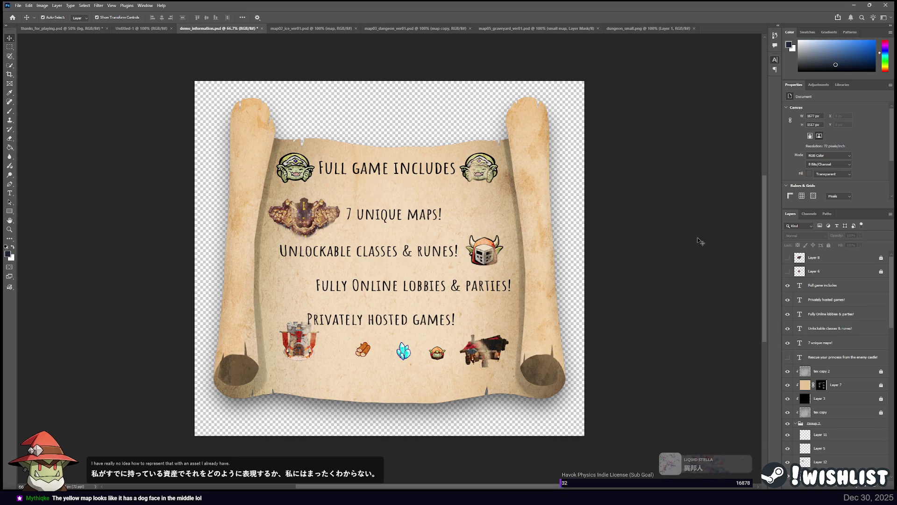
Inspect the dungeon picture and runes line, cancelling a transform without changes
click(308, 211)
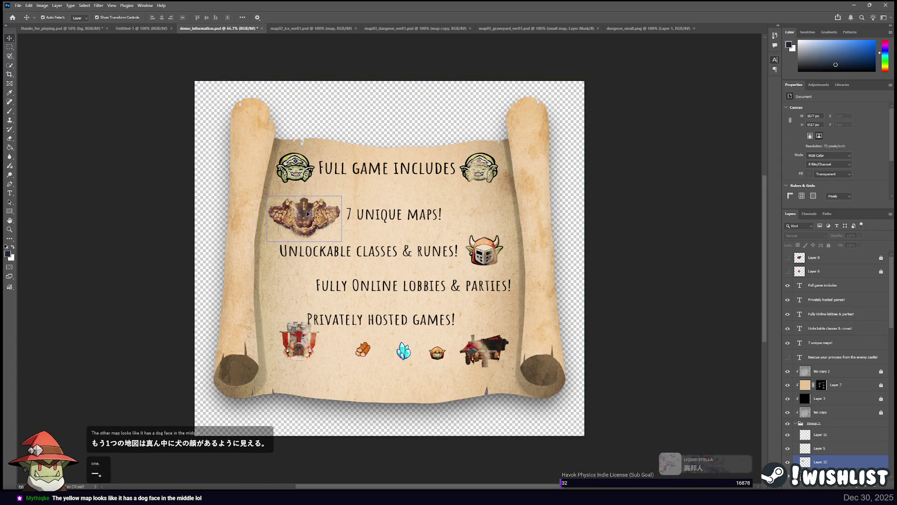
click(486, 246)
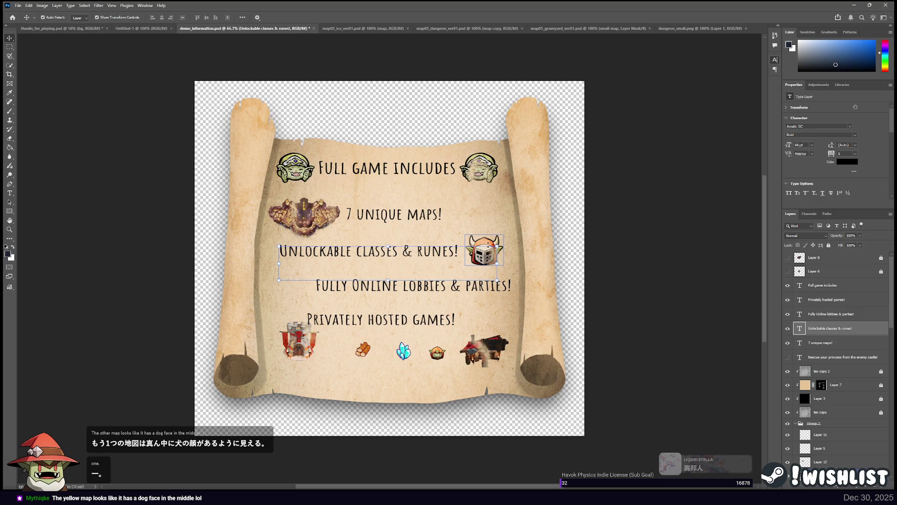
key(ctrl+t)
key(Escape)
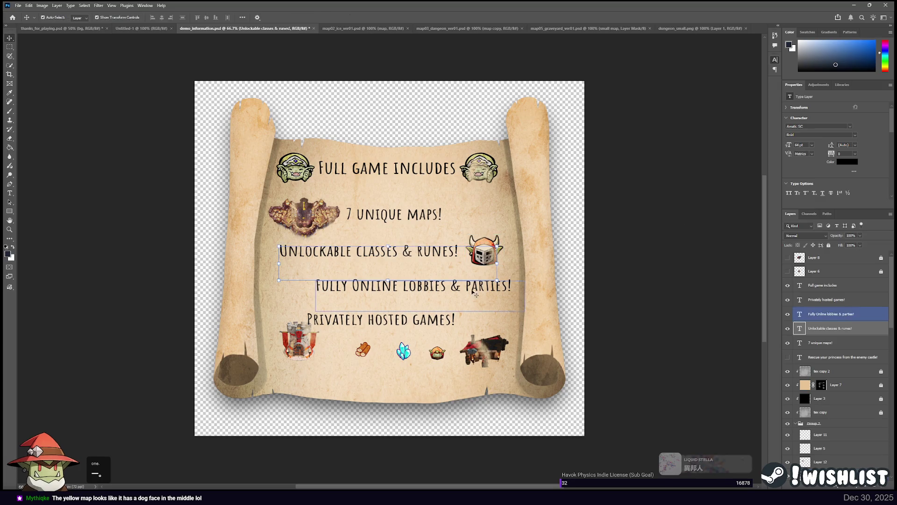
click(630, 309)
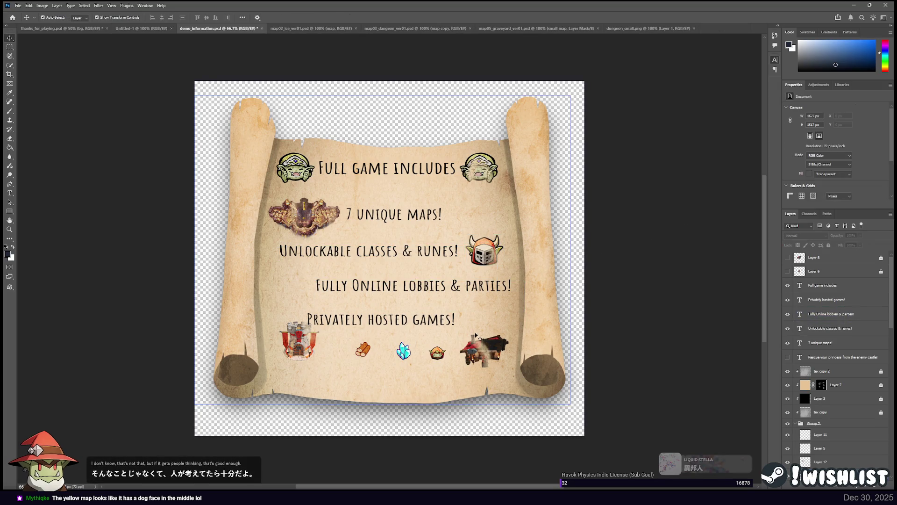
Check the icons and text lines, then drag the orc-head icon below the icon row
click(435, 358)
click(405, 354)
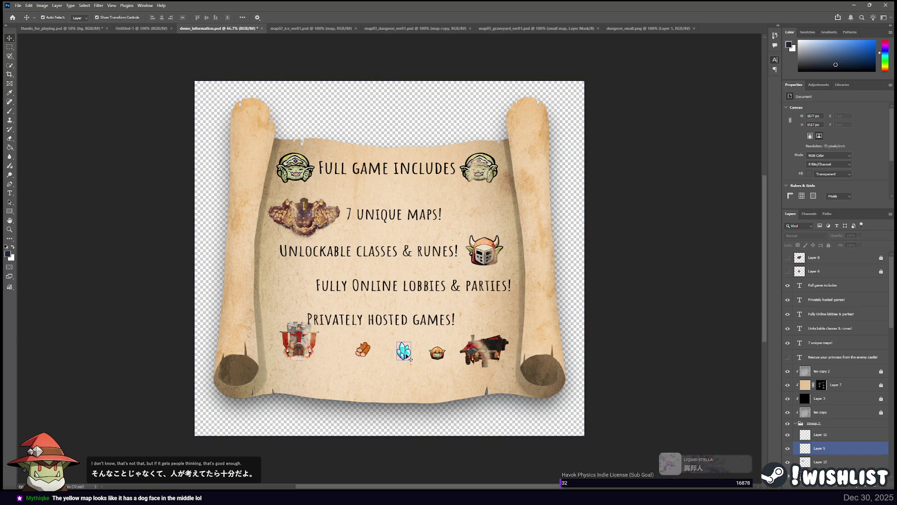
click(394, 334)
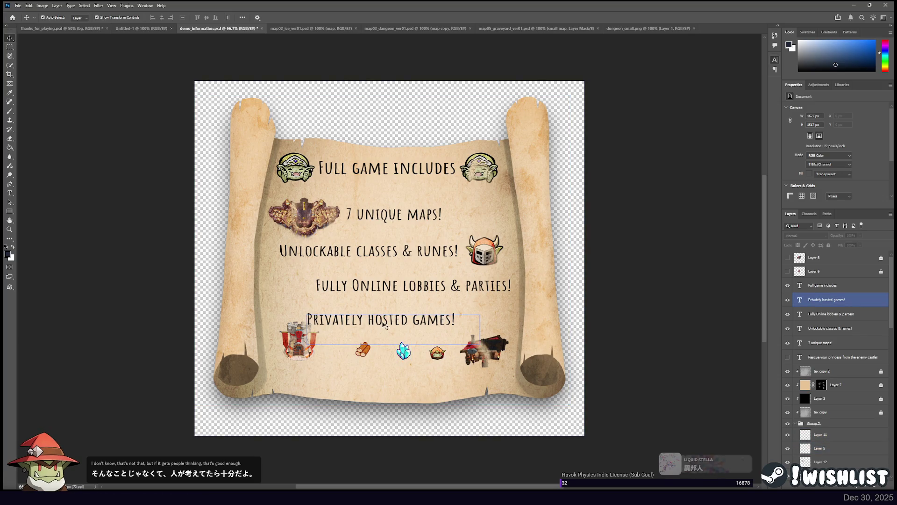
click(396, 310)
click(419, 294)
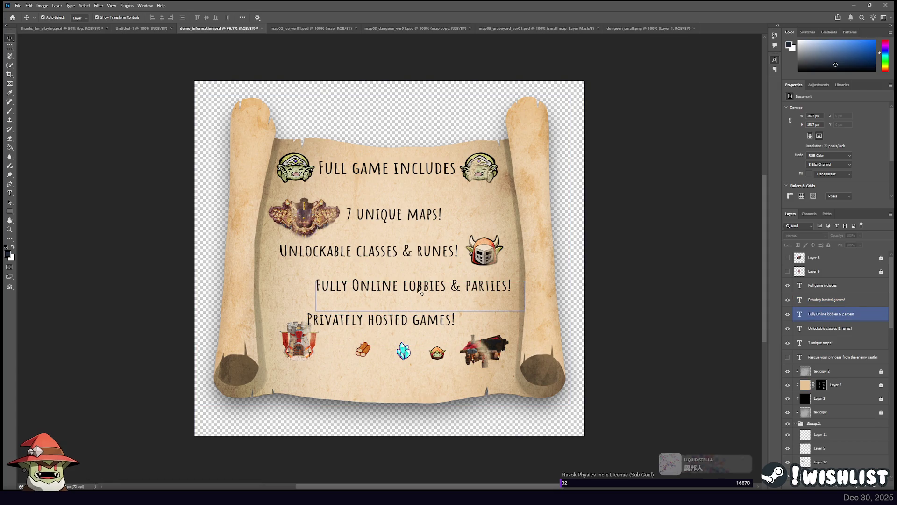
click(438, 356)
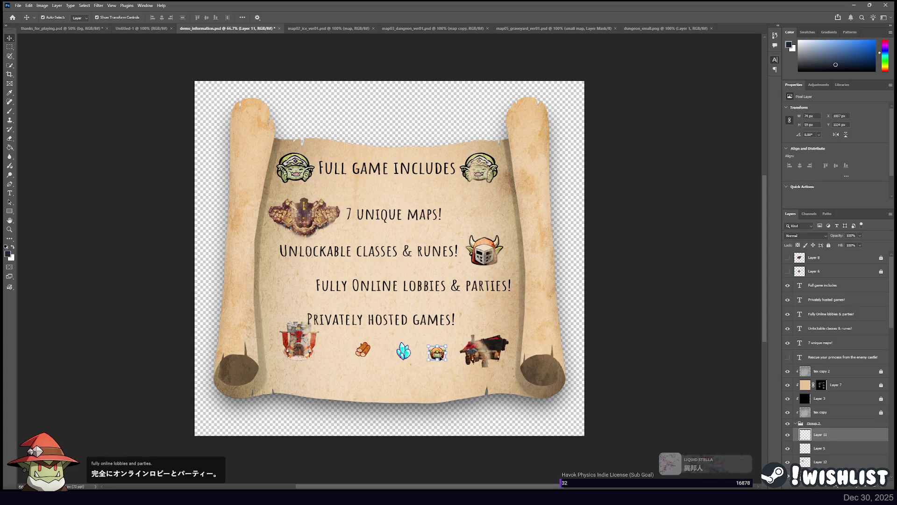
mouse_move(440, 357)
mouse_down()
mouse_move(295, 285)
mouse_move(378, 384)
mouse_up()
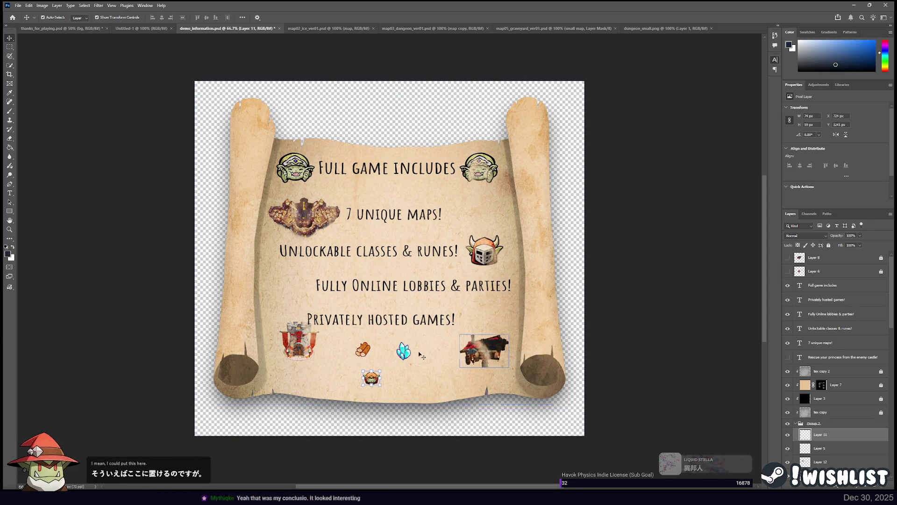
Deselect the orc-head icon and drag the hammer image onto the scroll
click(664, 289)
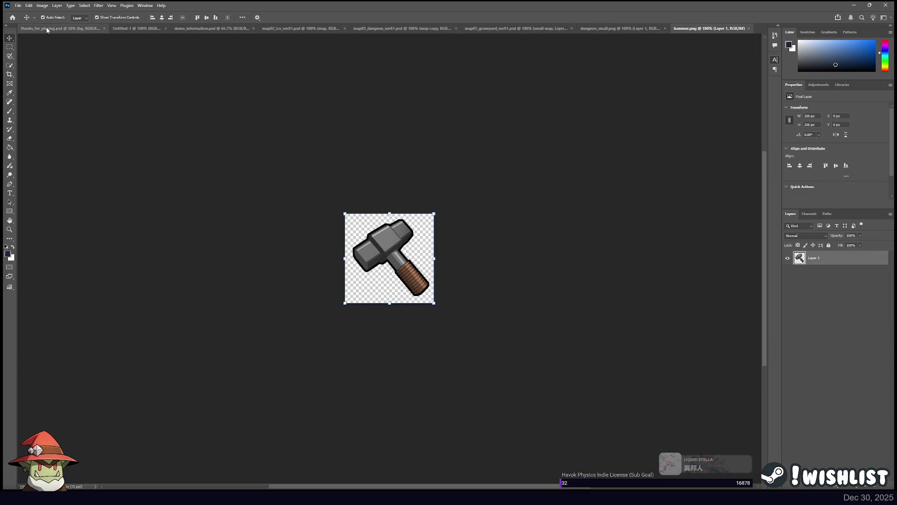
mouse_move(47, 30)
mouse_down()
mouse_move(206, 24)
mouse_move(397, 256)
mouse_up()
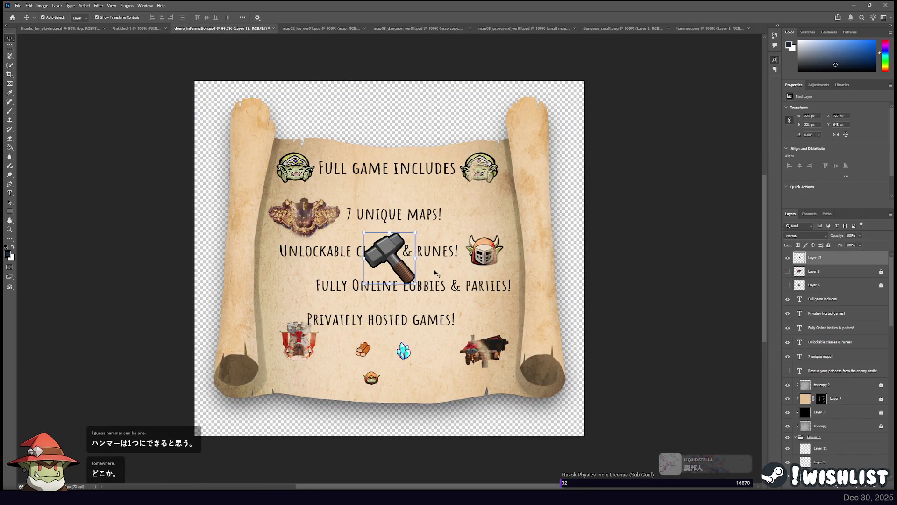
Restore the accidentally deleted hammer and move it beside 'Privately hosted games!'
key(Delete)
click(402, 350)
click(836, 407)
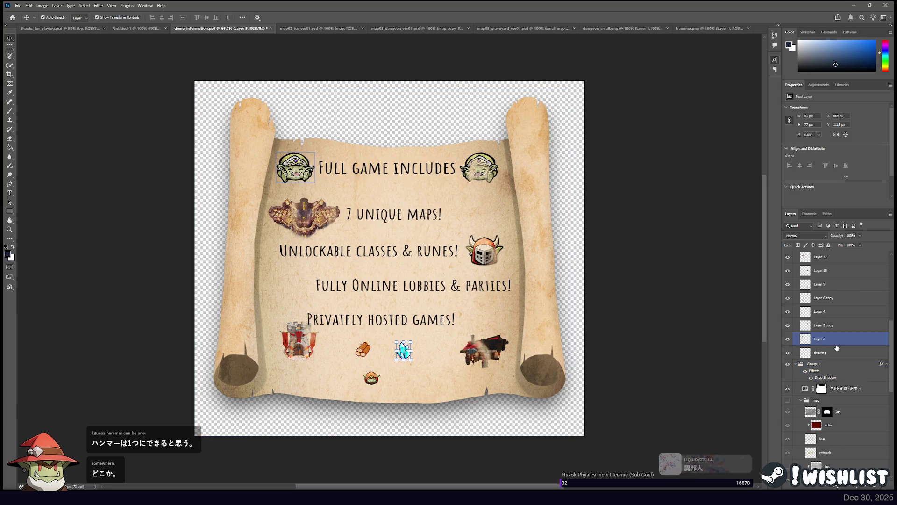
scroll(840, 336, down, 5)
key(ctrl+z)
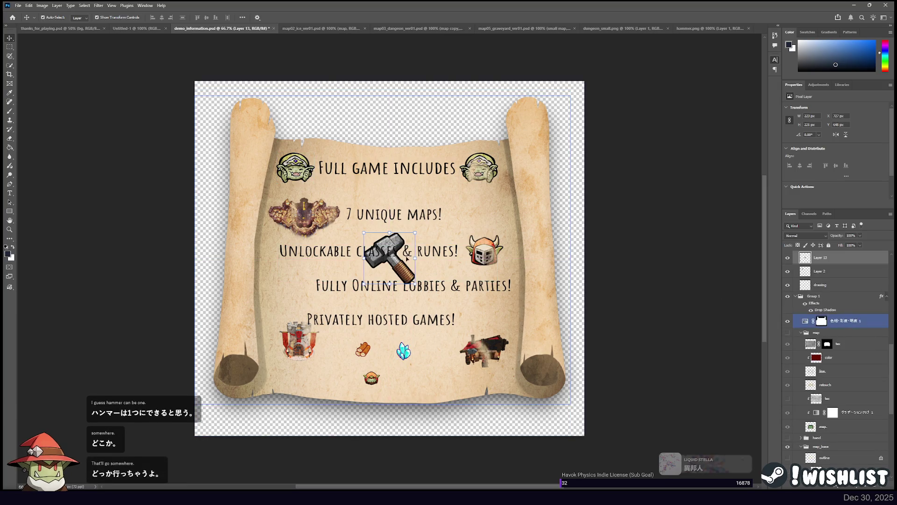
mouse_move(415, 299)
mouse_down()
mouse_move(462, 327)
mouse_move(446, 375)
mouse_move(446, 361)
mouse_move(442, 371)
mouse_move(504, 340)
mouse_move(494, 335)
mouse_up()
click(470, 129)
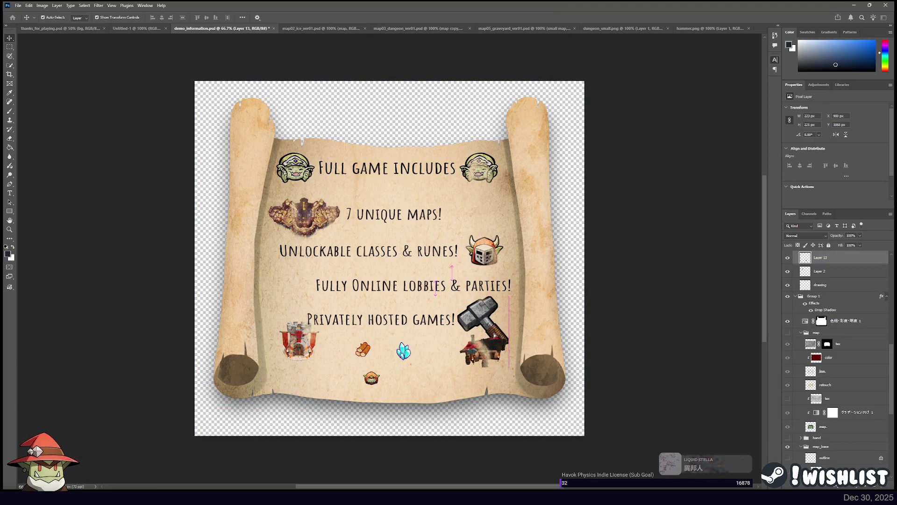
Delete the cart, tower, logs and orc-head icons and shift the hammer slightly right
click(486, 357)
key(Delete)
click(404, 350)
key(Delete)
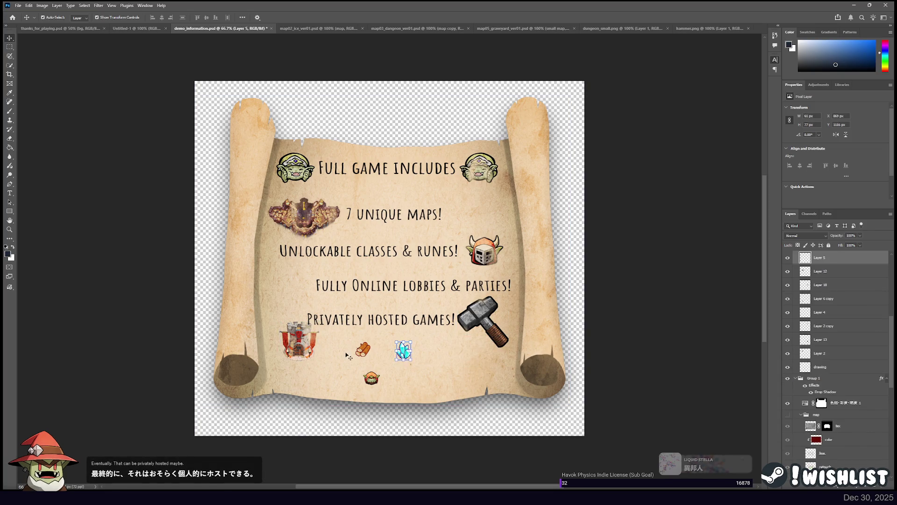
click(305, 350)
key(Delete)
click(363, 348)
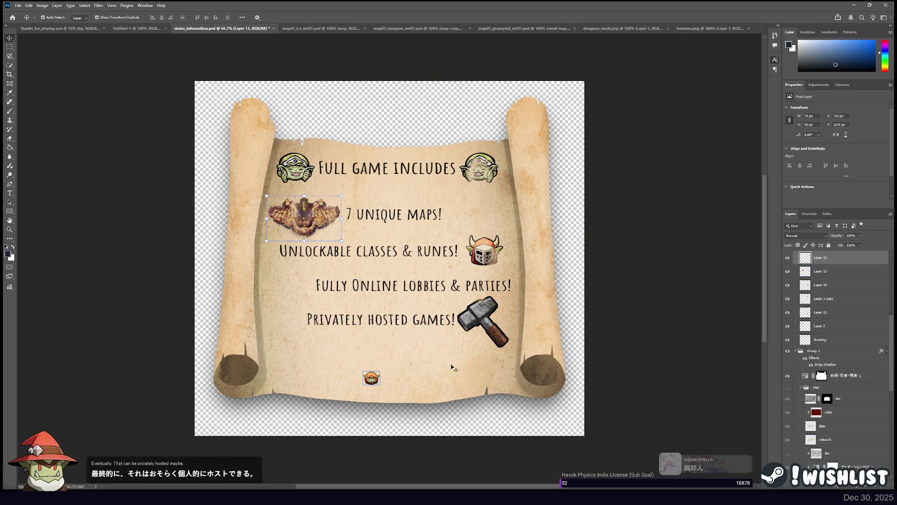
key(Delete)
drag(495, 330, 501, 329)
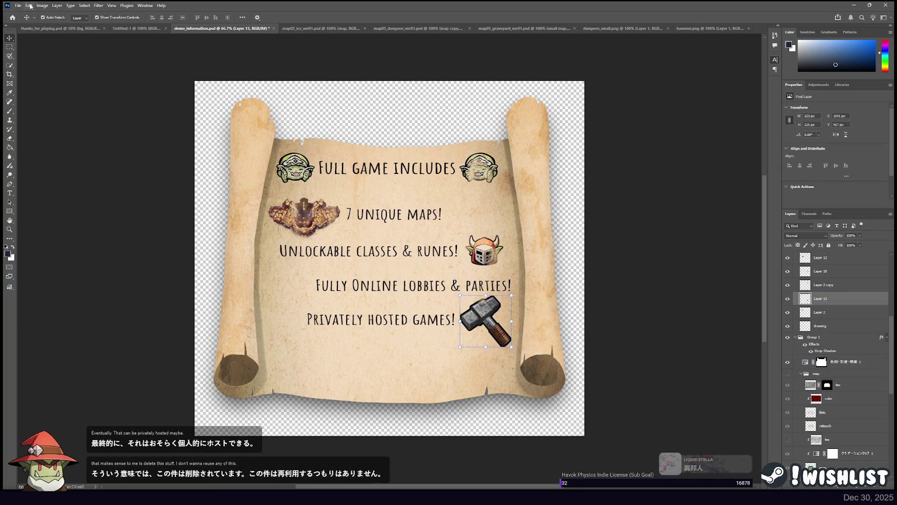
click(373, 326)
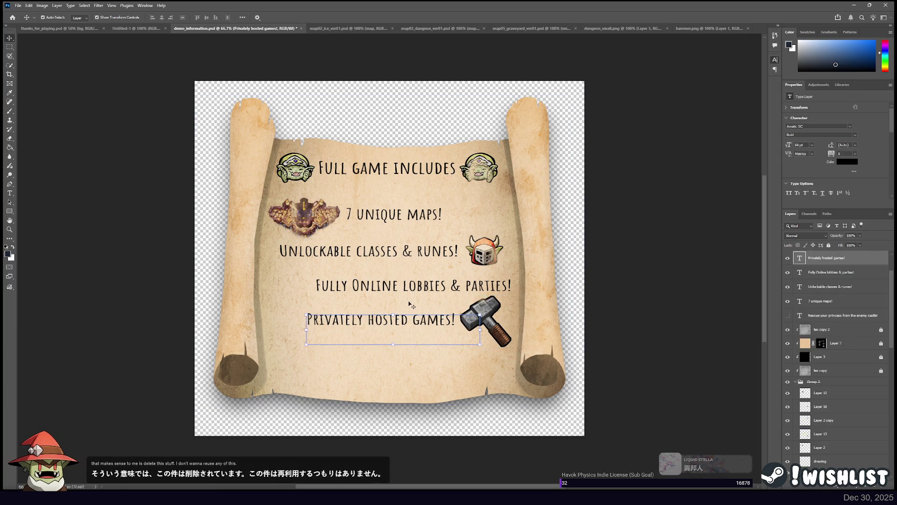
Nudge the 'Privately hosted games!', 'Fully Online' and 'Unlockable classes & runes!' lines down
key(shift+Down)
key(shift+Down)
key(shift+Down)
key(shift+Down)
key(shift+Down)
key(shift+Down)
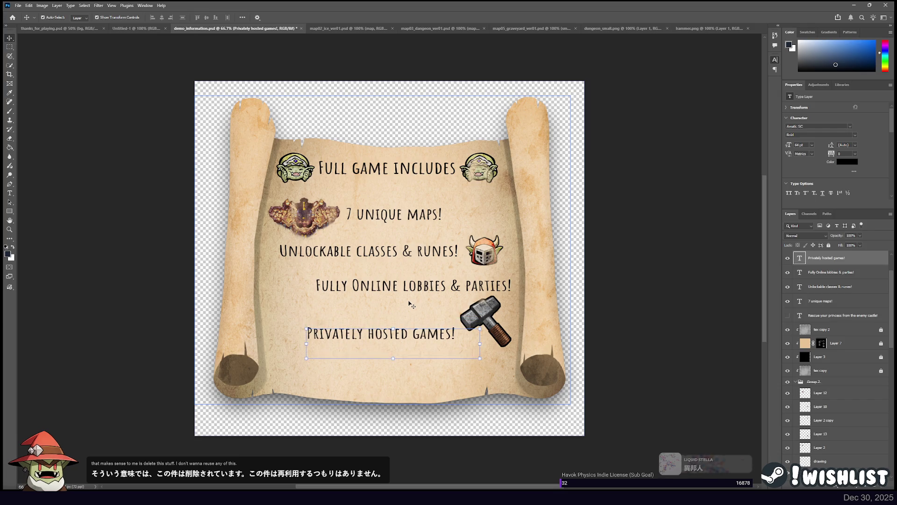
key(shift+Down)
key(shift+Down)
key(shift+Down)
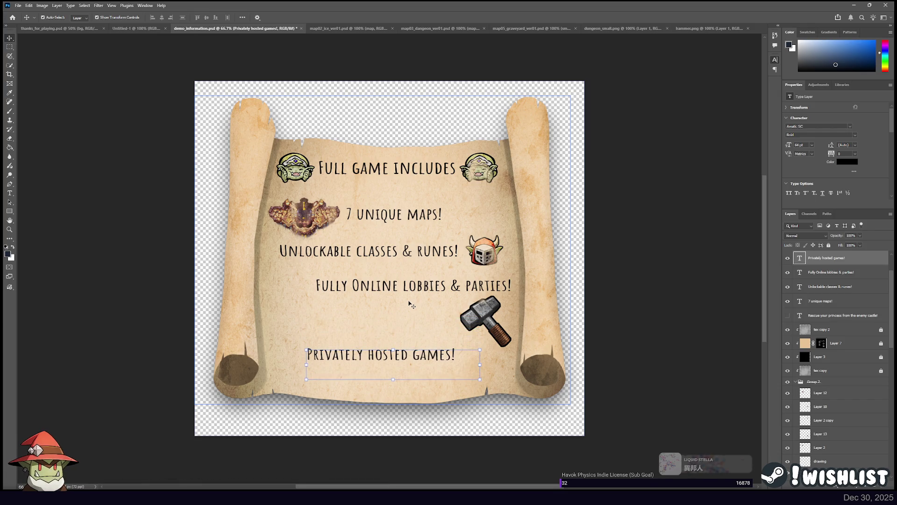
key(shift+Up)
key(shift+Up)
key(shift+Up)
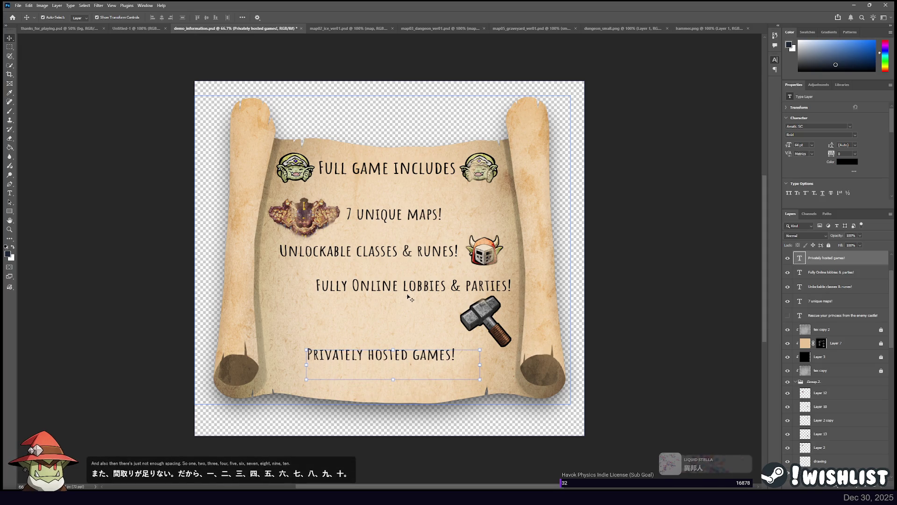
click(411, 292)
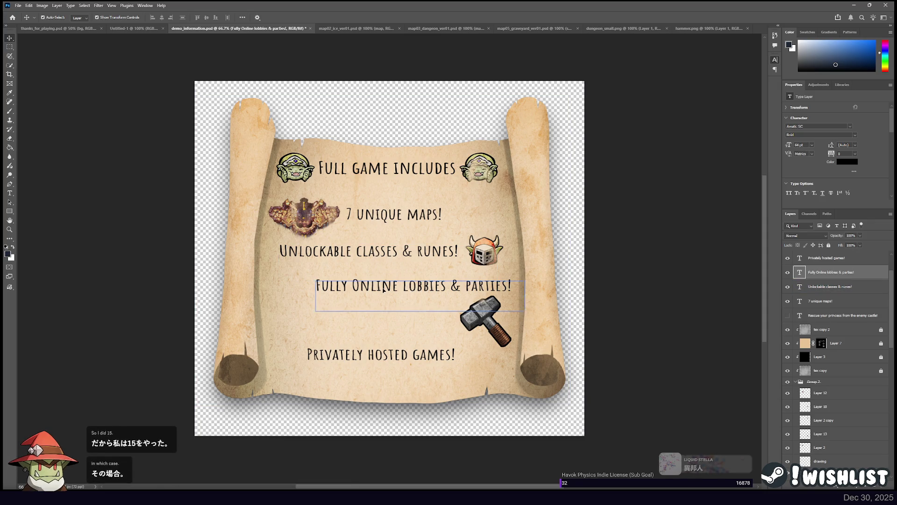
key(shift+Down)
key(shift+Down)
key(shift+Down)
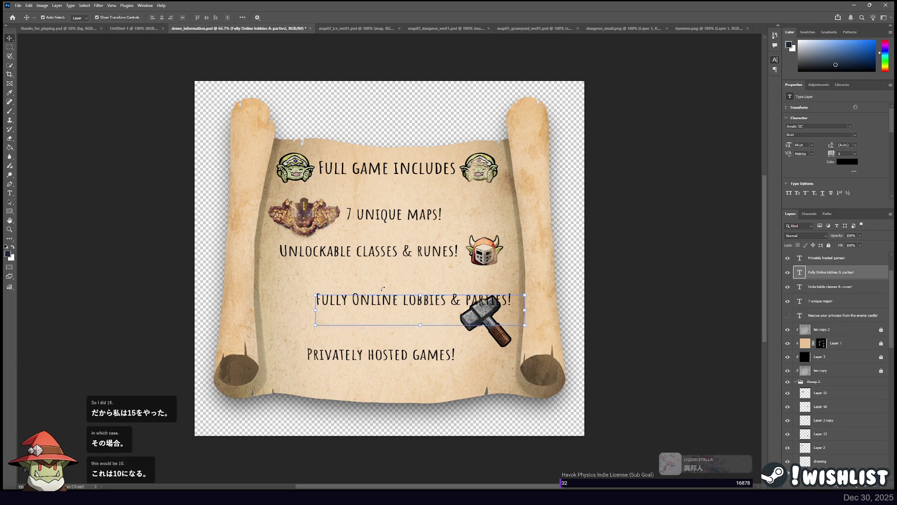
key(shift+Down)
click(384, 249)
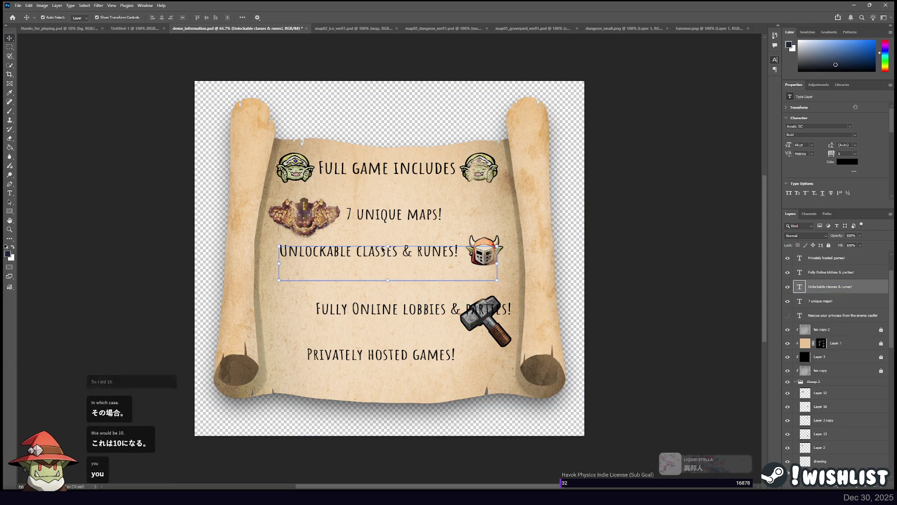
key(shift+Down)
key(shift+Down)
key(shift+Down)
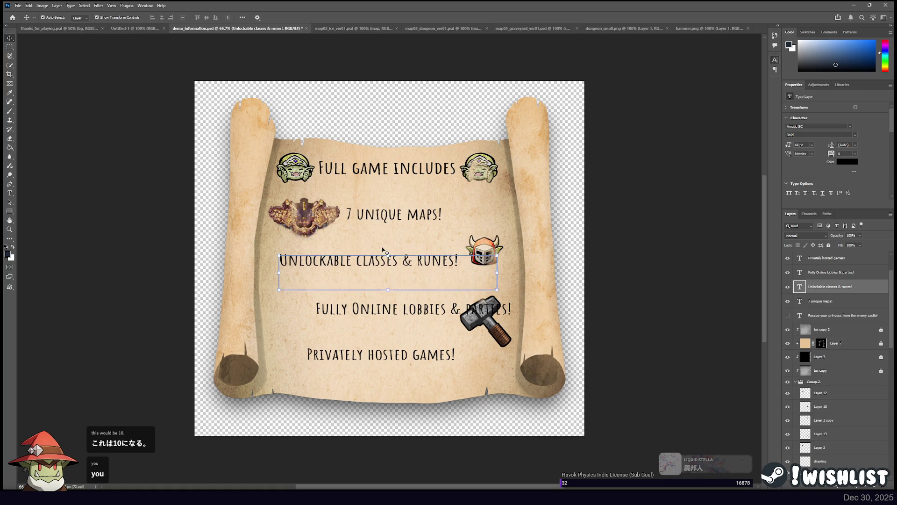
Lower the helmet icon and put the hammer left of 'Fully Online lobbies & parties!', shifting that text right
click(488, 257)
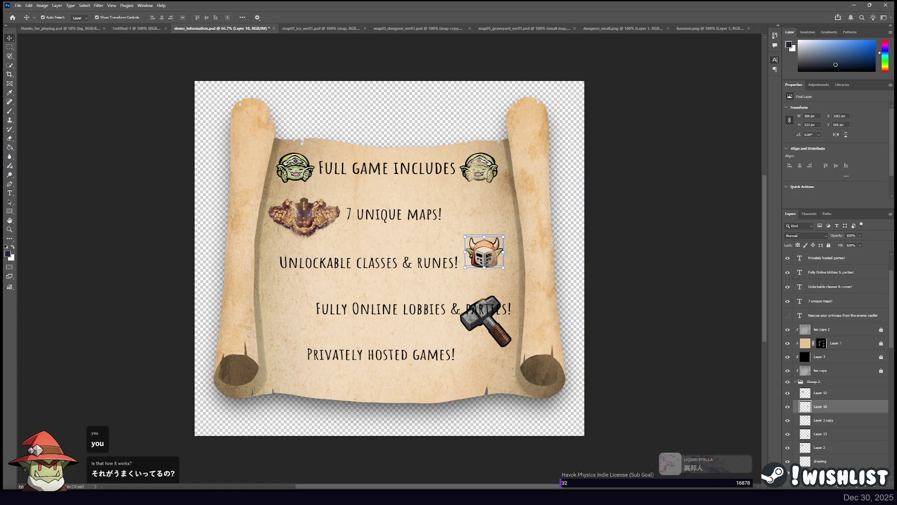
key(shift+Down)
key(shift+Down)
key(shift+Down)
drag(489, 331, 292, 319)
click(374, 314)
key(Right)
key(Right)
key(Right)
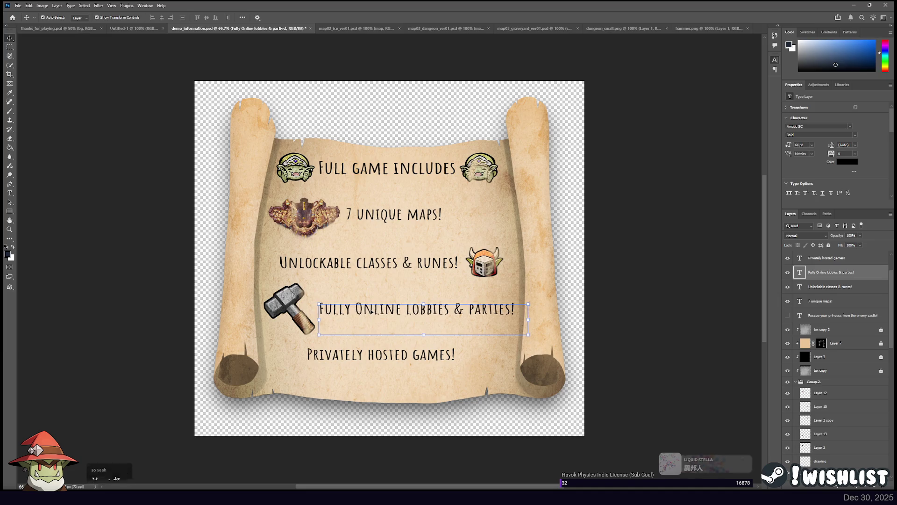
key(Right)
key(Right)
key(Right)
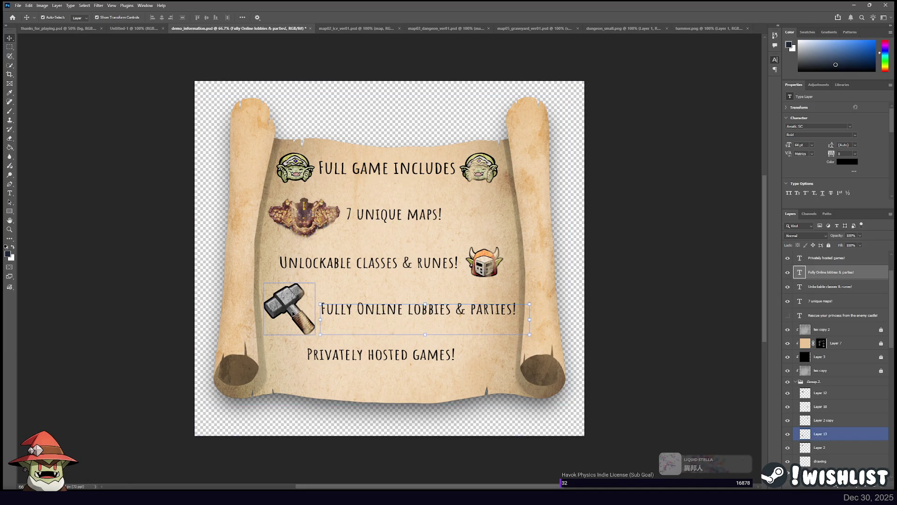
click(292, 313)
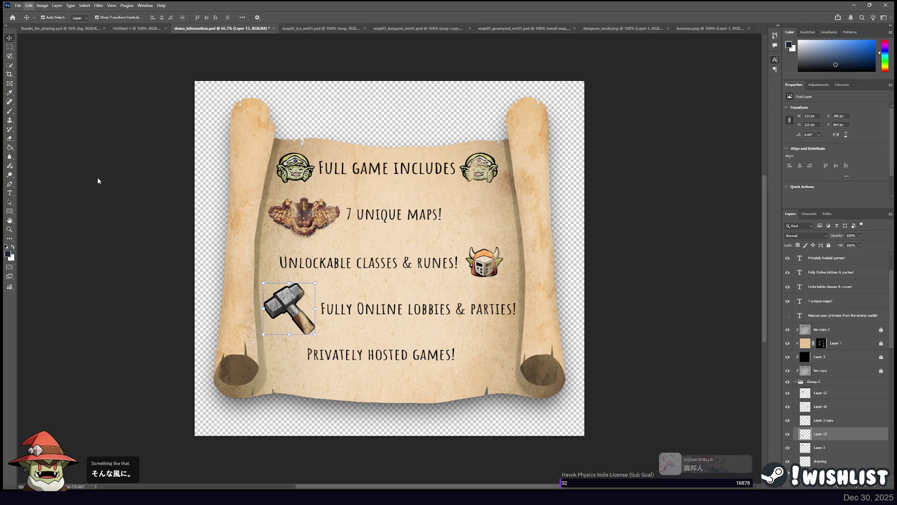
Scale the hammer down to 85%
key(ctrl+t)
mouse_move(263, 283)
mouse_down()
mouse_move(296, 310)
mouse_move(311, 290)
mouse_move(289, 306)
mouse_up()
key(Return)
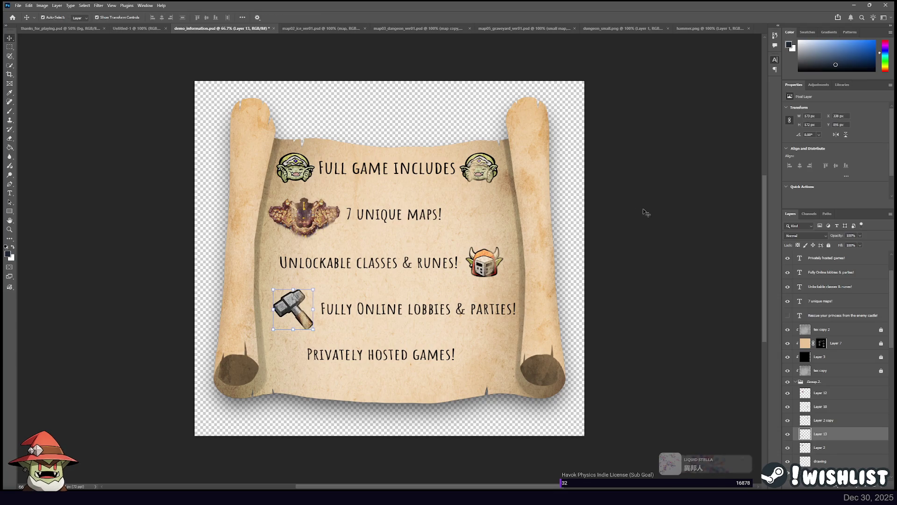
Shift '7 unique maps!' slightly right and nudge its emblem up and left
click(407, 217)
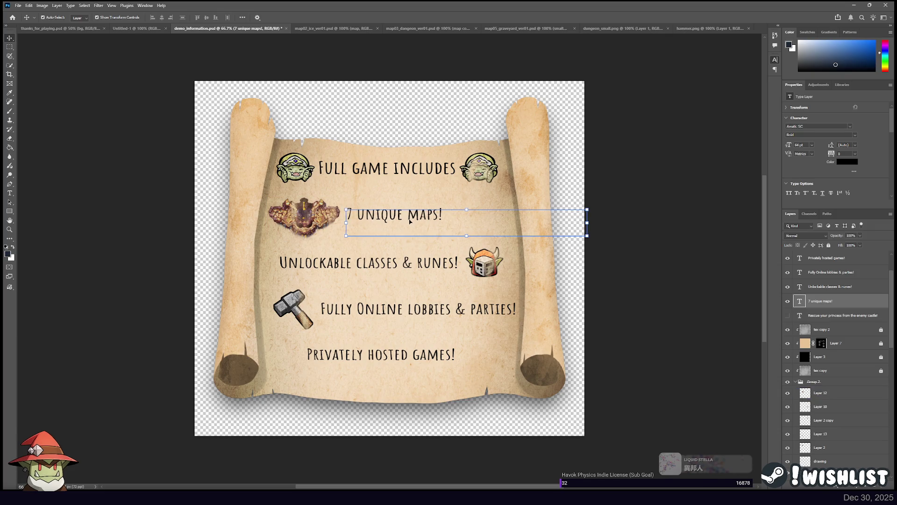
drag(409, 221, 411, 221)
click(305, 218)
drag(305, 218, 304, 218)
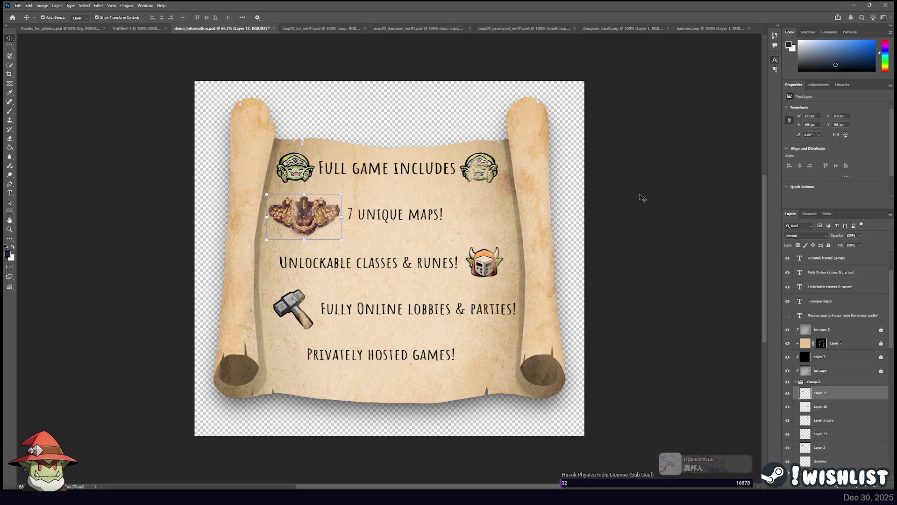
key(Left)
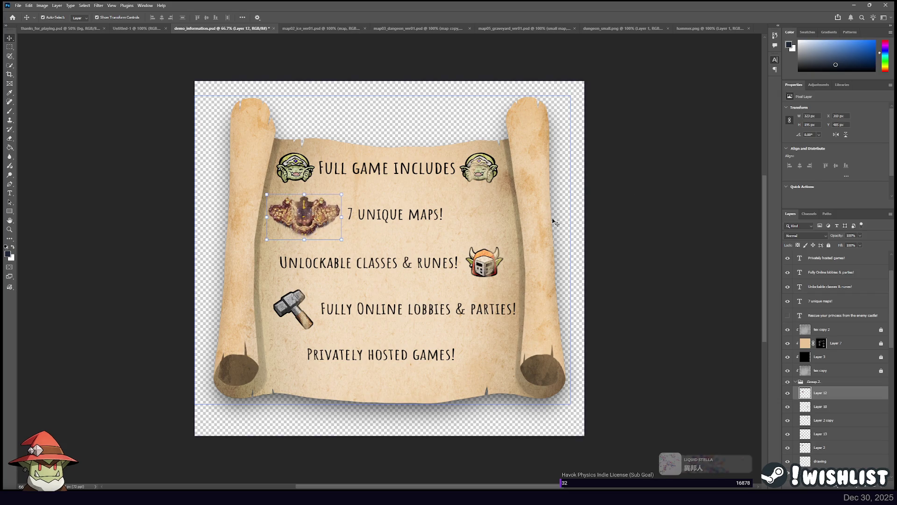
click(642, 210)
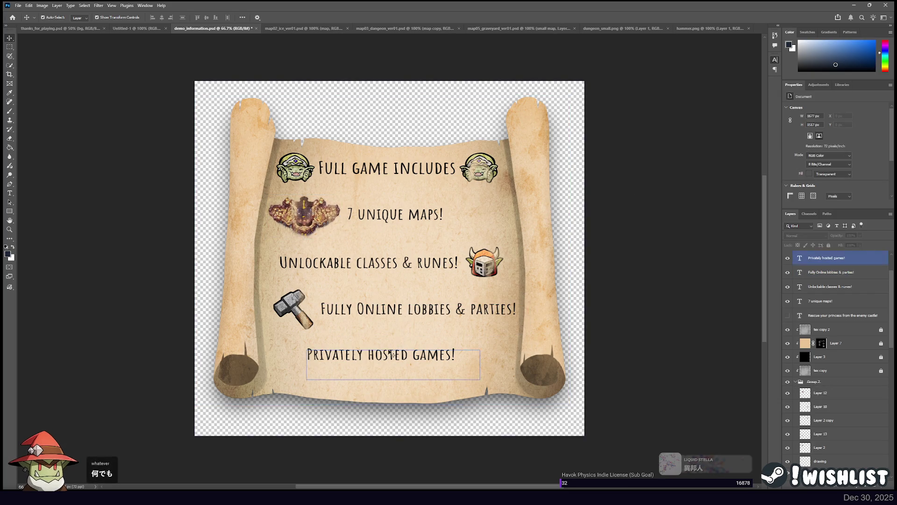
Move the hammer to the end of 'Privately hosted games!' and save the document
mouse_move(290, 308)
mouse_down()
mouse_move(465, 331)
mouse_move(478, 346)
mouse_move(474, 355)
mouse_move(481, 350)
mouse_up()
click(481, 342)
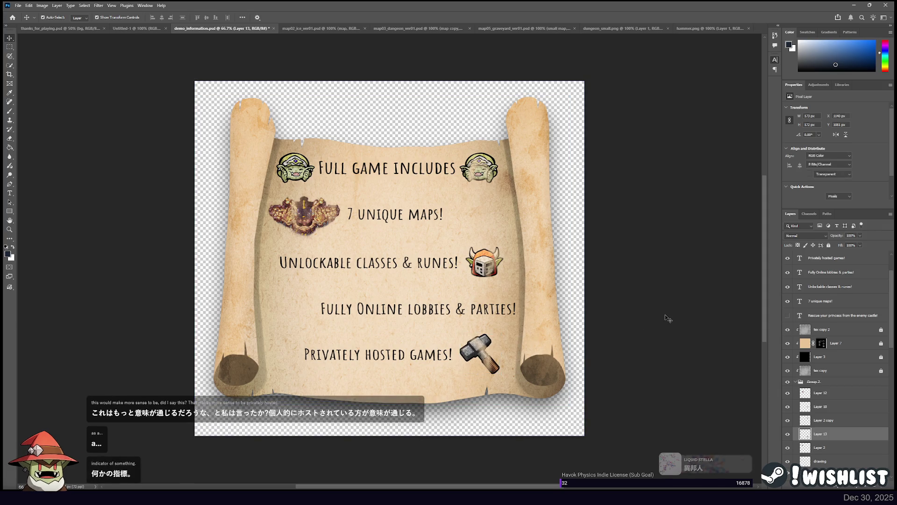
click(401, 266)
key(ctrl+s)
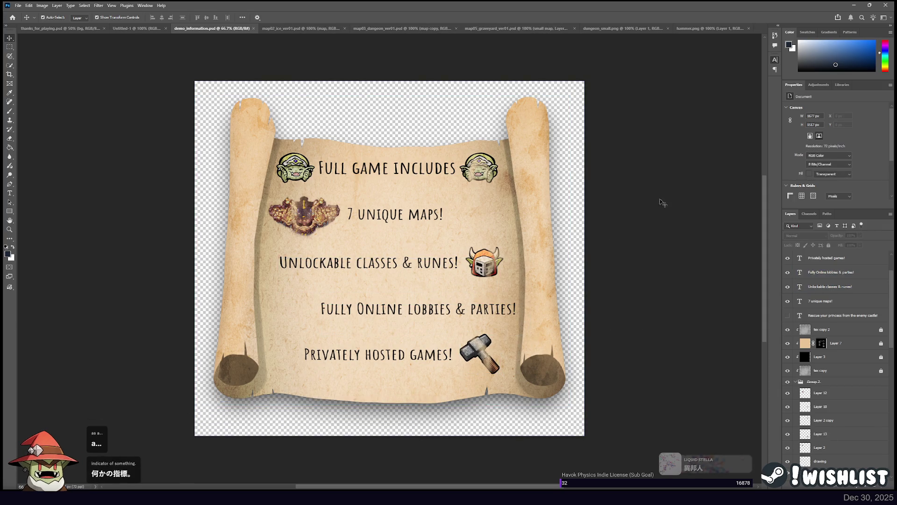
click(10, 47)
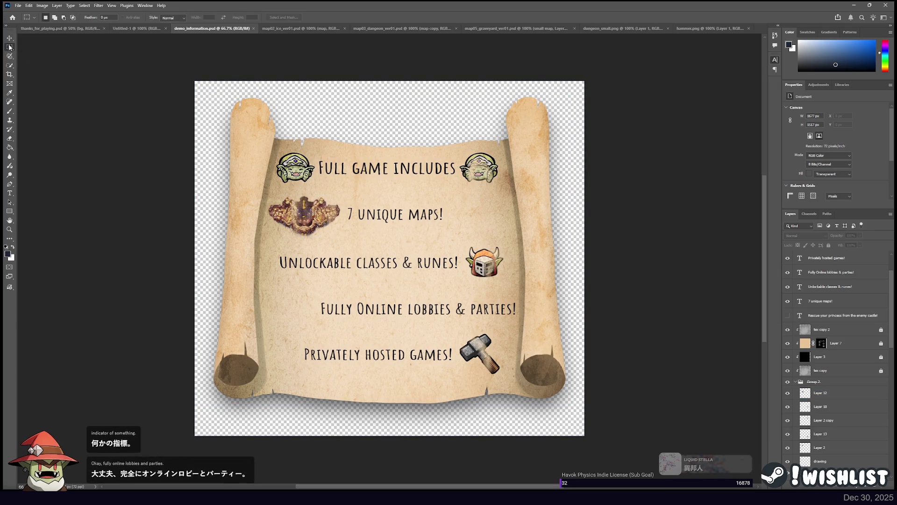
Measure the line gap and move '7 unique maps!' with its emblem down slightly
drag(377, 239, 382, 328)
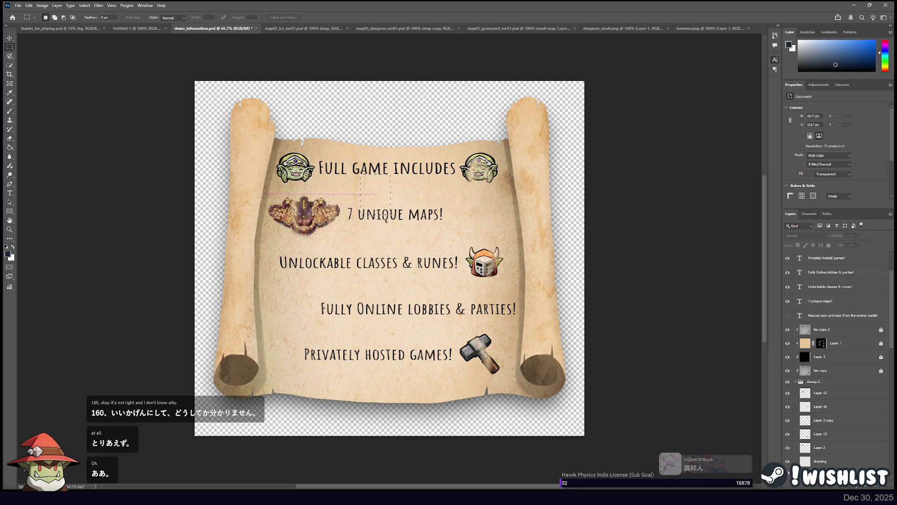
click(398, 207)
key(v)
click(339, 215)
shift+click(386, 223)
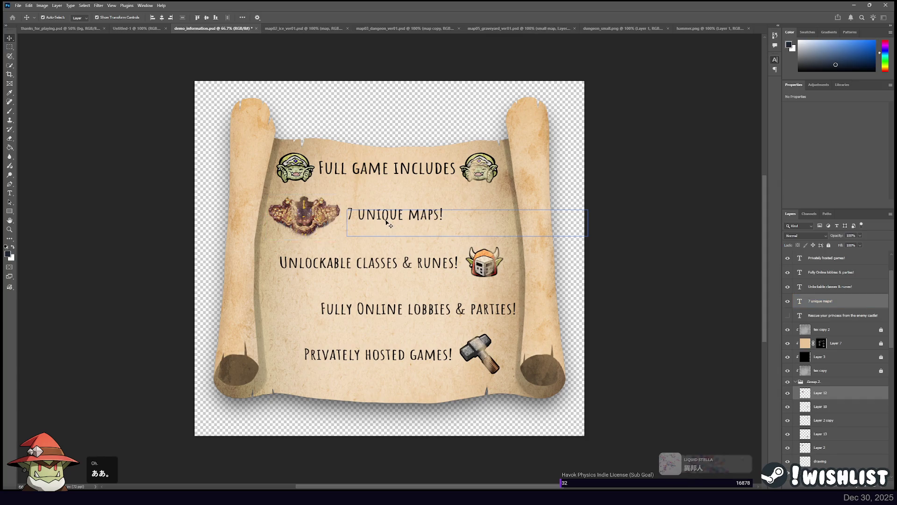
drag(387, 223, 387, 226)
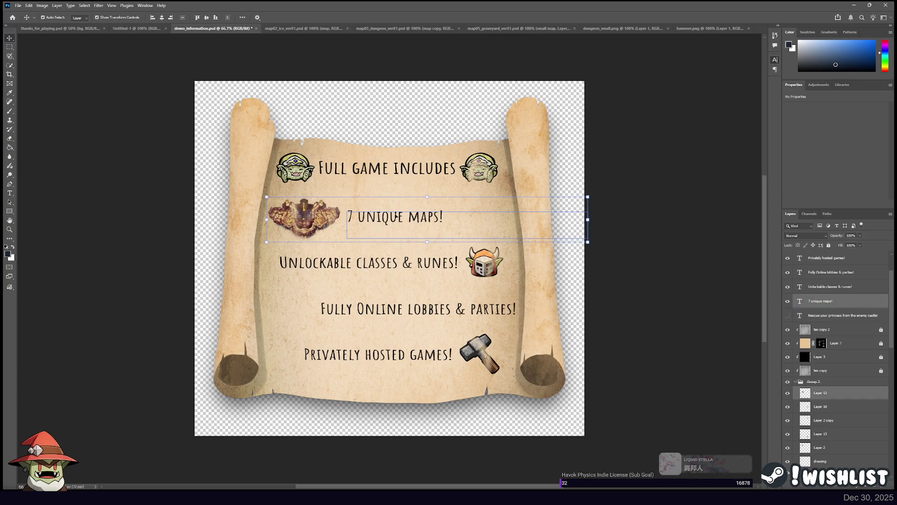
Gauge the line spacing with a marquee and select the 'Unlockable classes & runes!' text and helmet
click(11, 47)
drag(386, 204, 388, 210)
drag(383, 241, 382, 241)
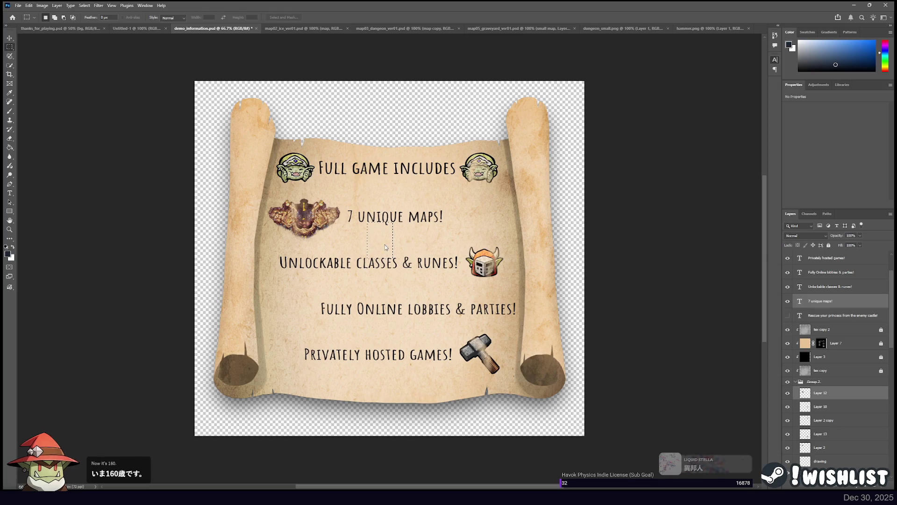
key(v)
key(ctrl+d)
click(385, 263)
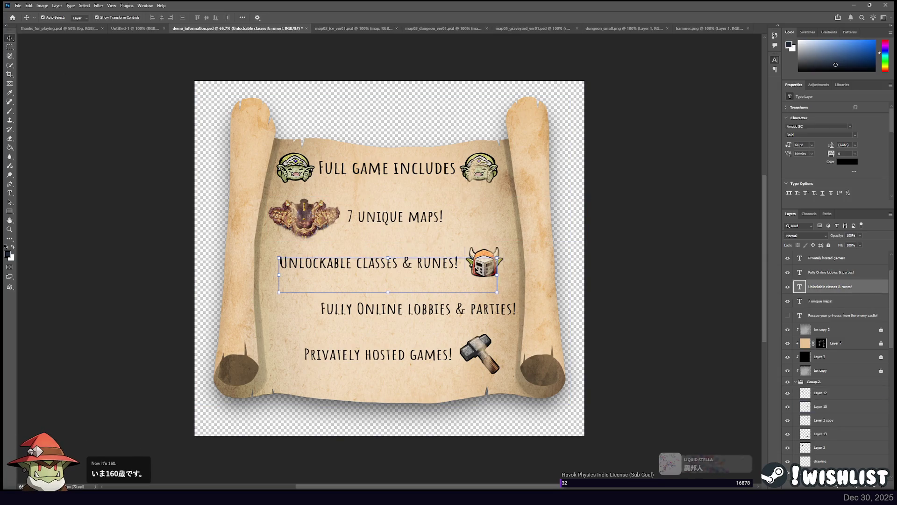
shift+click(486, 264)
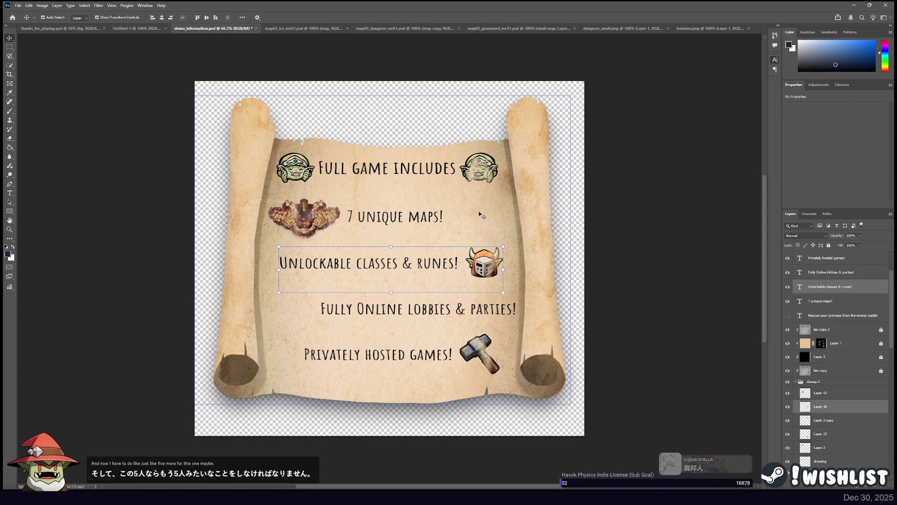
Measure the next gap and move the 'Fully Online lobbies & parties!' line down slightly
click(10, 47)
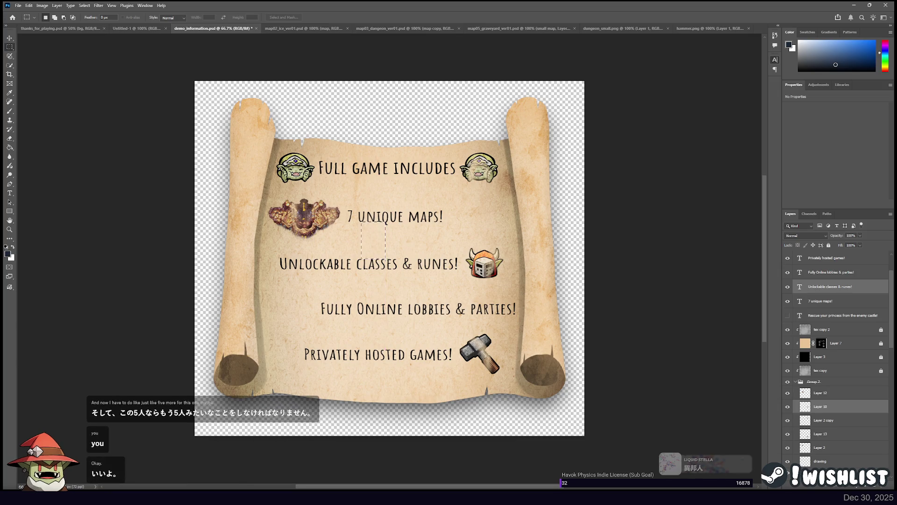
drag(371, 271, 395, 311)
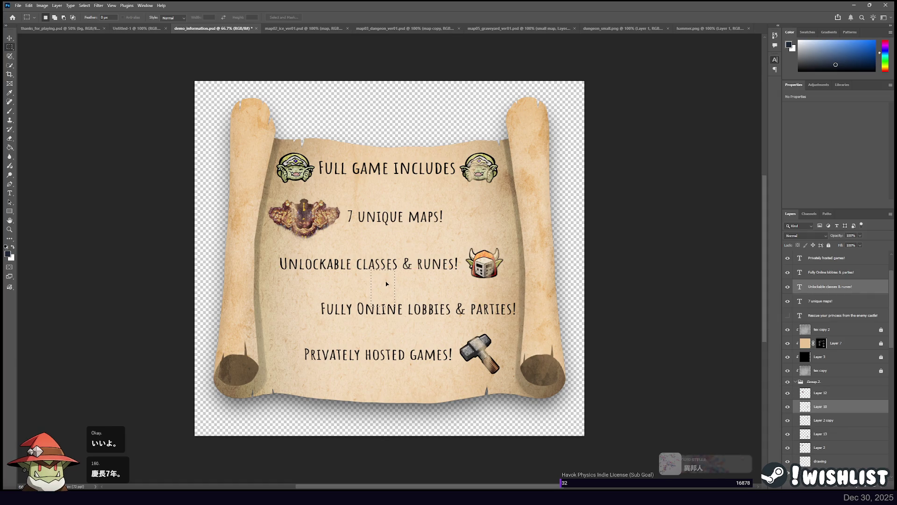
drag(387, 283, 386, 281)
click(9, 38)
click(393, 310)
drag(393, 310, 393, 312)
Lower 'Privately hosted games!' and its hammer, save, and place the glaiveblade goblin image
key(m)
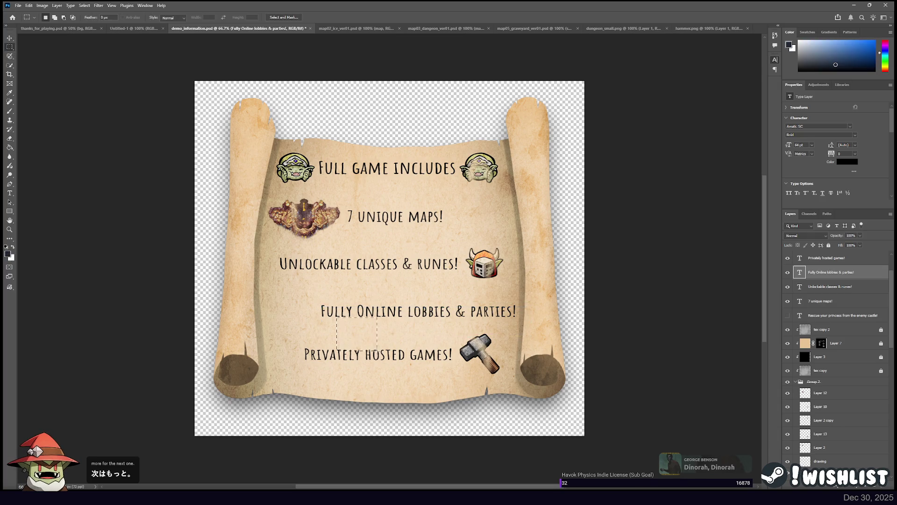
drag(377, 356, 375, 348)
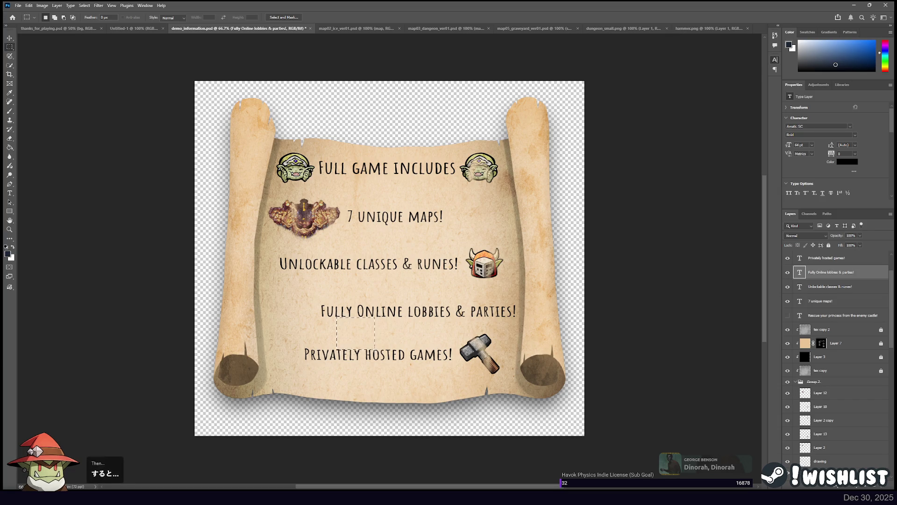
click(9, 40)
click(374, 355)
shift+click(489, 362)
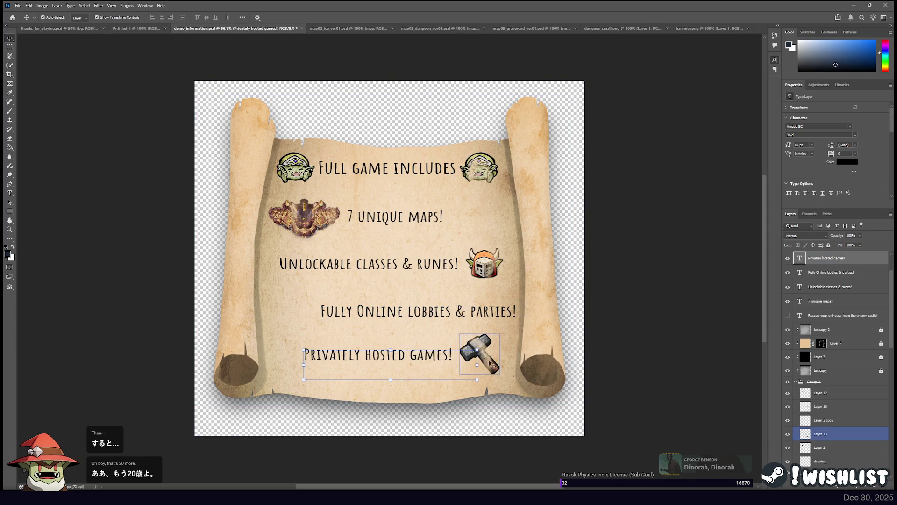
drag(489, 363, 489, 367)
click(679, 271)
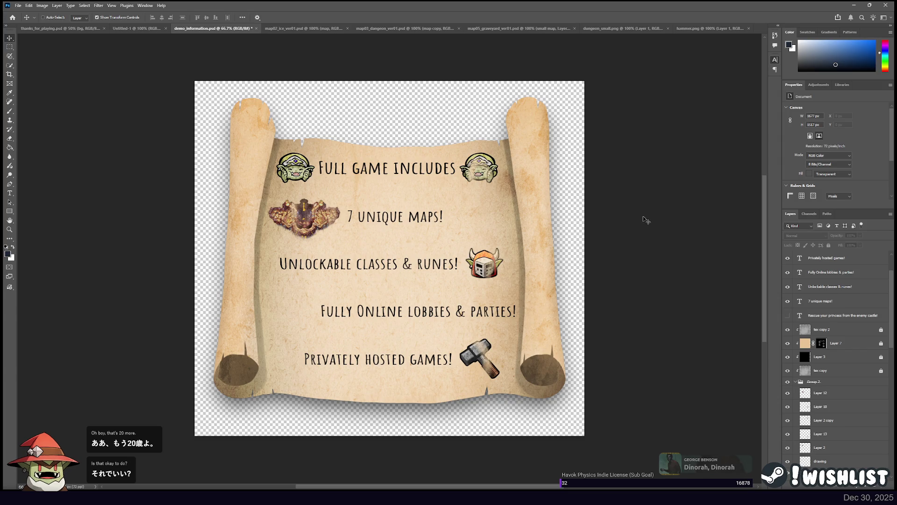
key(ctrl+s)
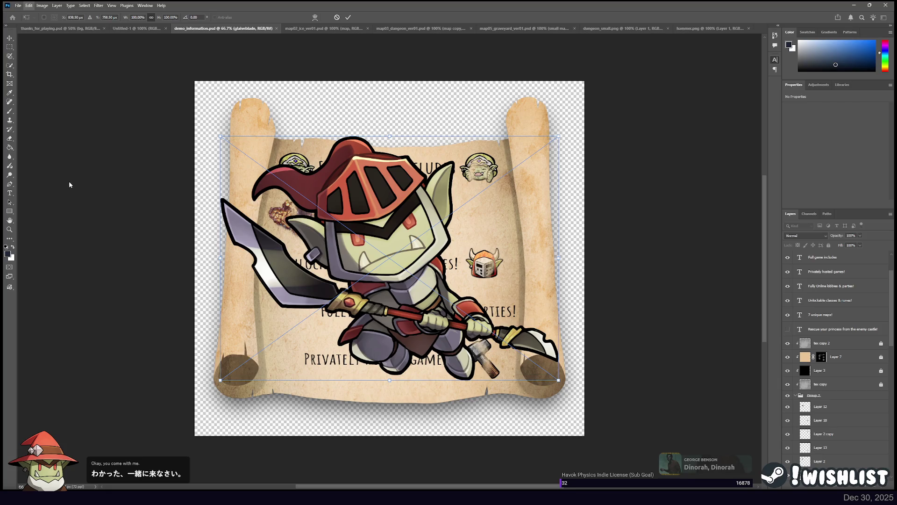
key(Return)
Shrink the glaiveblade goblin to icon size and position it left of 'Fully Online lobbies & parties!'
click(847, 342)
mouse_move(847, 343)
mouse_down()
mouse_move(841, 355)
mouse_move(834, 271)
mouse_move(834, 442)
mouse_up()
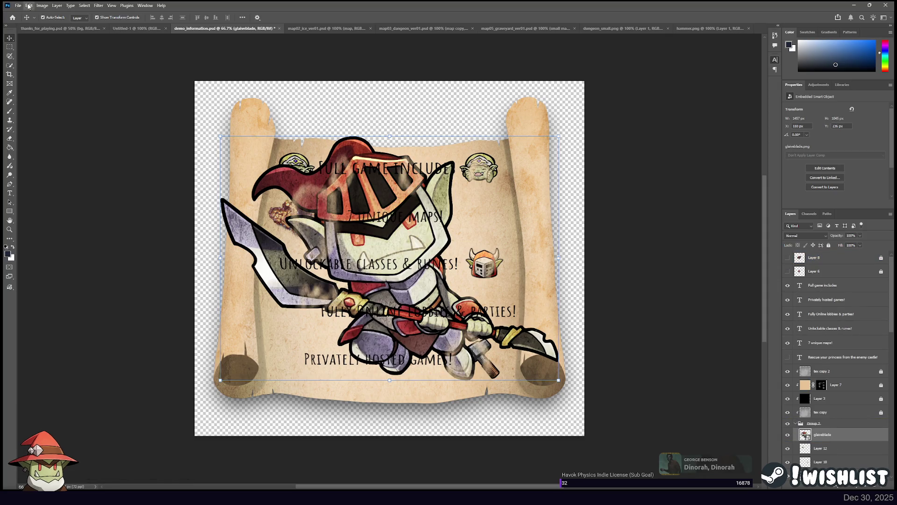
mouse_move(220, 137)
mouse_down()
mouse_move(496, 335)
mouse_move(340, 302)
mouse_move(293, 310)
mouse_move(322, 290)
mouse_move(294, 301)
mouse_up()
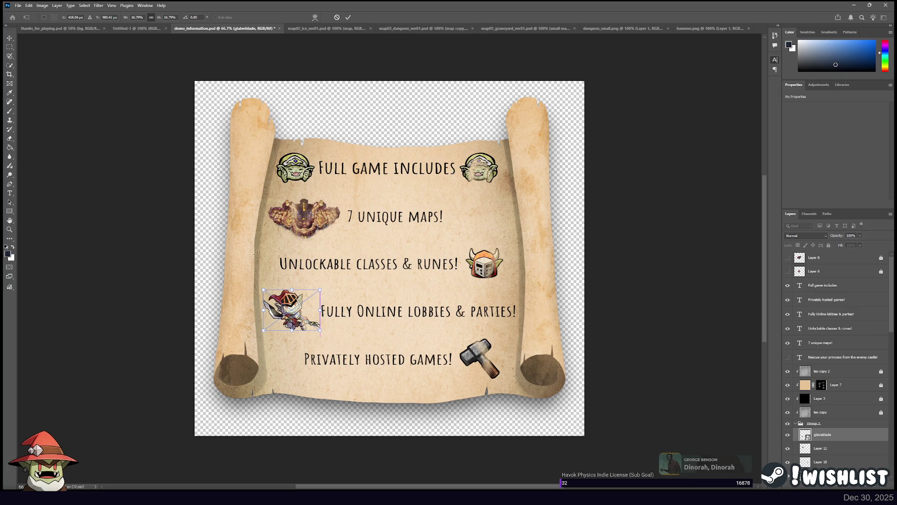
key(Return)
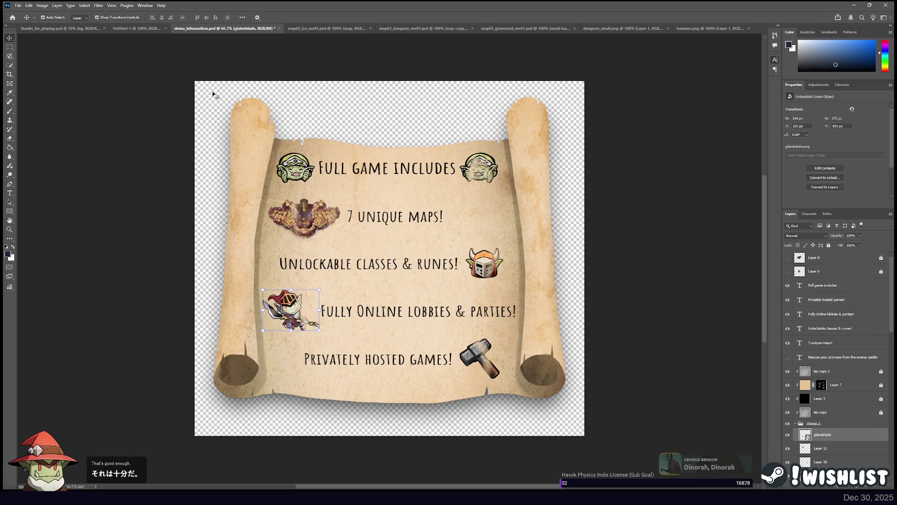
key(Right)
key(Down)
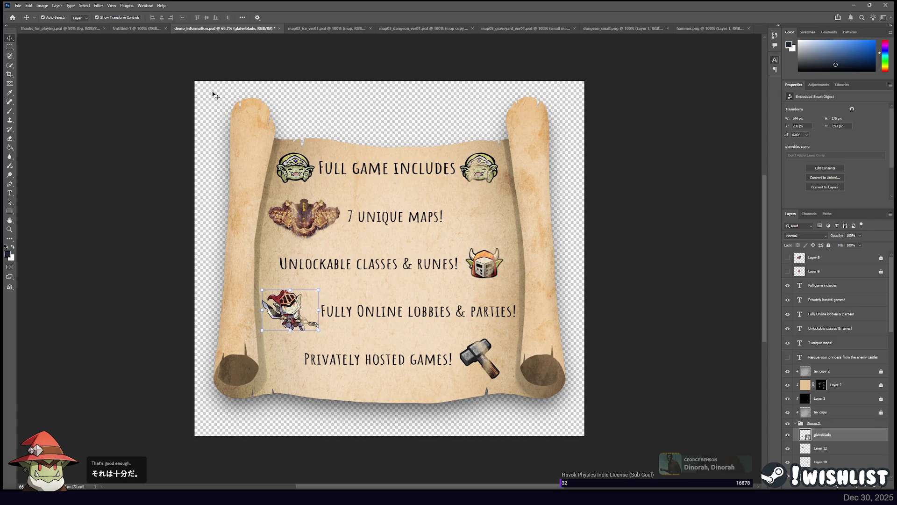
key(Left)
click(626, 219)
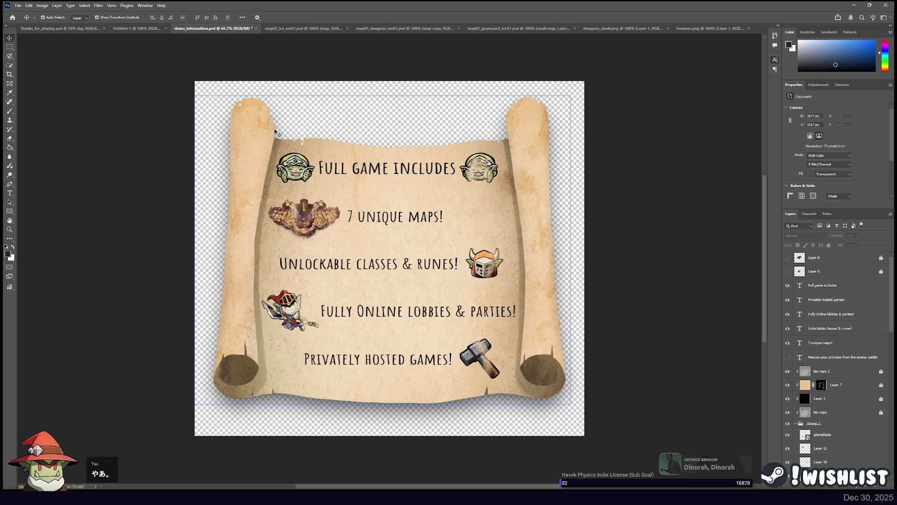
key(ctrl+minus)
key(ctrl+minus)
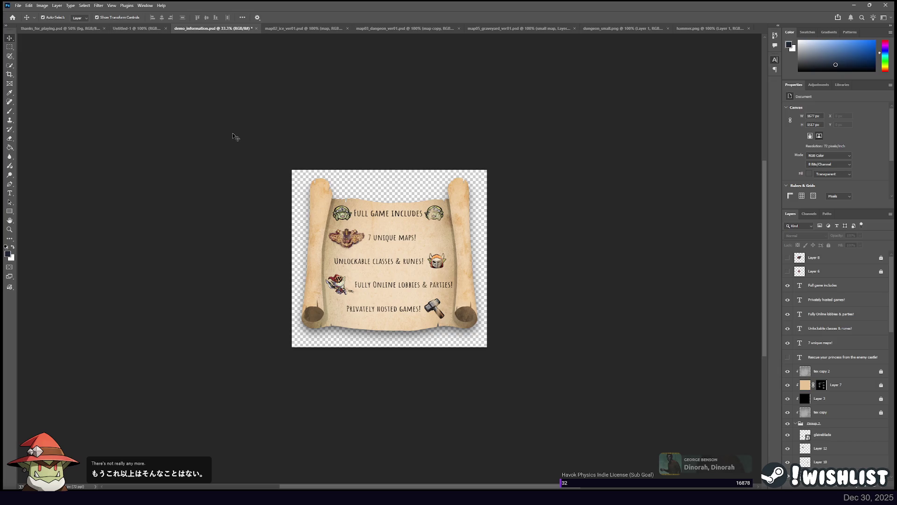
Save, trim transparent pixels from the canvas edges, and start Export As
key(ctrl+s)
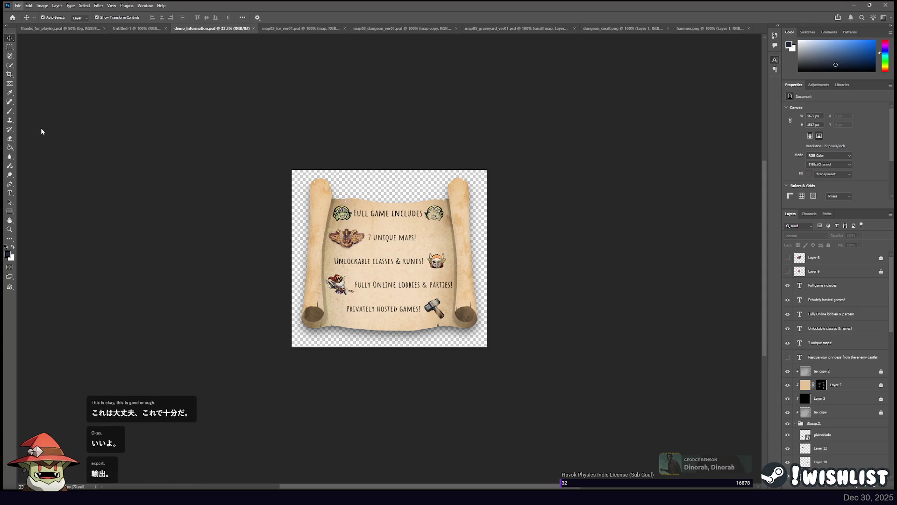
key(Right)
key(Right)
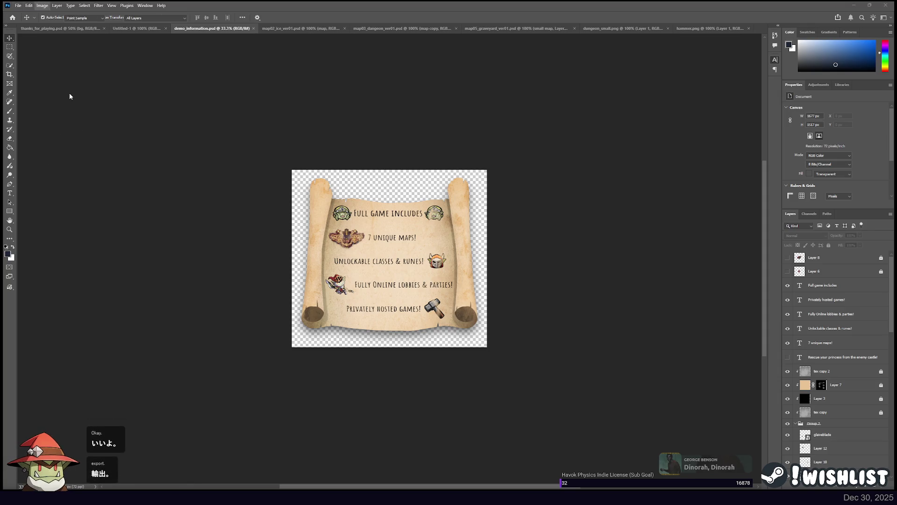
click(70, 97)
key(Return)
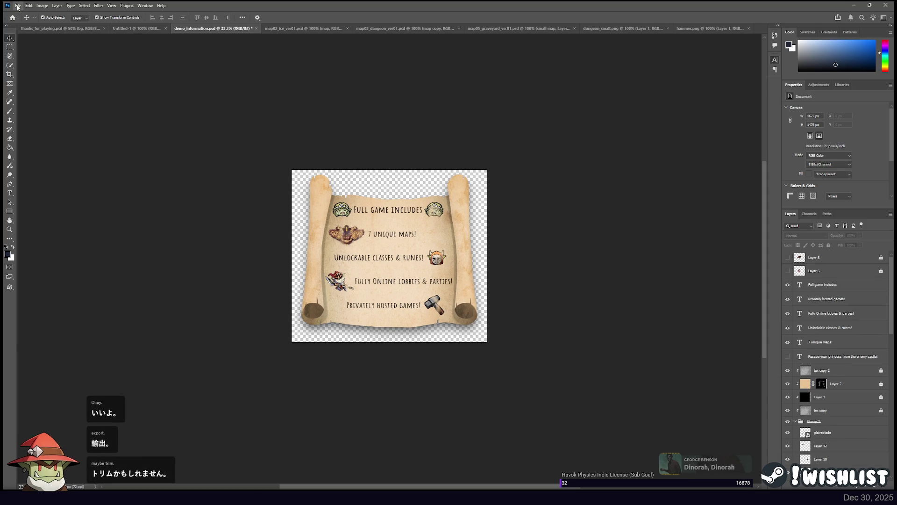
key(ctrl+alt+shift+w)
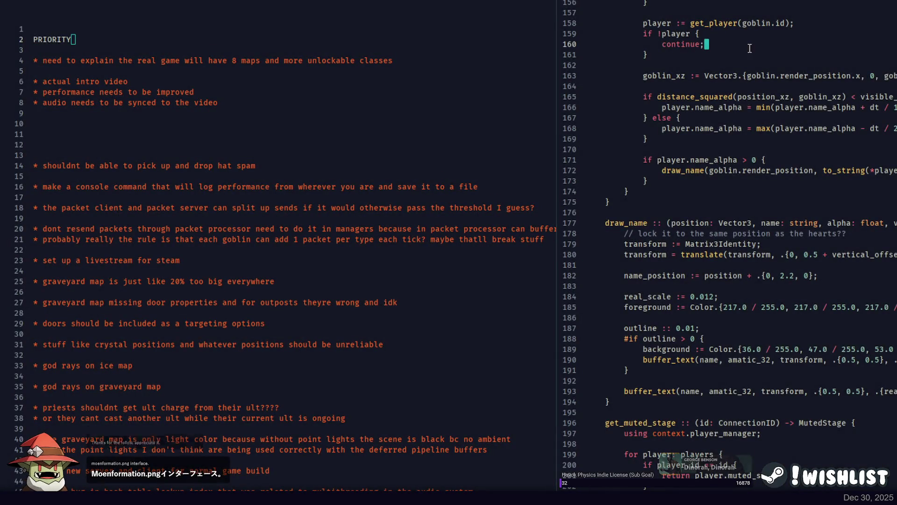
In the title interface file, declare 'demo_information_texture: Texture;' after the last declaration
drag(557, 70, 344, 75)
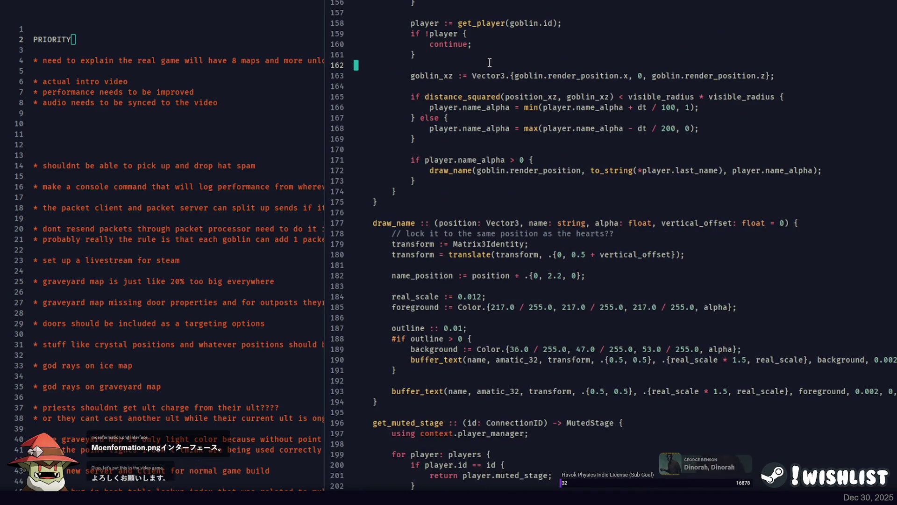
key(ctrl+p)
text(title)
key(Return)
scroll(489, 62, up, 20)
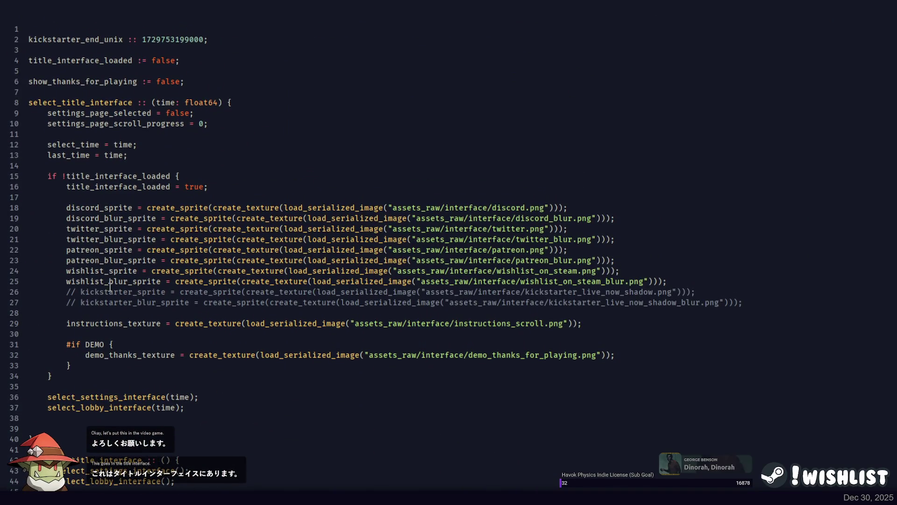
double_click(115, 281)
scroll(139, 232, down, 20)
scroll(140, 232, down, 20)
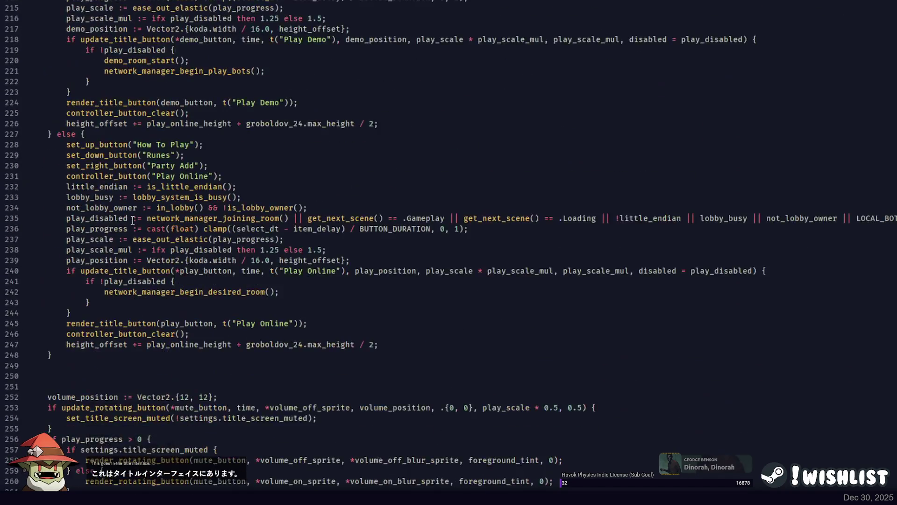
click(192, 237)
key(Down)
key(Down)
key(Down)
key(Down)
key(End)
key(Return)
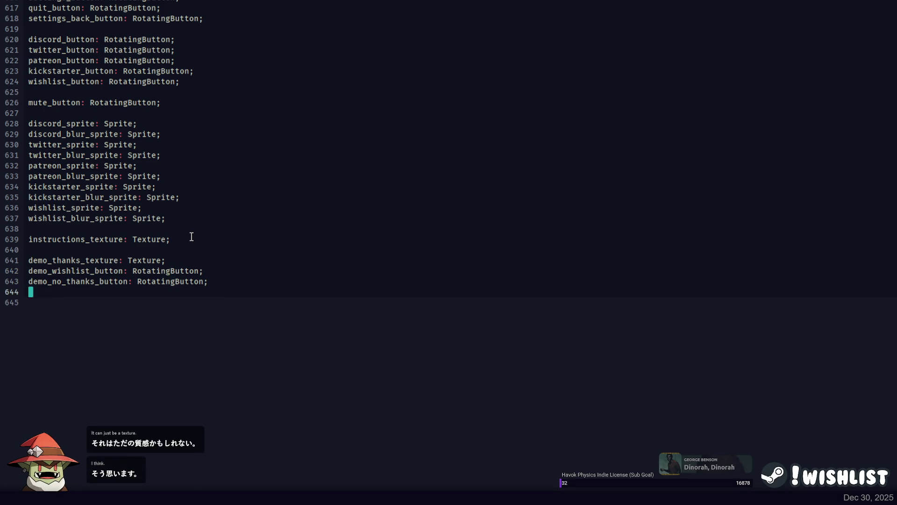
text(information_te)
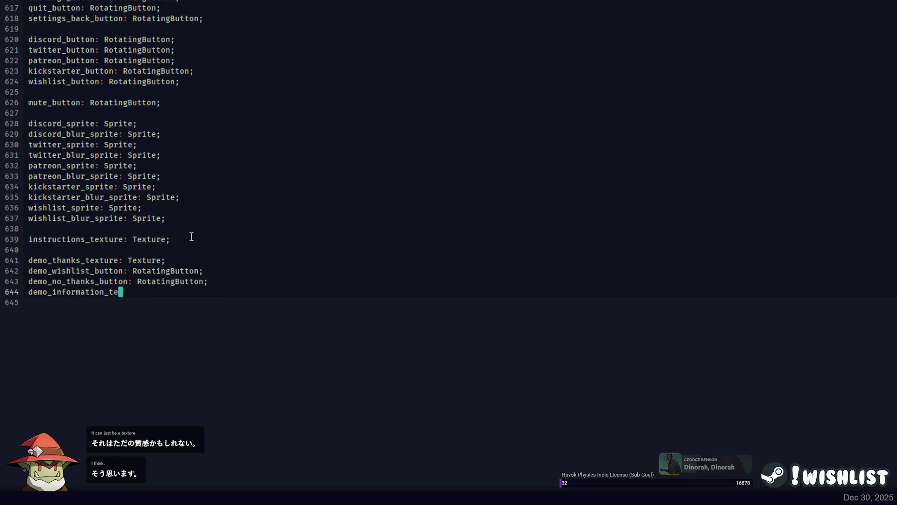
text( Texture;)
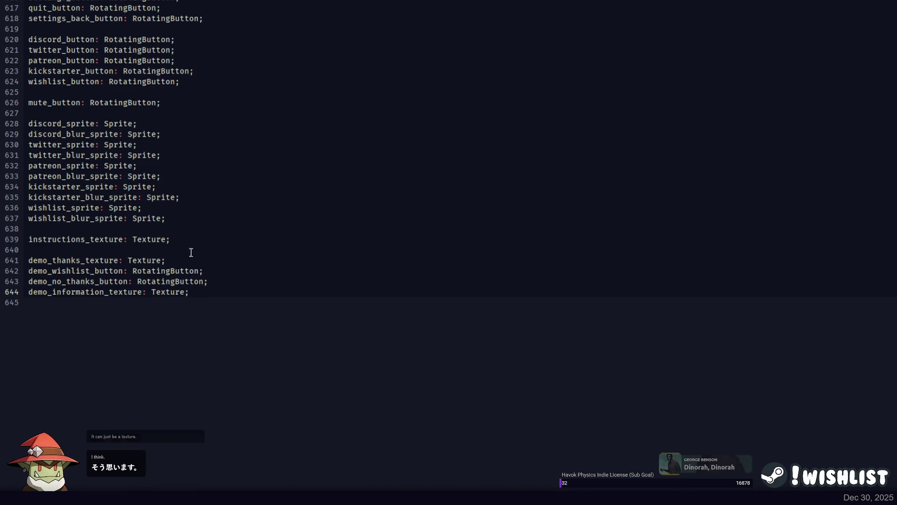
Load demo_information_texture from assets_raw/interface/demo_information.png below the demo_thanks_texture load line
double_click(121, 292)
key(ctrl+c)
double_click(84, 260)
key(F3)
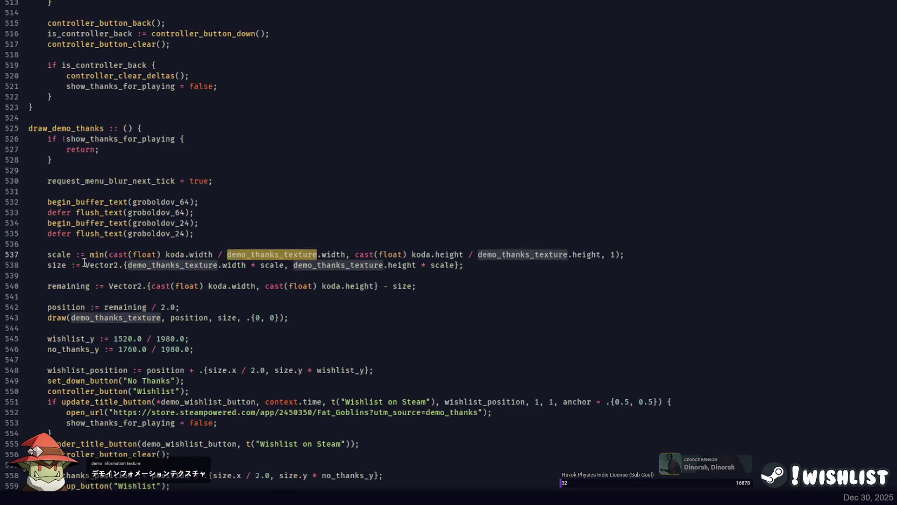
key(F3)
key(End)
key(Return)
key(ctrl+v)
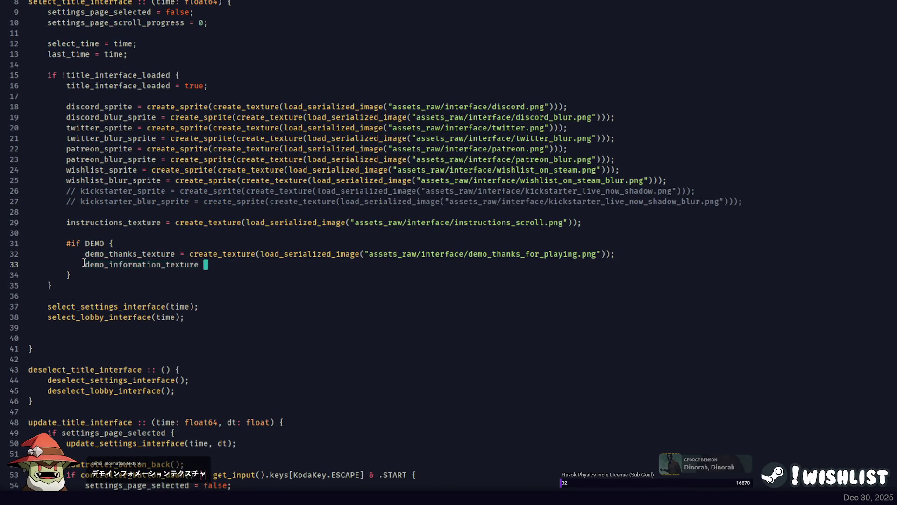
text(reate_texture(load_seiralized_image("a)
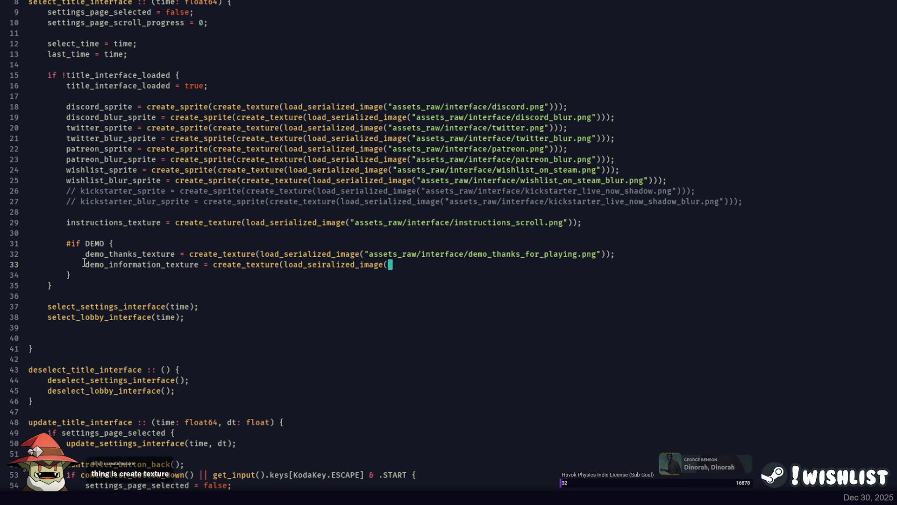
text(ssets_raw/int3e)
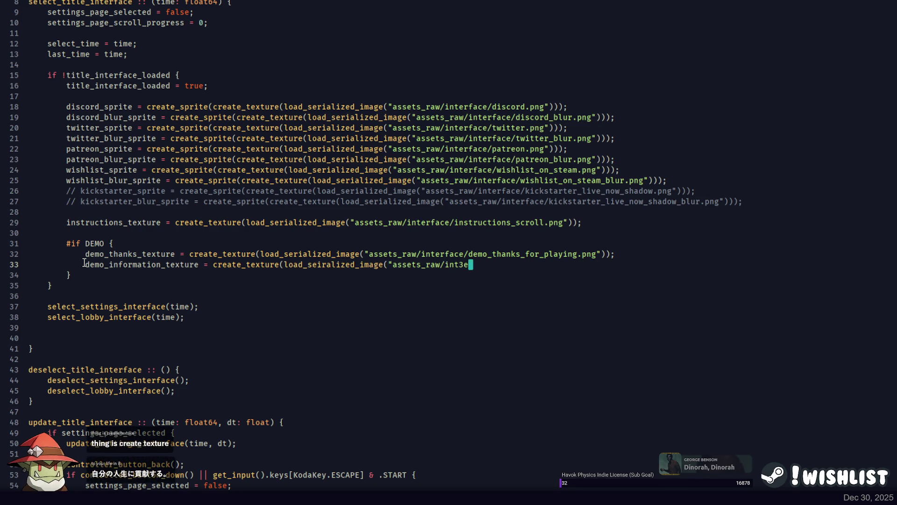
key(BackSpace)
key(BackSpace)
text(erfac)
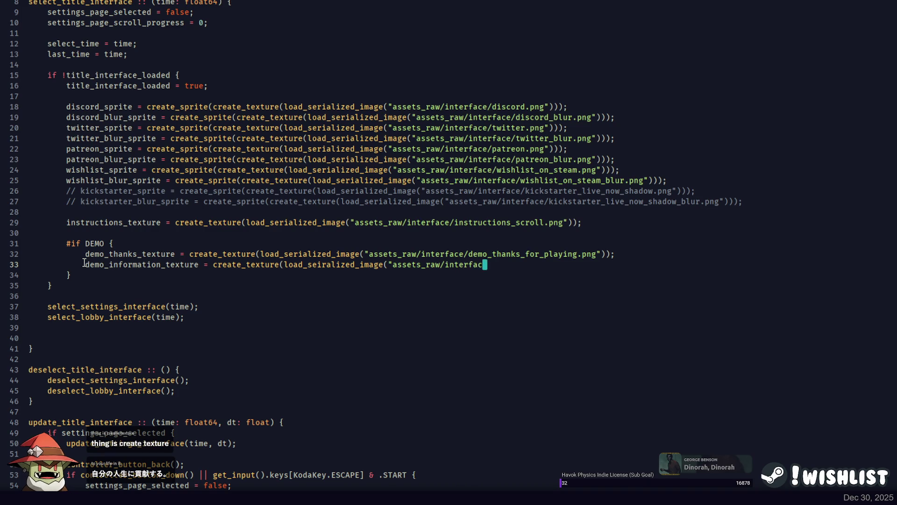
text(e/demo_information.png"));)
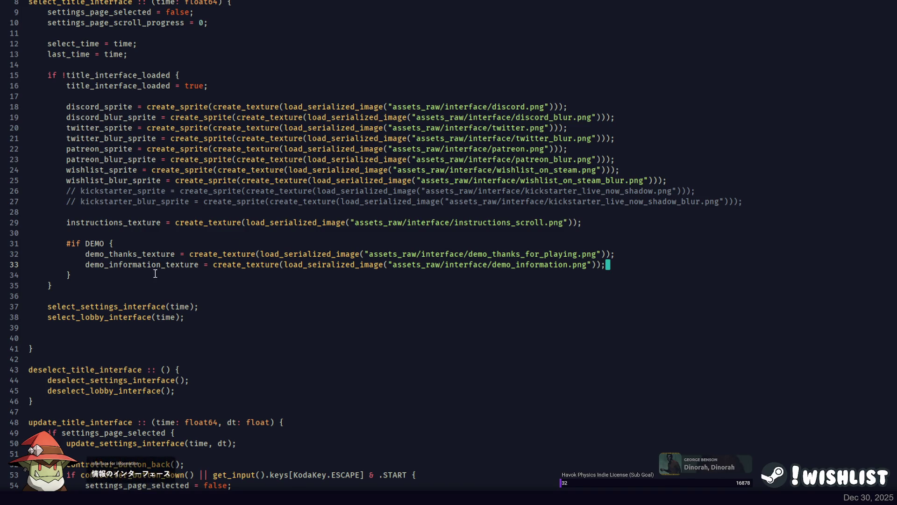
double_click(153, 254)
key(ctrl+d)
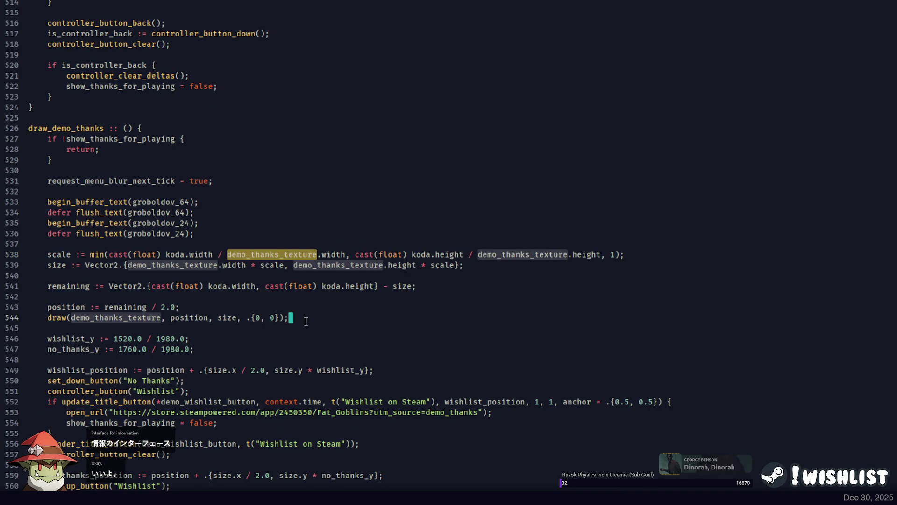
Open a blank line after the servers-closed message block inside render_title_interface_main
scroll(313, 308, up, 14)
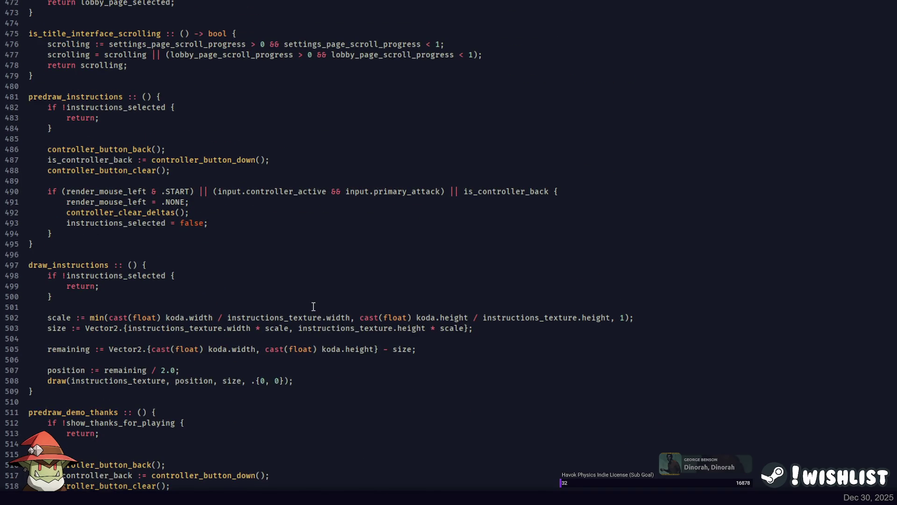
scroll(314, 305, up, 8)
scroll(313, 298, up, 10)
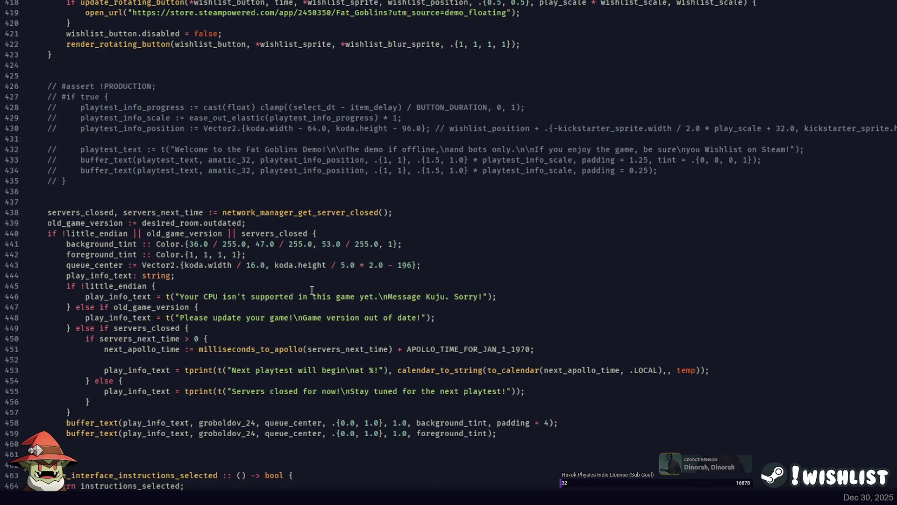
scroll(311, 290, up, 20)
scroll(220, 297, up, 20)
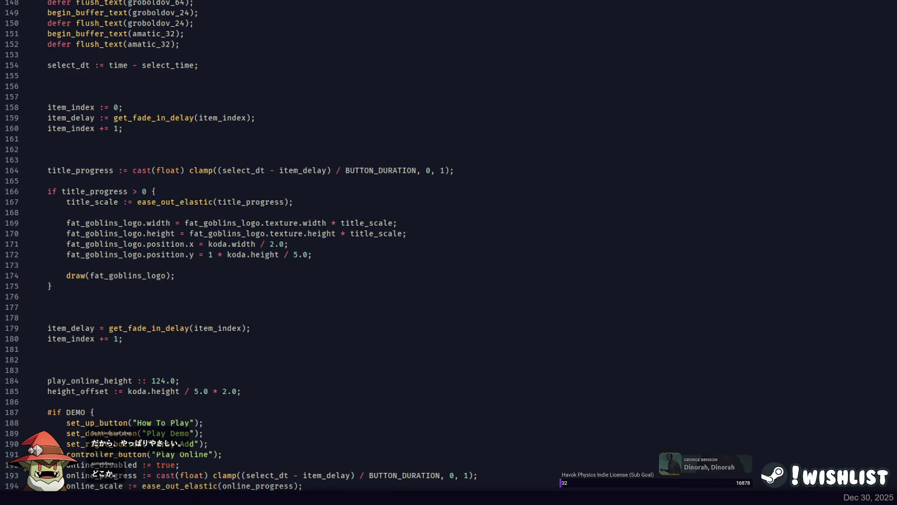
scroll(105, 4, up, 14)
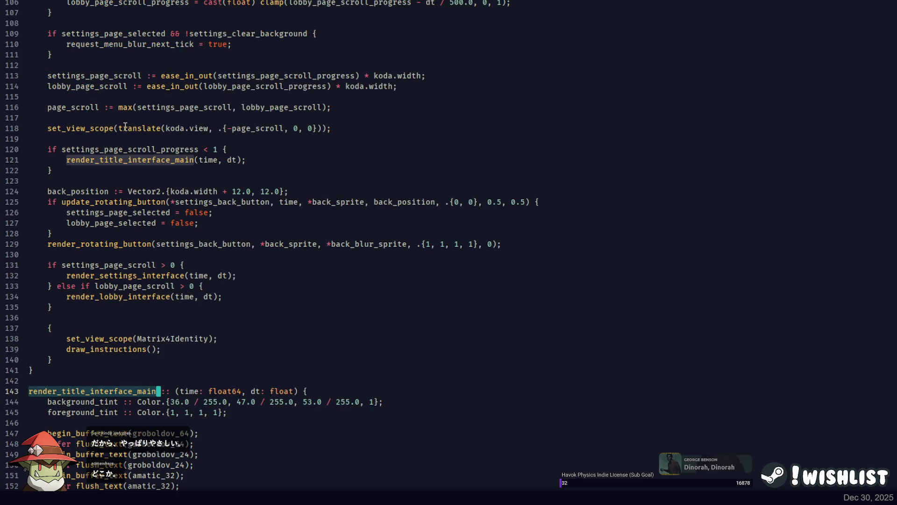
double_click(130, 159)
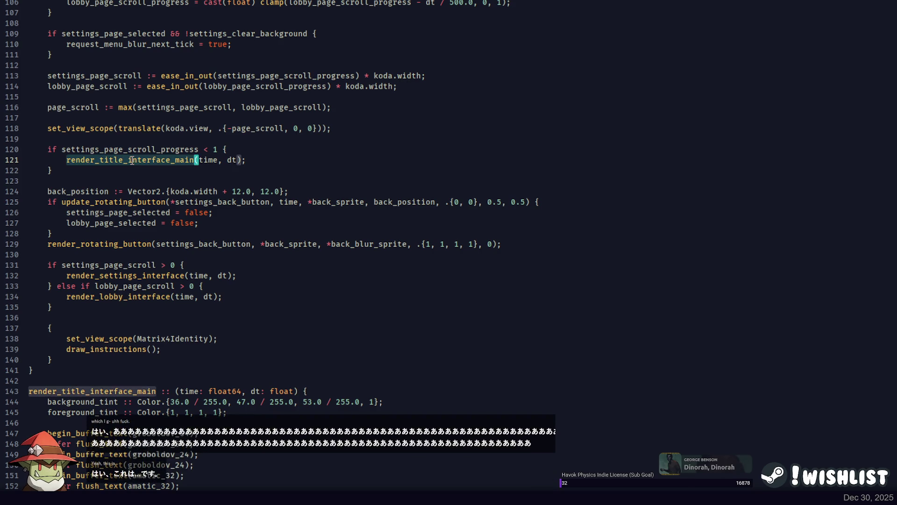
scroll(131, 160, down, 15)
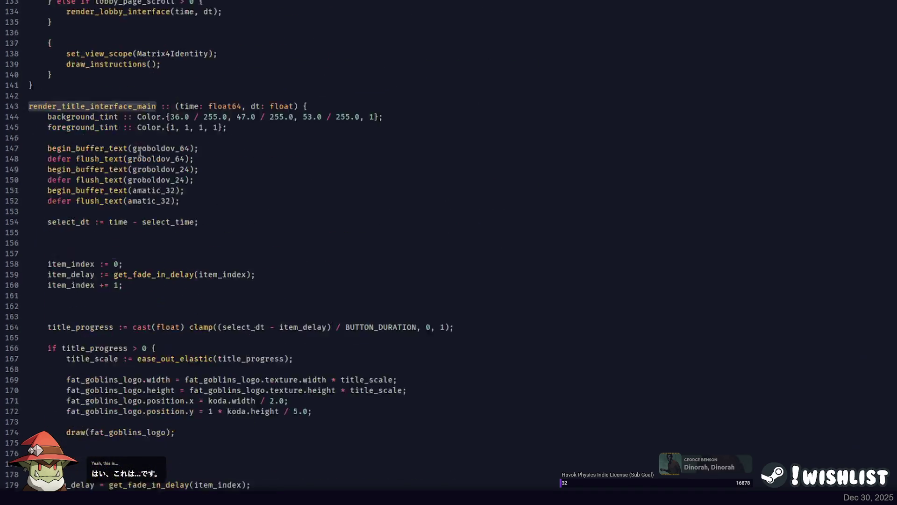
scroll(139, 142, down, 20)
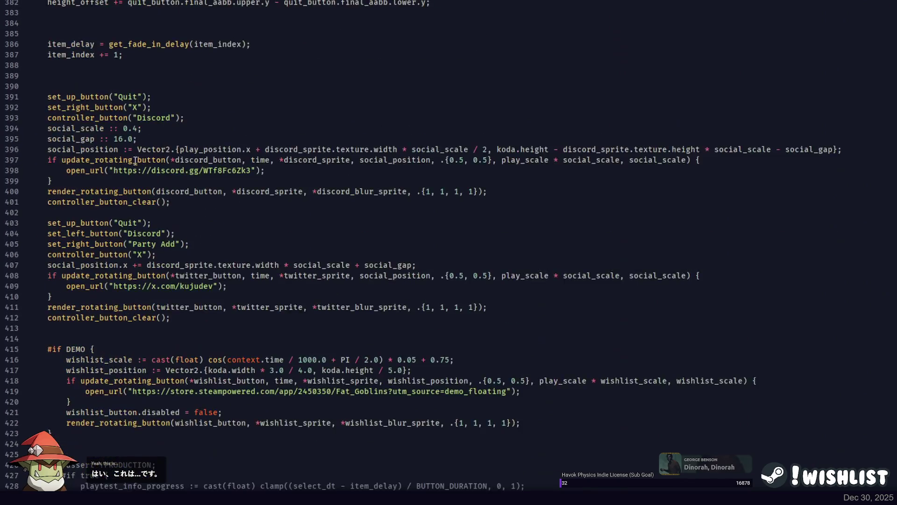
click(197, 253)
scroll(206, 252, up, 2)
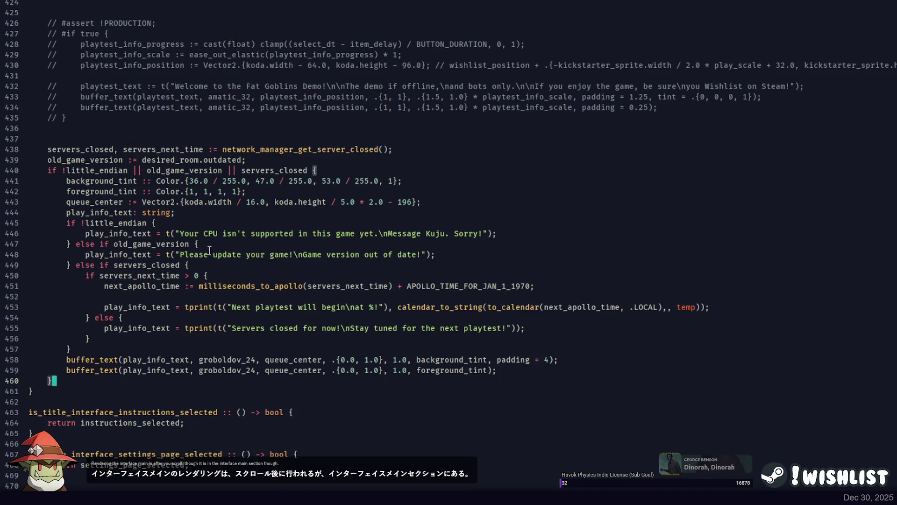
key(Return)
key(Return)
key(Return)
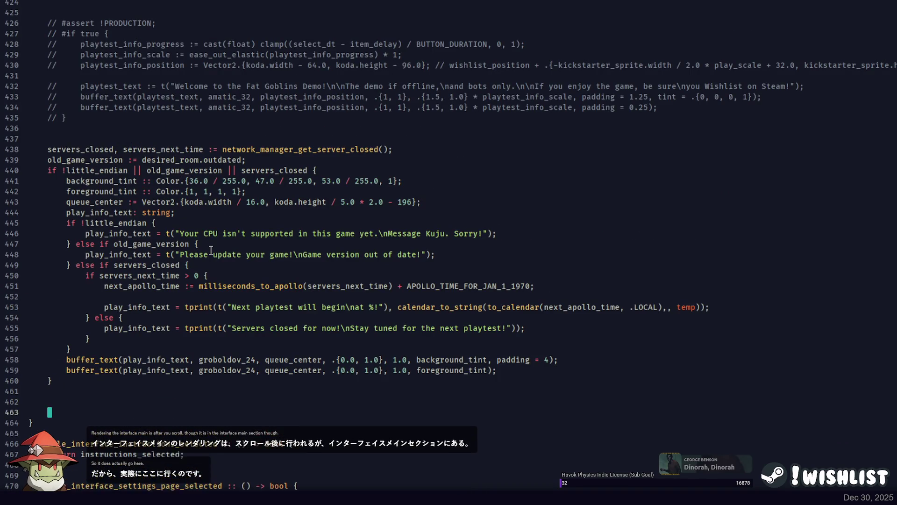
key(BackSpace)
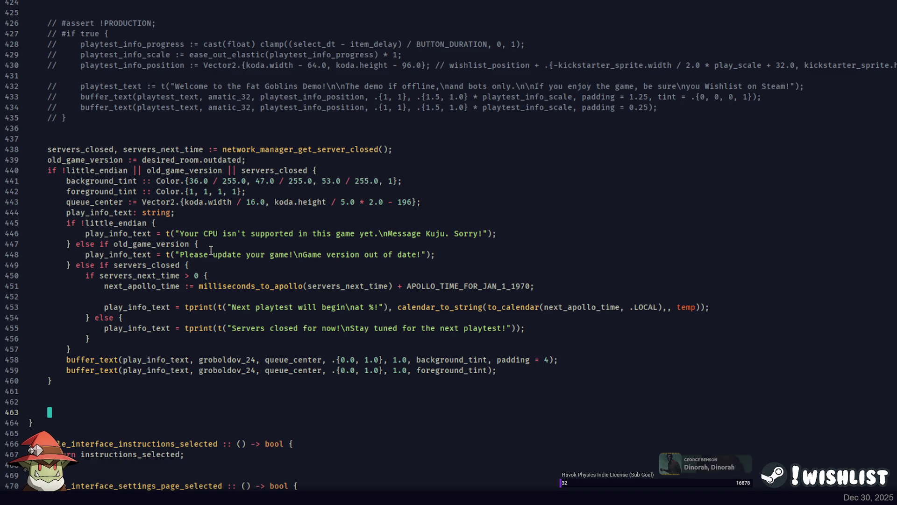
Create an empty if DEMO { } block after the servers-closed code
text({)
key(Return)
key(Tab)
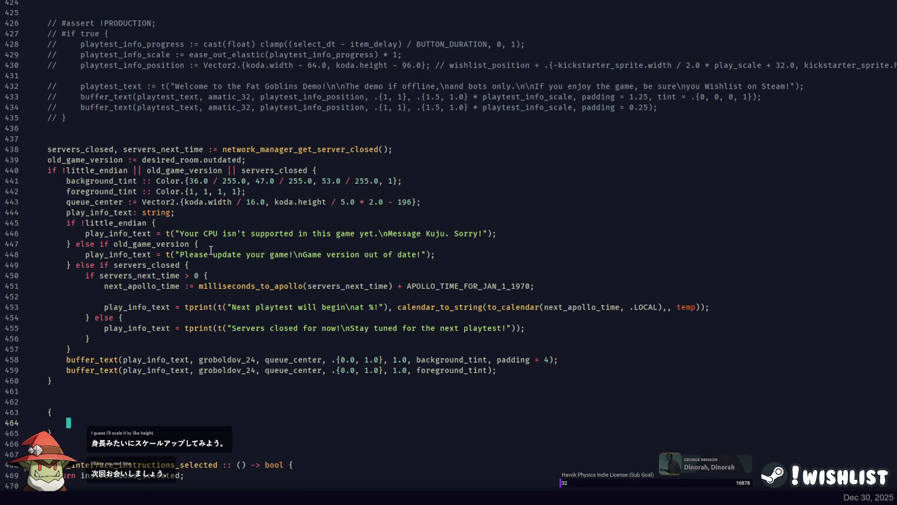
key(BackSpace)
key(BackSpace)
key(Up)
text(if DEMO)
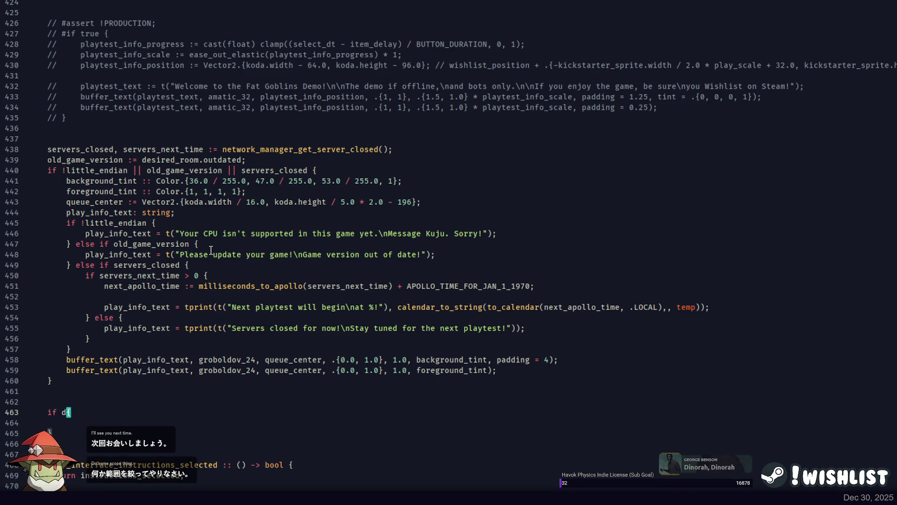
key(Down)
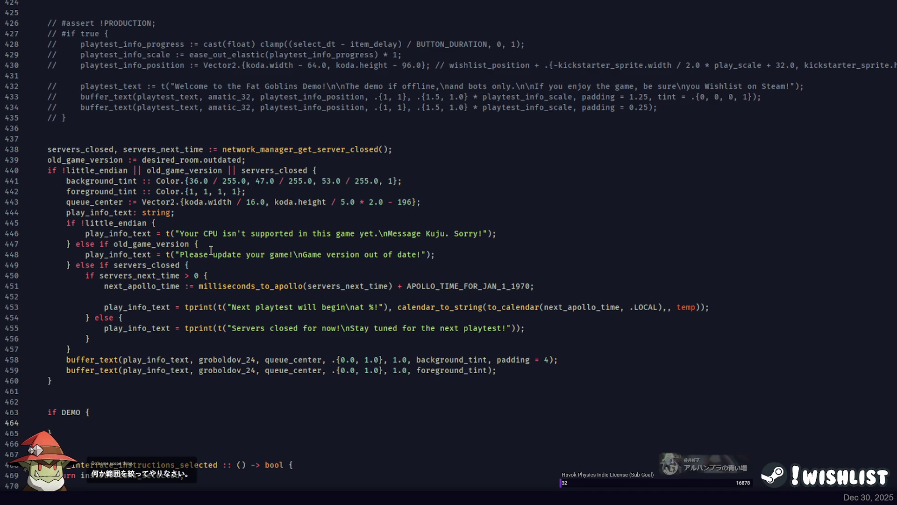
key(BackSpace)
key(BackSpace)
key(BackSpace)
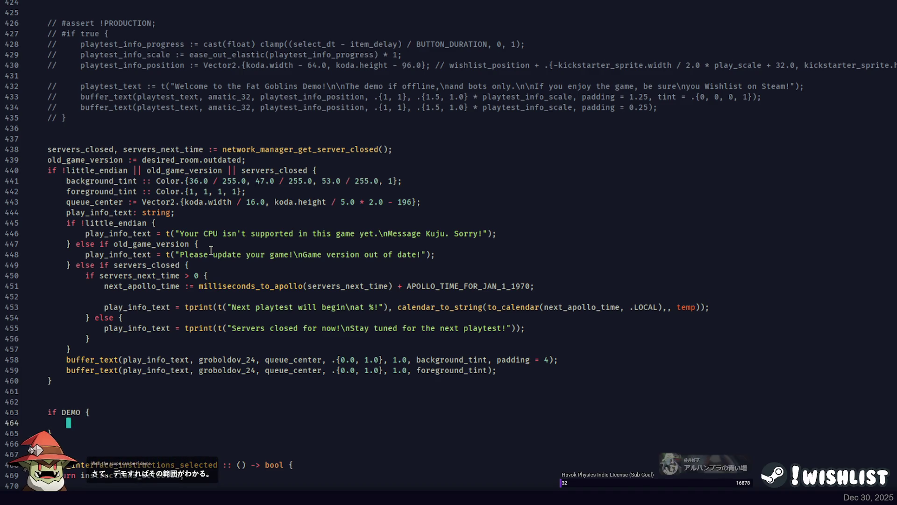
Set info_position := Vector2.{koda.width - 40.0, koda.height - 4.0} and begin an info_scale line
text(info_position := )
text(Veect)
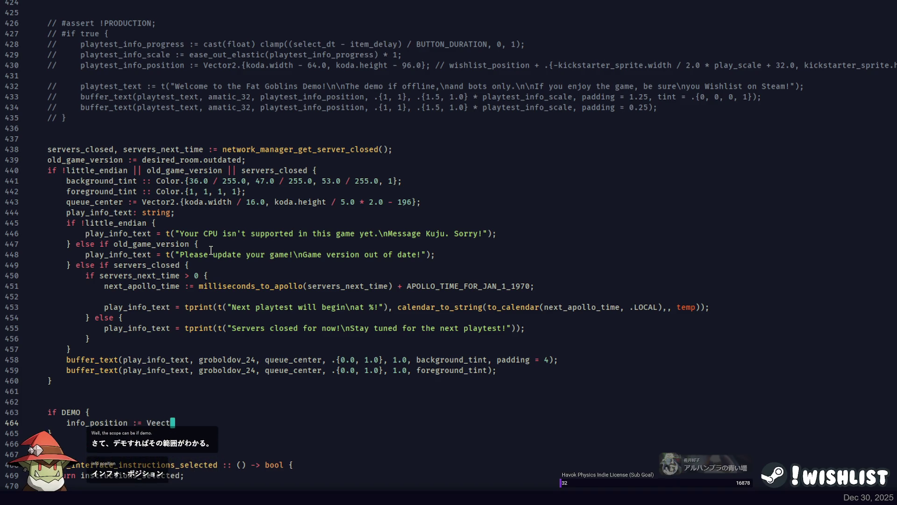
key(BackSpace)
key(BackSpace)
key(BackSpace)
text(ctor2.{koda.width)
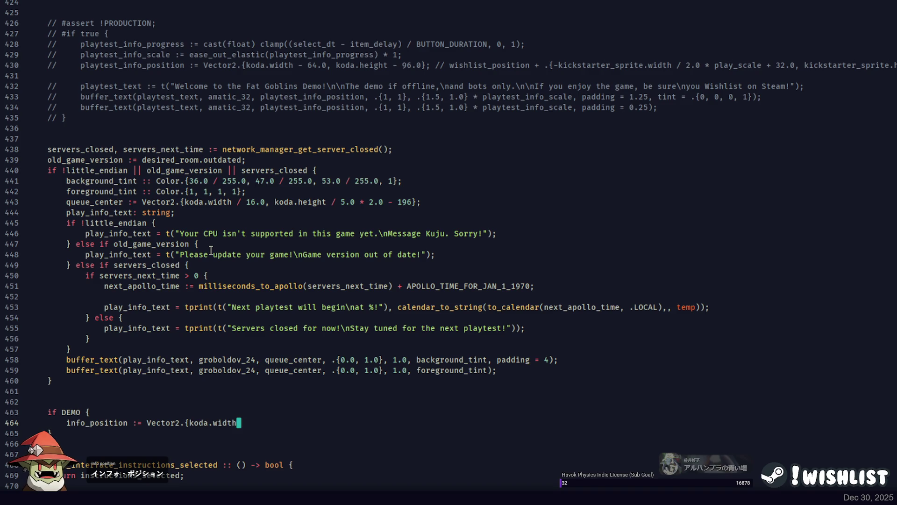
key(ctrl+Left)
text(cas)
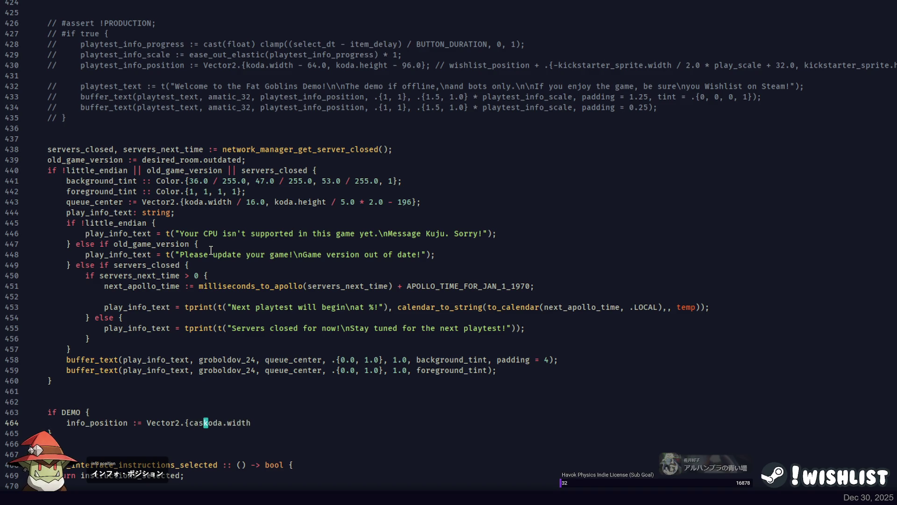
key(End)
text(-)
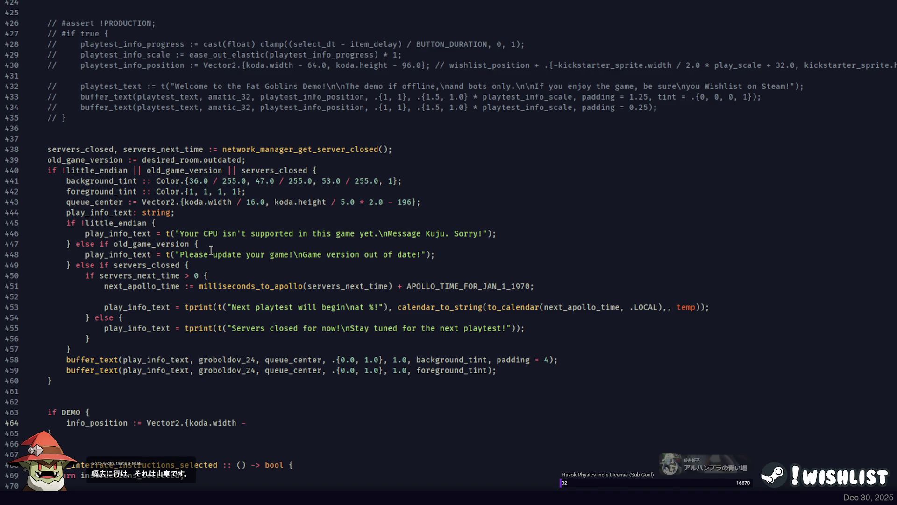
text( 40.0, koda.height - 4.0};)
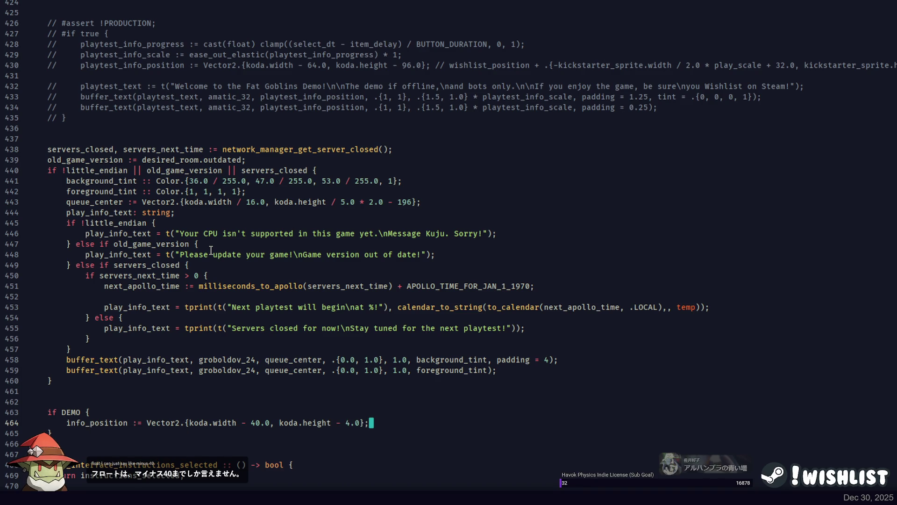
key(Return)
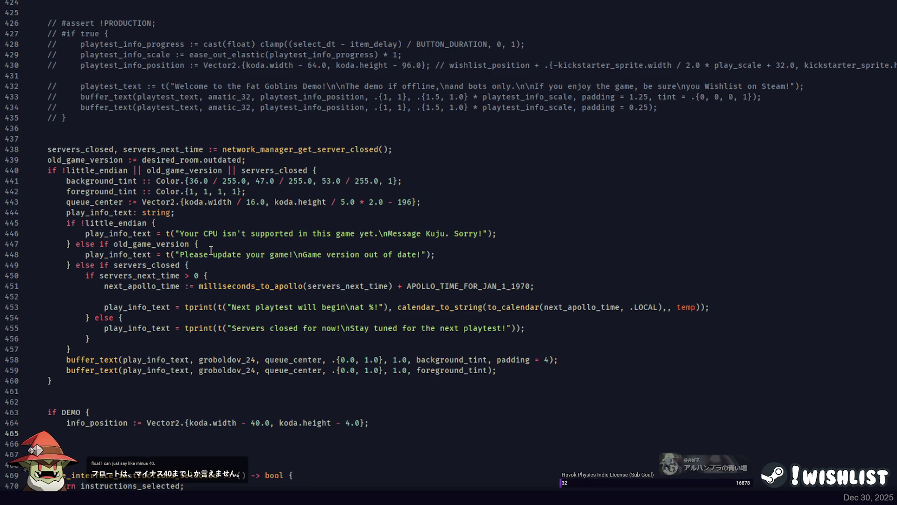
text(info_scale :=)
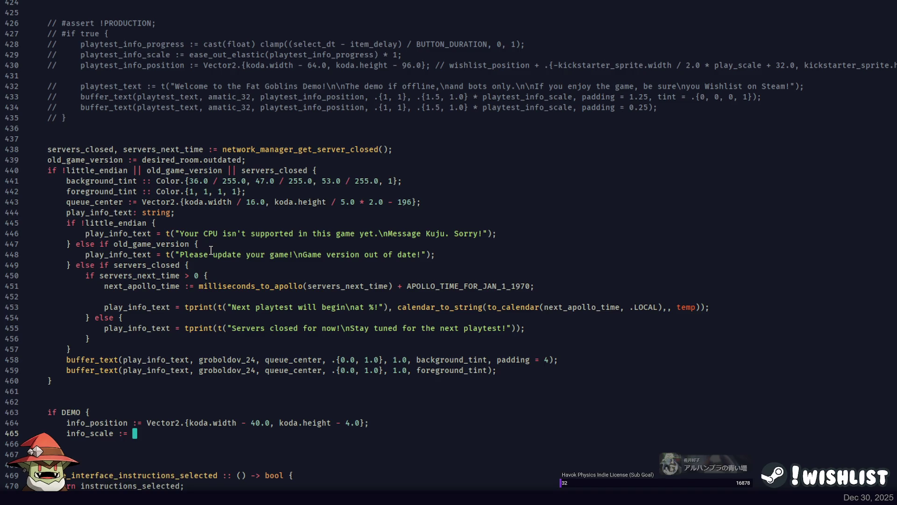
Look up the demo_thanks_texture and demo_information_texture definitions to see how the texture loads
scroll(211, 251, down, 20)
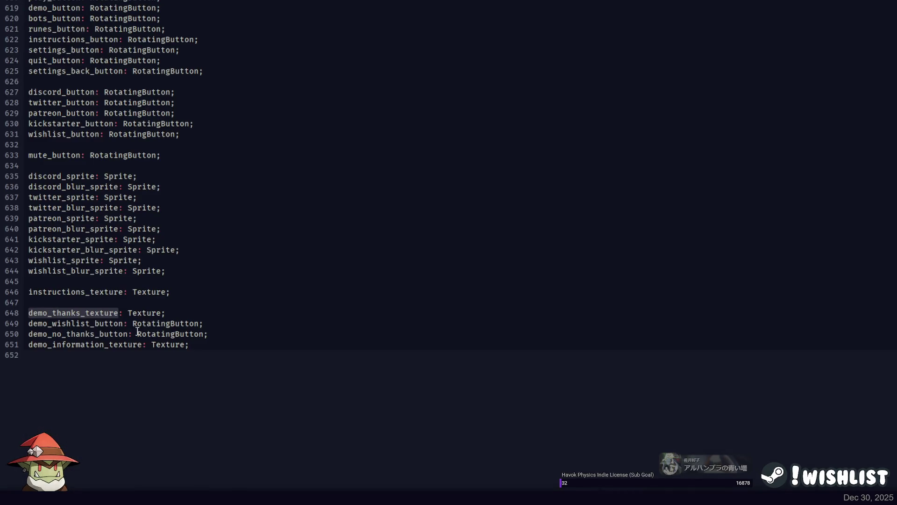
key(alt+Left)
key(F3)
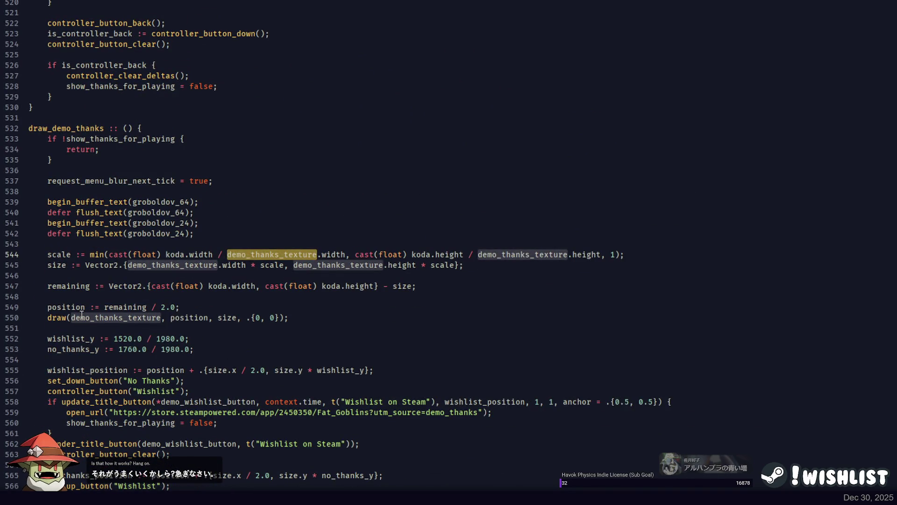
key(F12)
click(115, 284)
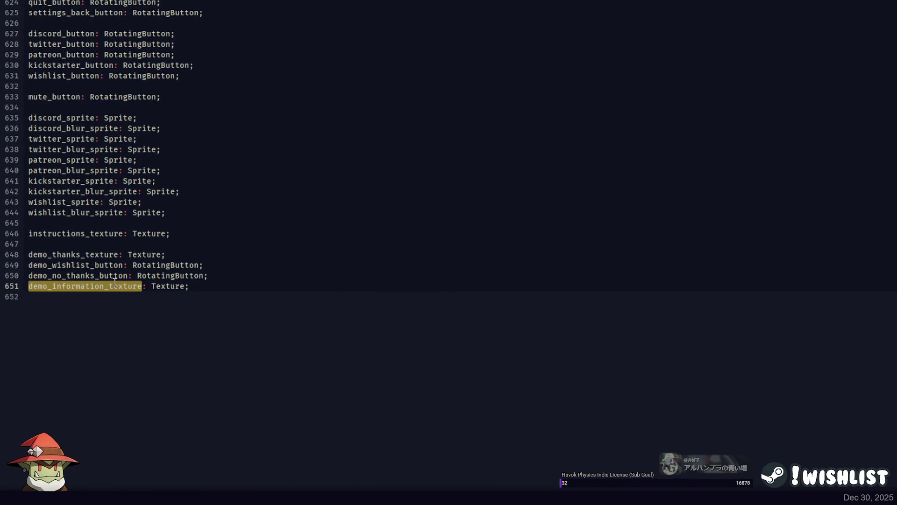
key(F12)
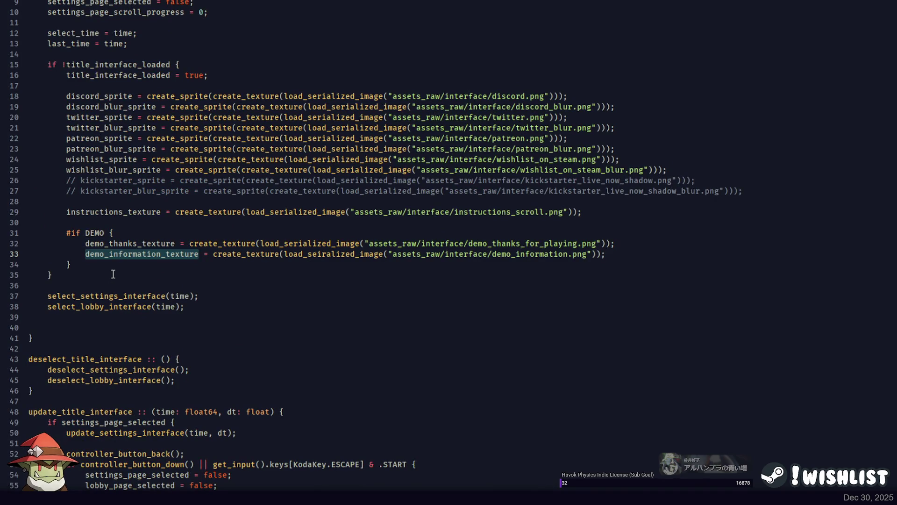
scroll(120, 186, down, 20)
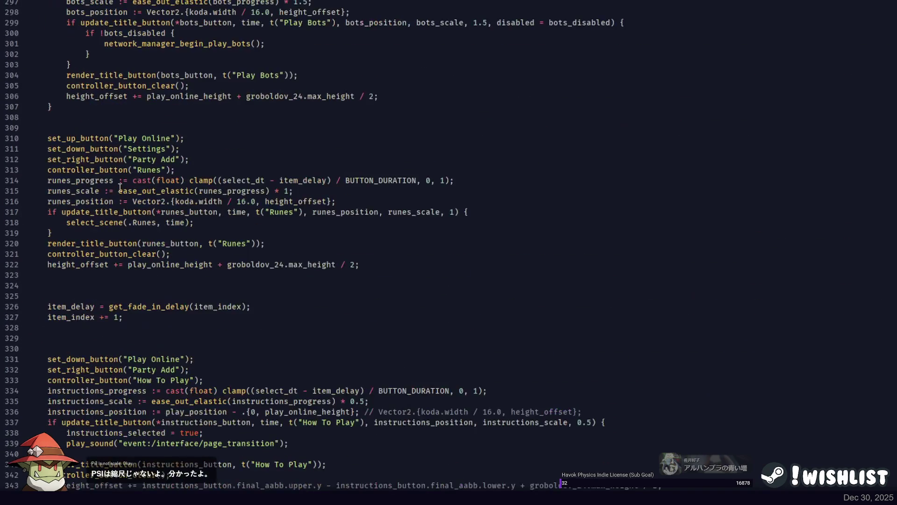
scroll(120, 187, down, 12)
scroll(124, 203, down, 8)
key(BackSpace)
key(BackSpace)
key(BackSpace)
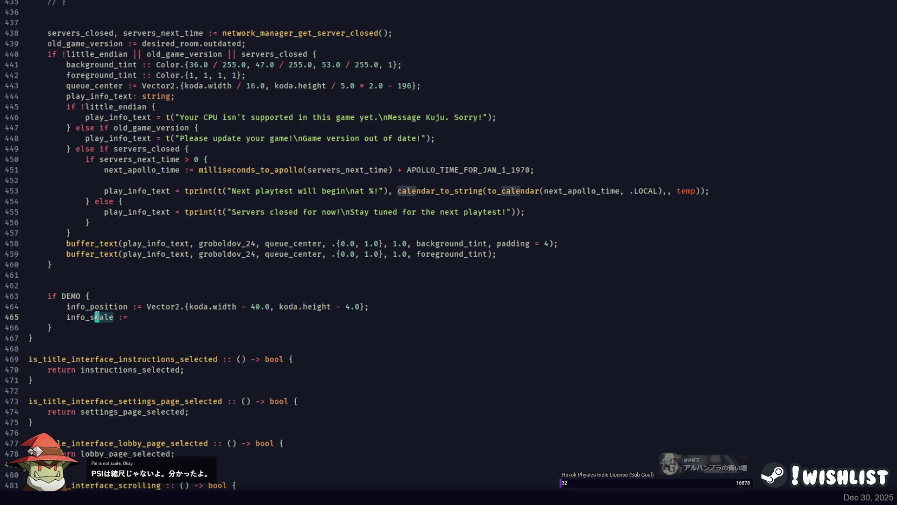
Write the min(512.0 / 1080.0 * koda.height, 1.0) expression on line 465, then strip the min wrapper
text(ize := )
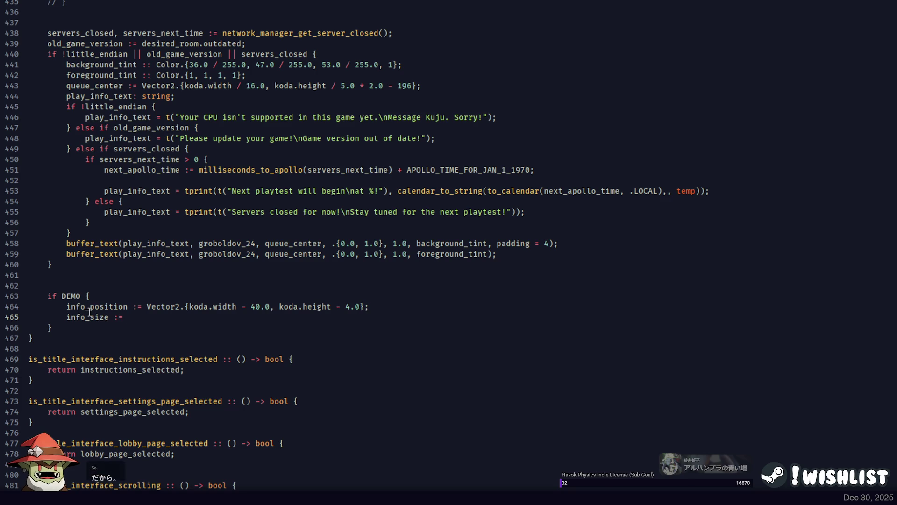
text(min()
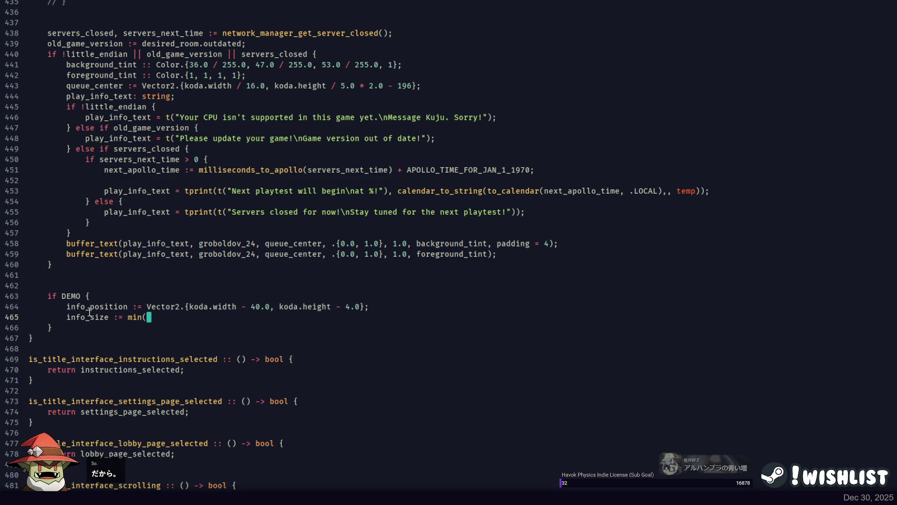
text(512.0 / )
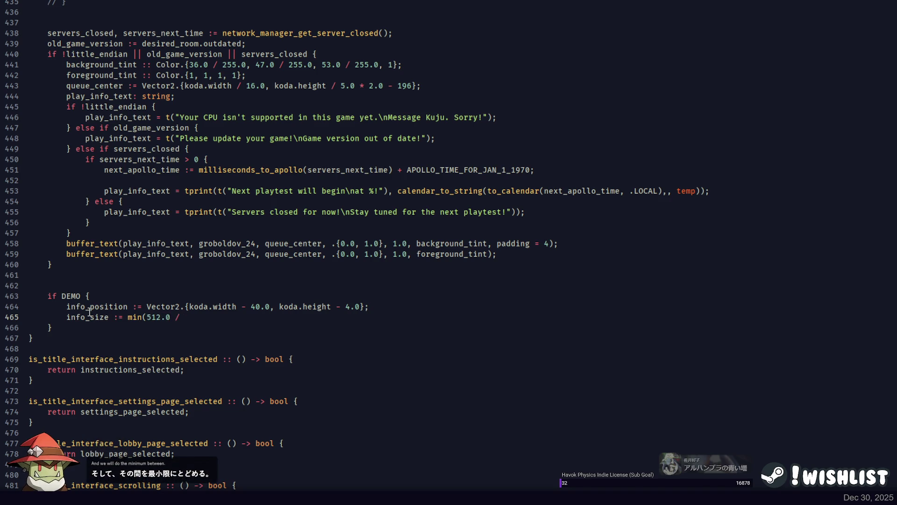
text(1080.0)
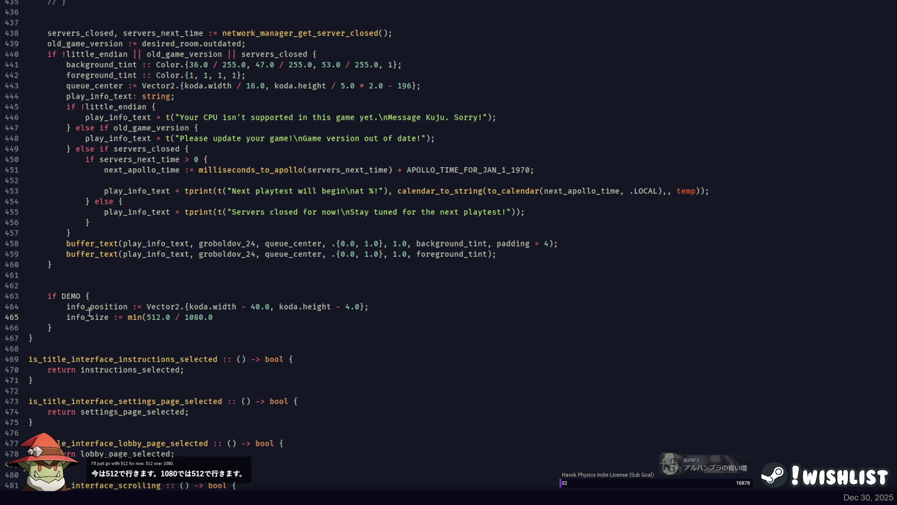
text( * ko)
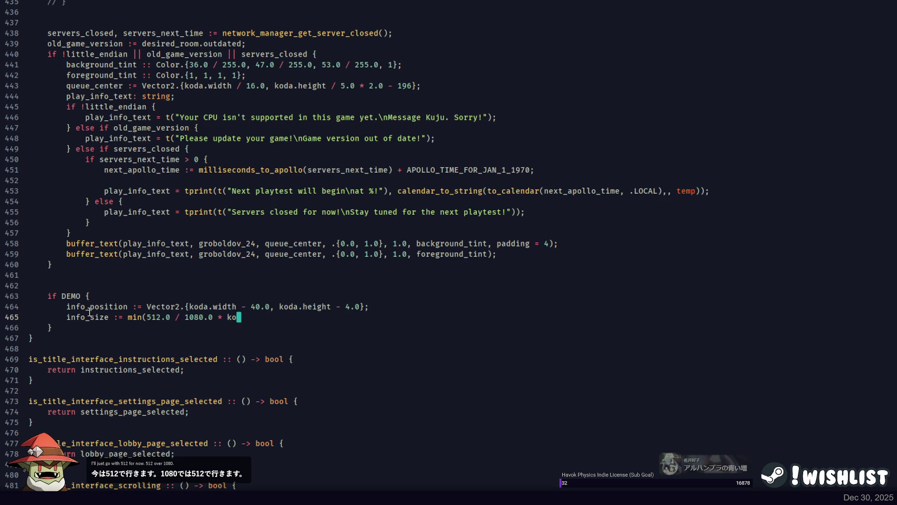
text(da.height, 1.0);)
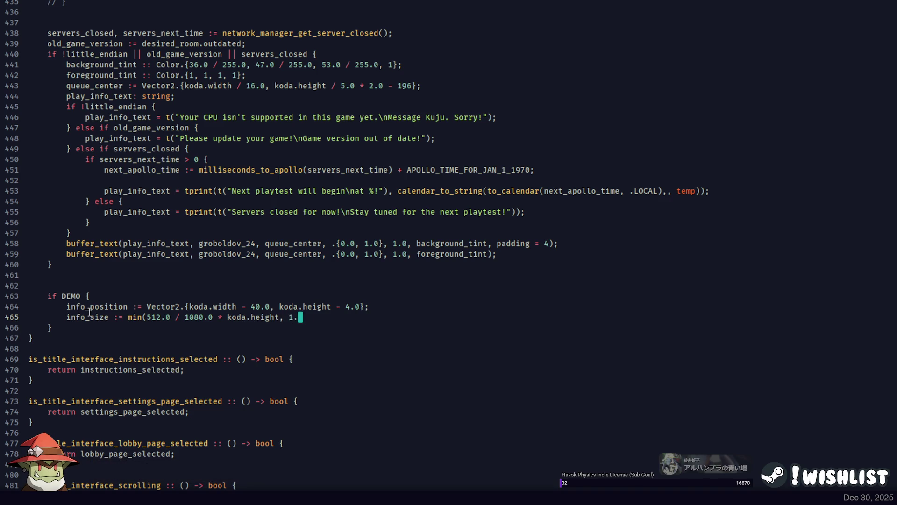
key(Escape)
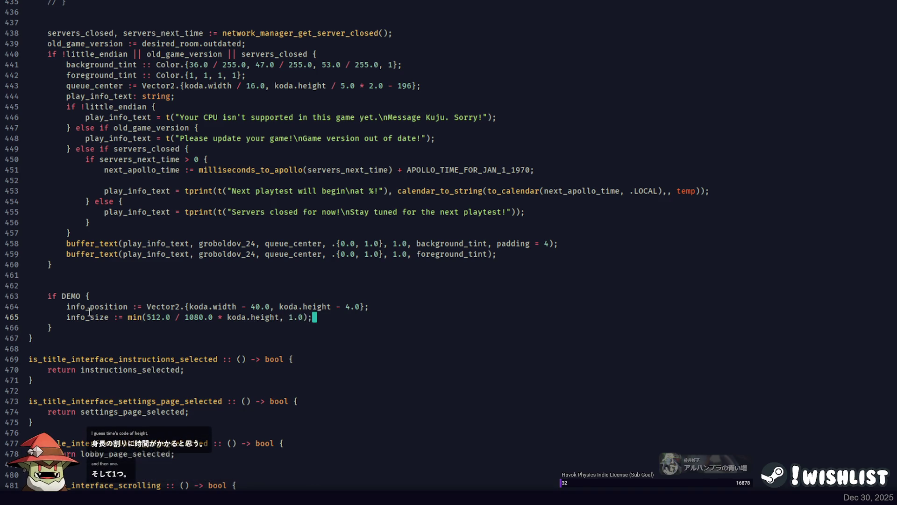
key(h)
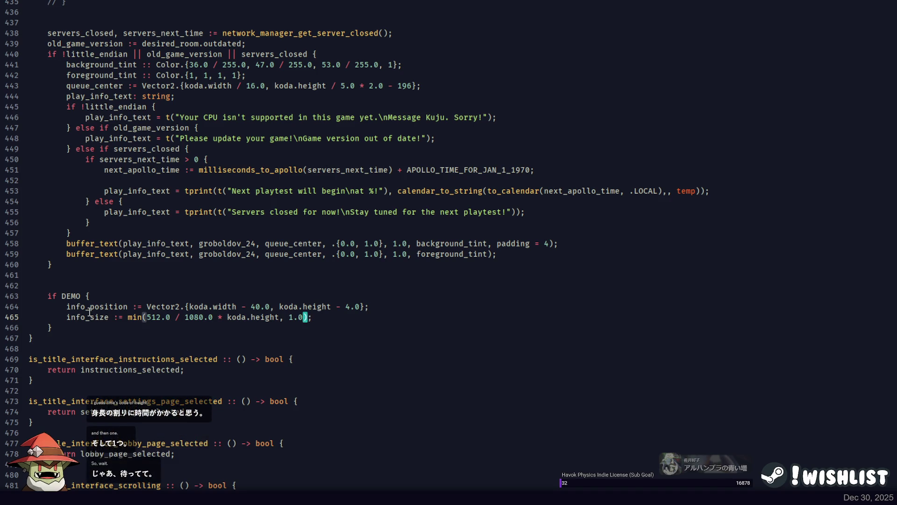
key(shift+x)
key(shift+x)
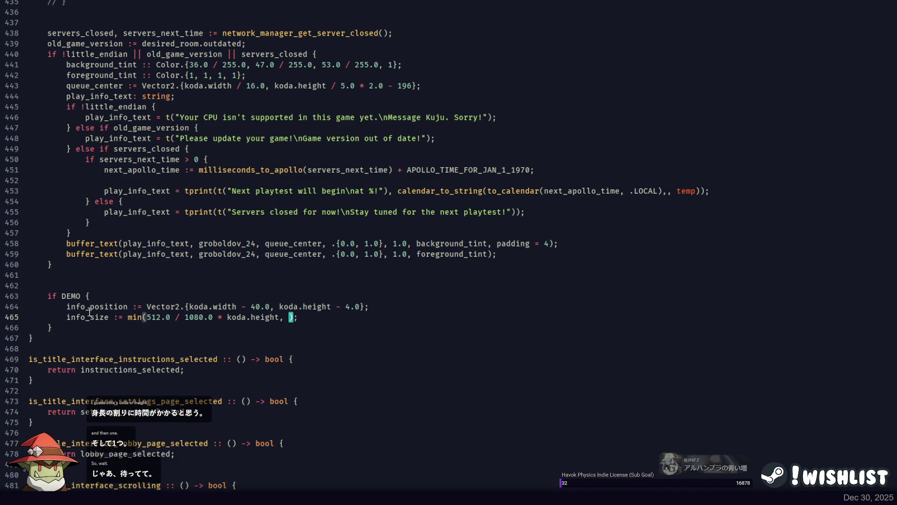
key(x)
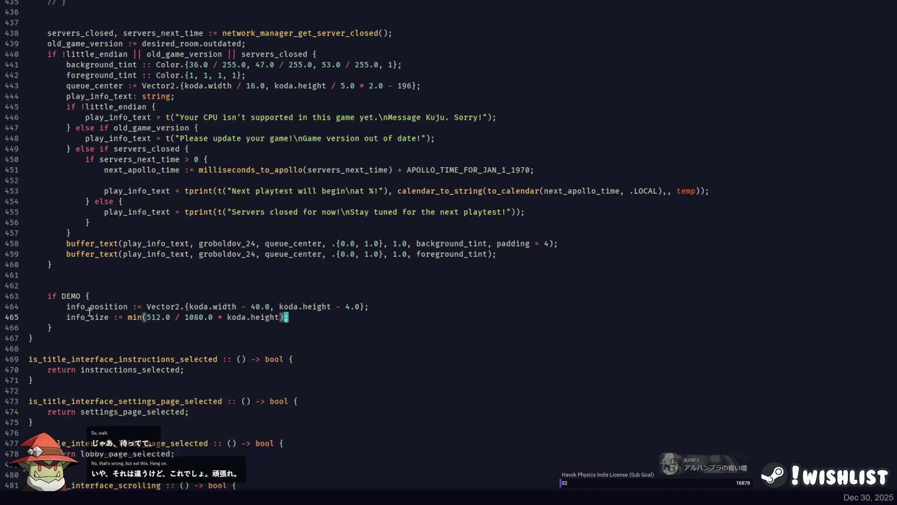
key(shift+f)
key(parenleft)
key(x)
key(d)
key(b)
key(b)
Make line 465 info_scale := min(512.0 / 1080.0 * koda.height, 1.0) and begin an info_size line
text(cb)
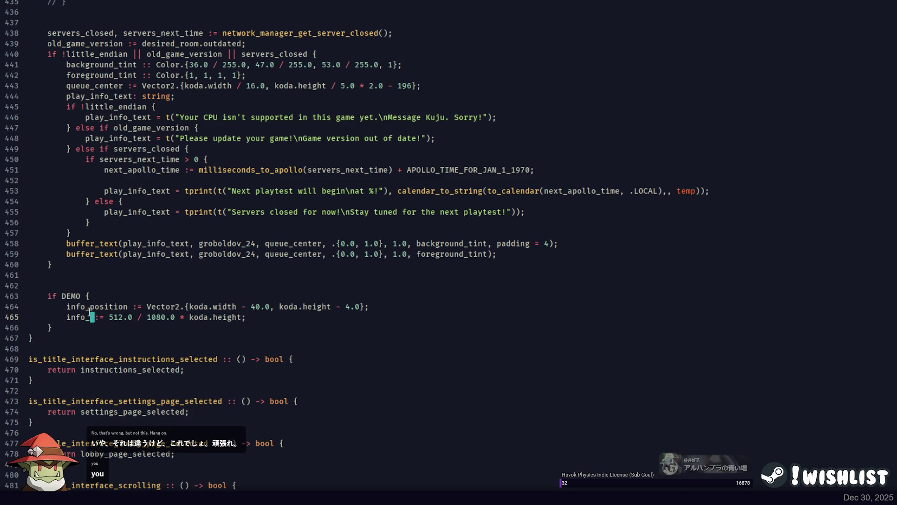
text(scale)
key(Escape)
text(e)
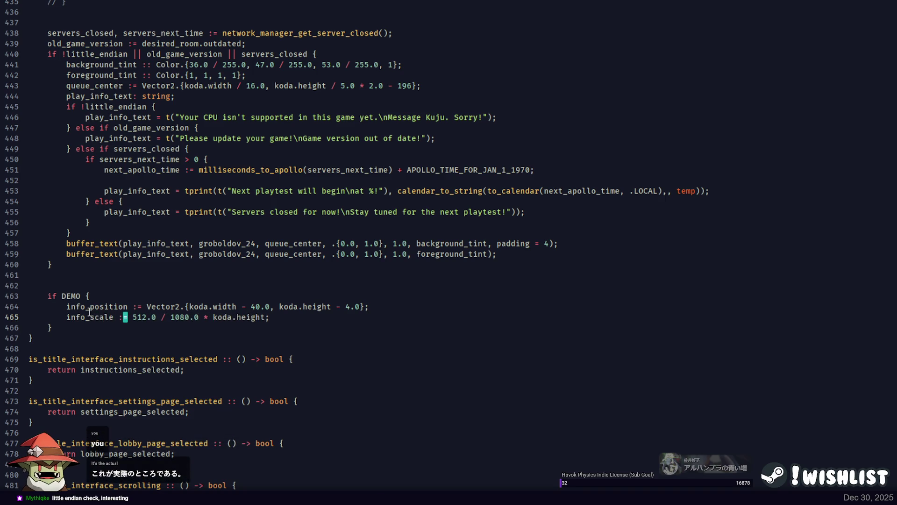
text(imin()
key(Escape)
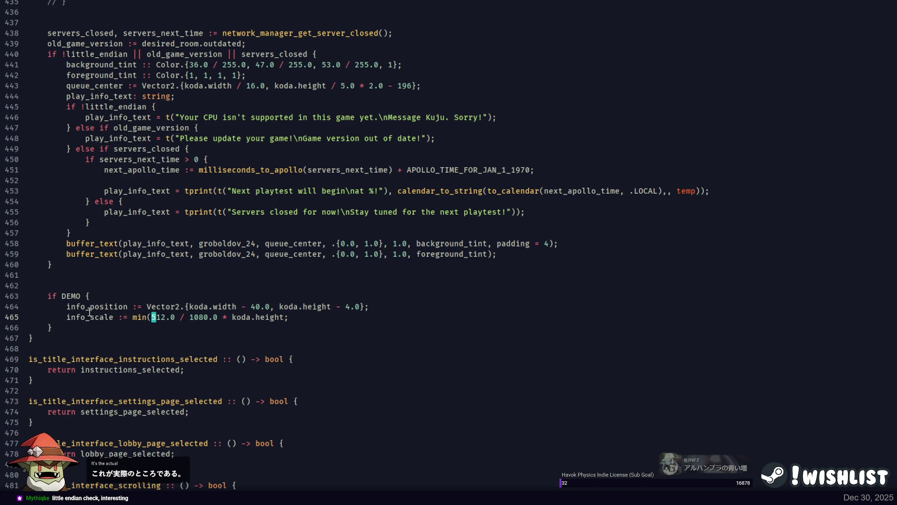
text(ight, 1.0))
key(Escape)
text(o)
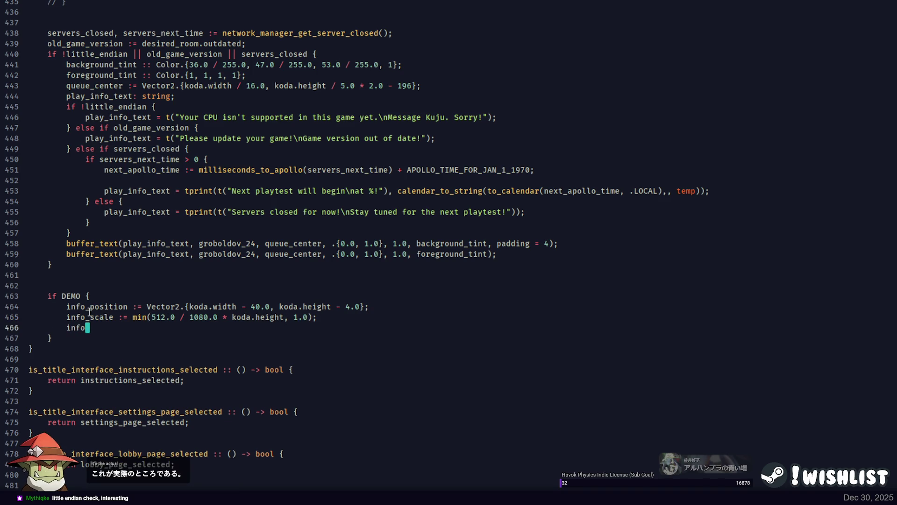
text(info_size := )
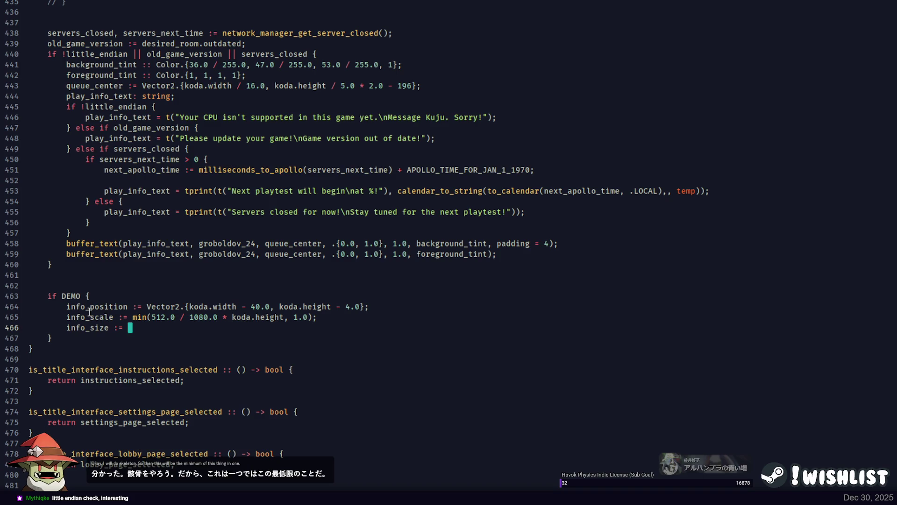
text(demo_information_texture.{)
Set info_size to Vector2 of the texture's float width and height, times info_scale
key(End)
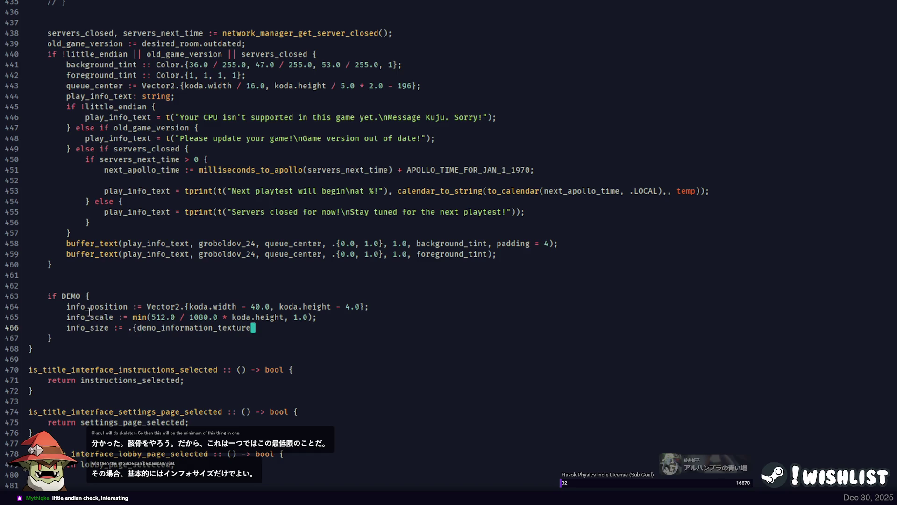
text(cast(float))
key(ctrl+Left)
key(ctrl+Left)
key(ctrl+Left)
text(Vector2)
key(End)
text(.width, c)
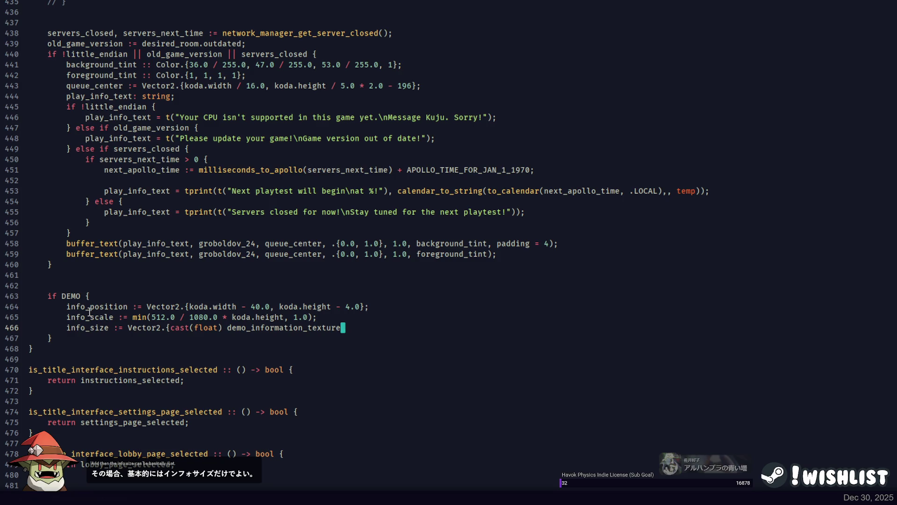
text(ast(float) )
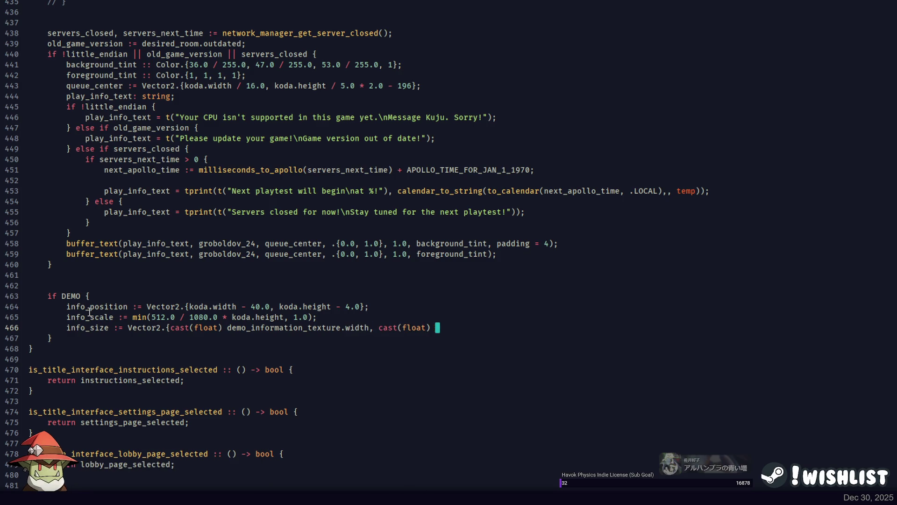
text(demo_information_texture.height} * info_scale;)
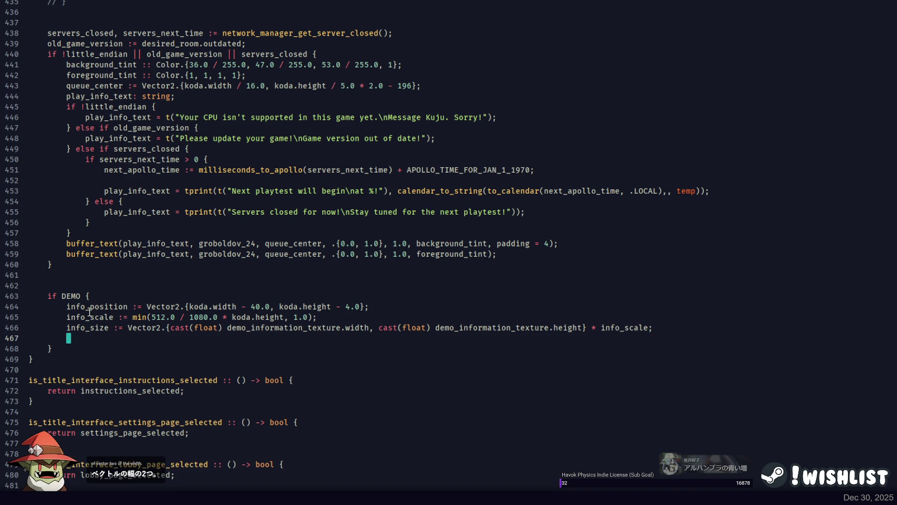
Begin a draw(demo_information_texture, call on the next line
key(Return)
key(Return)
text(draw(demo_information_texture,)
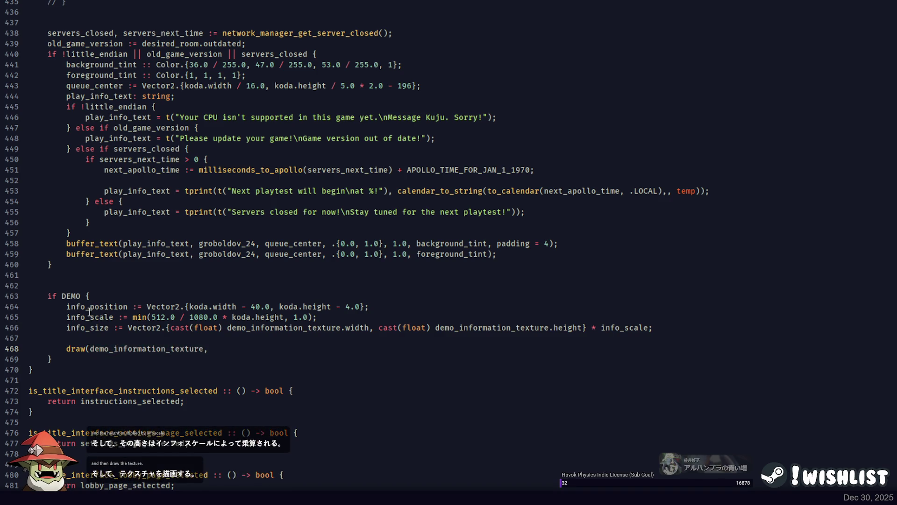
key(BackSpace)
key(BackSpace)
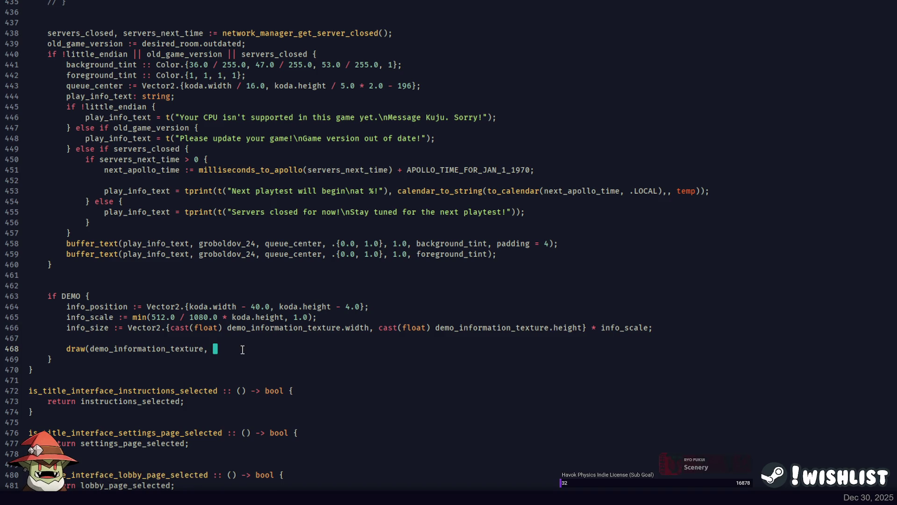
Complete draw(demo_information_texture, info_position, info_size, .{1, 1}); and run the demo build
scroll(243, 349, down, 3)
scroll(244, 350, up, 4)
scroll(246, 351, down, 1)
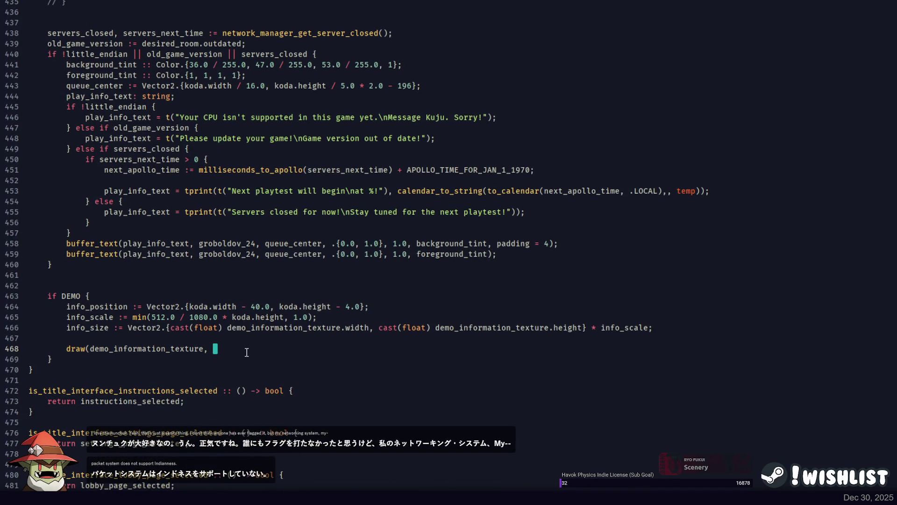
scroll(108, 348, up, 4)
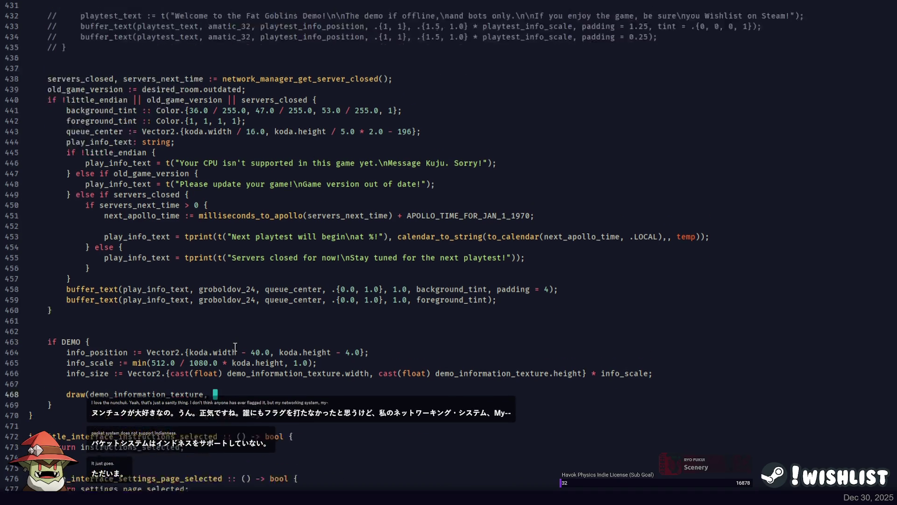
scroll(235, 346, down, 8)
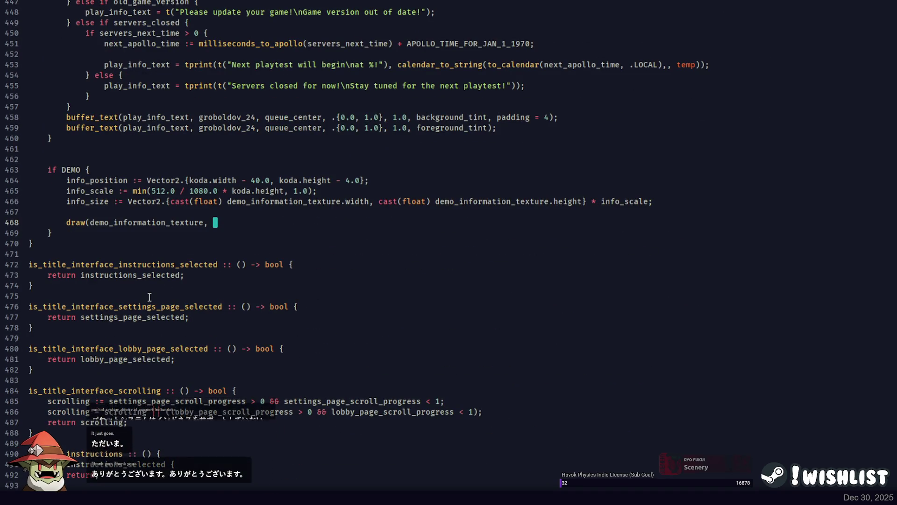
text(info_position, i)
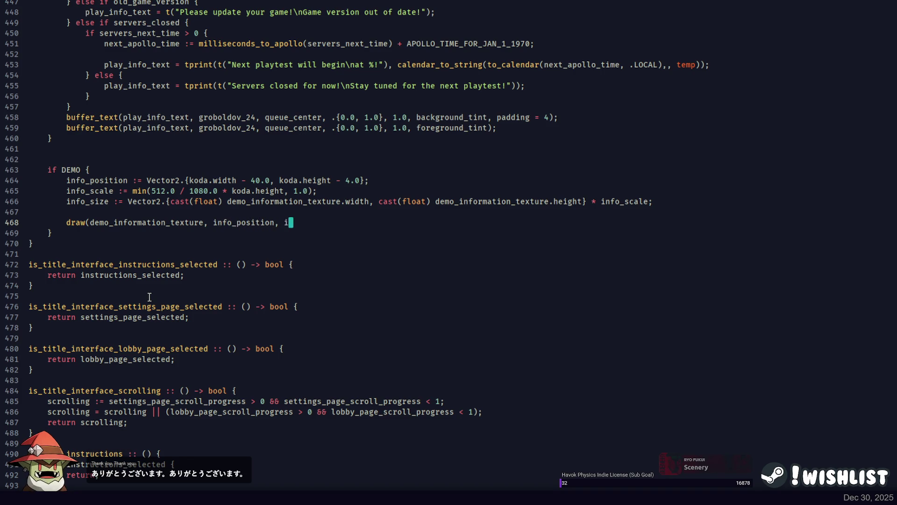
key(BackSpace)
key(BackSpace)
text(.)
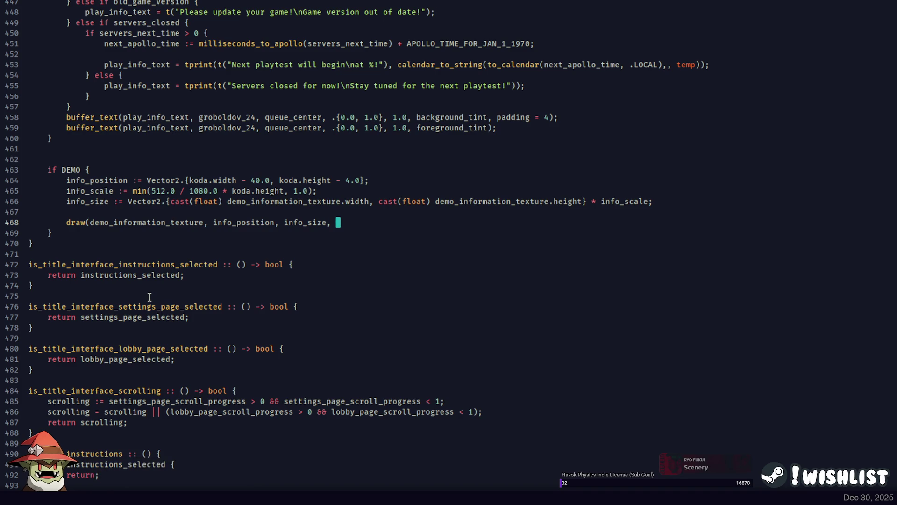
text({1, 1});)
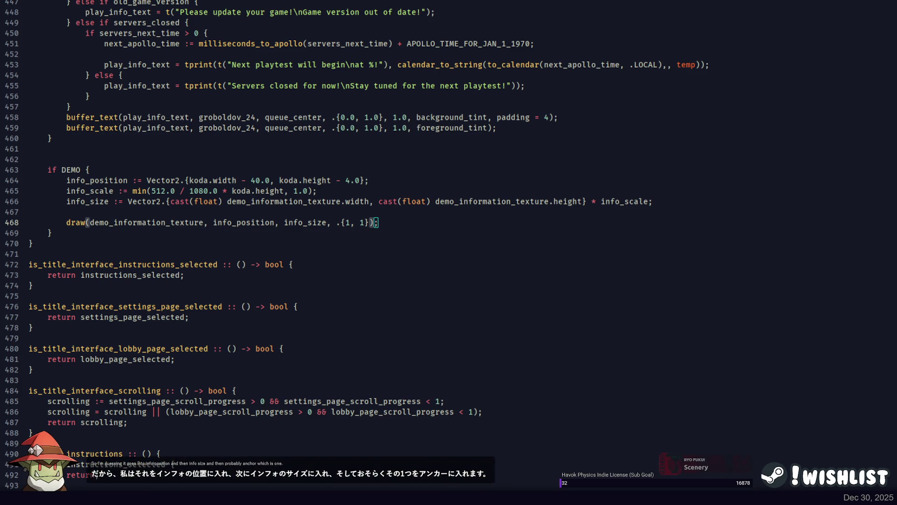
key(alt+Tab)
key(Return)
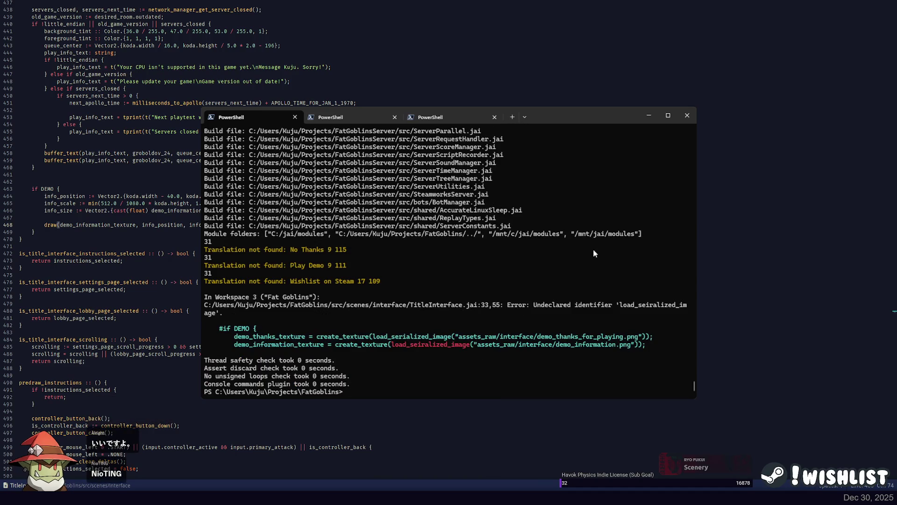
Correct load_seiralized_image to load_serialized_image on TitleInterface.jai line 33, save, and rebuild the demo
double_click(421, 347)
key(alt+Tab)
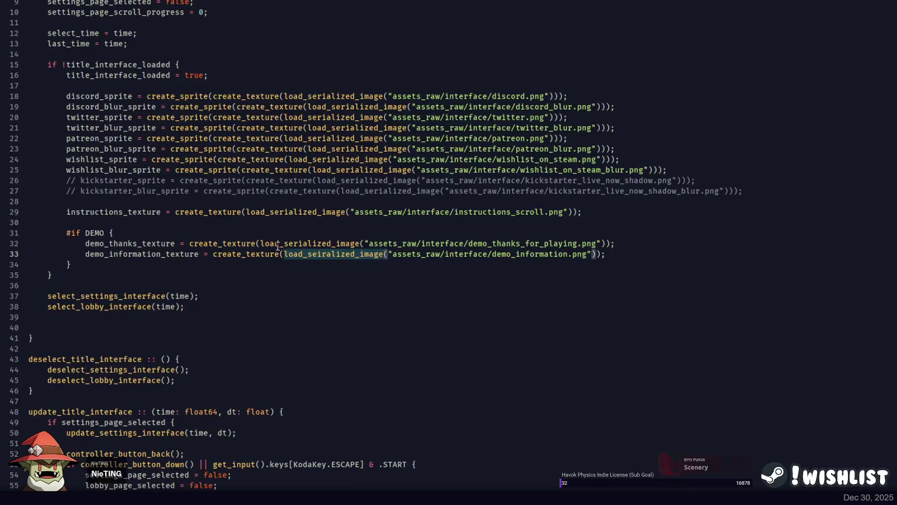
double_click(314, 256)
text(load_serialized_image)
key(ctrl+s)
key(alt+Tab)
key(Up)
key(Return)
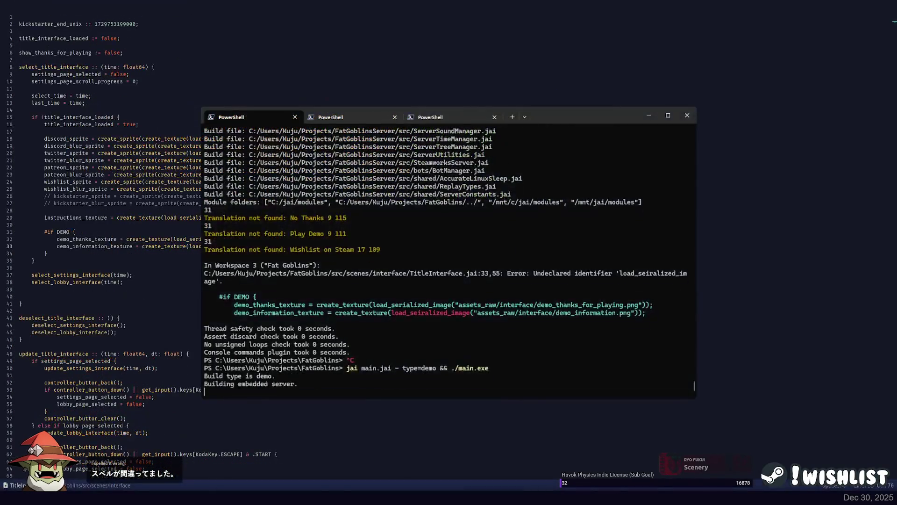
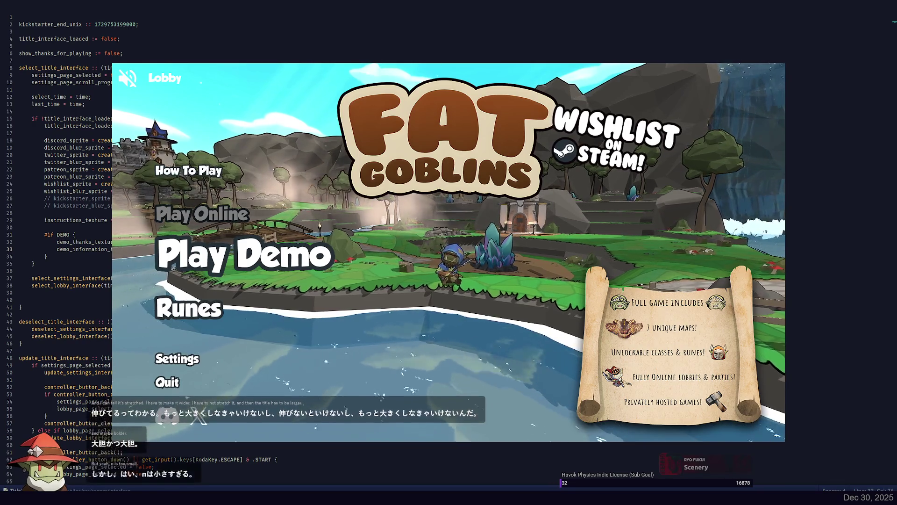
Stop the running Fat Goblins game and return to demo_information.psd in Photoshop
key(ctrl+c)
key(alt+Tab)
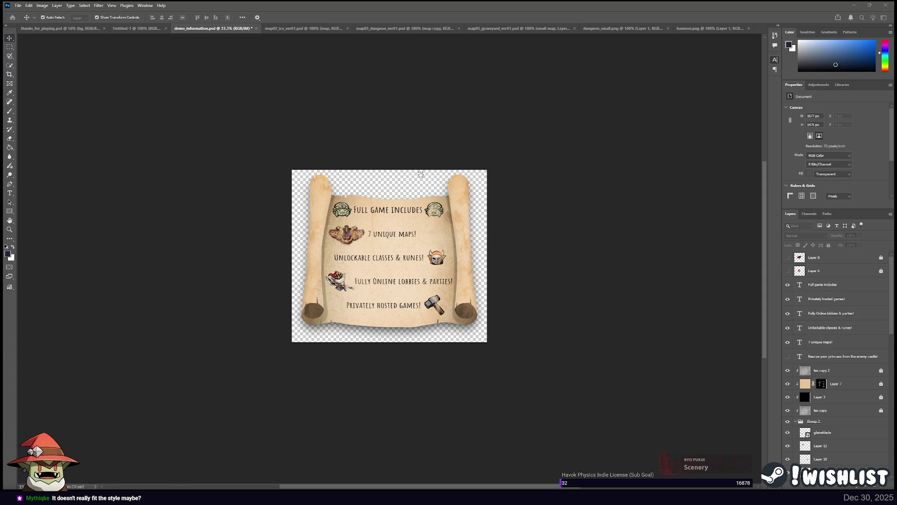
Enlarge the scroll canvas to 2701×1987 px and look through the other open documents
key(ctrl+z)
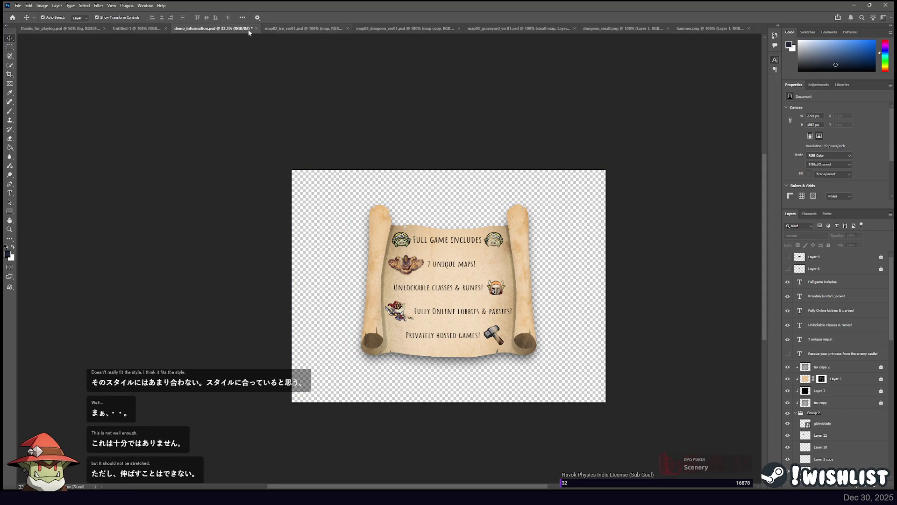
click(66, 29)
click(136, 28)
click(299, 28)
click(402, 29)
click(517, 29)
click(638, 30)
click(704, 27)
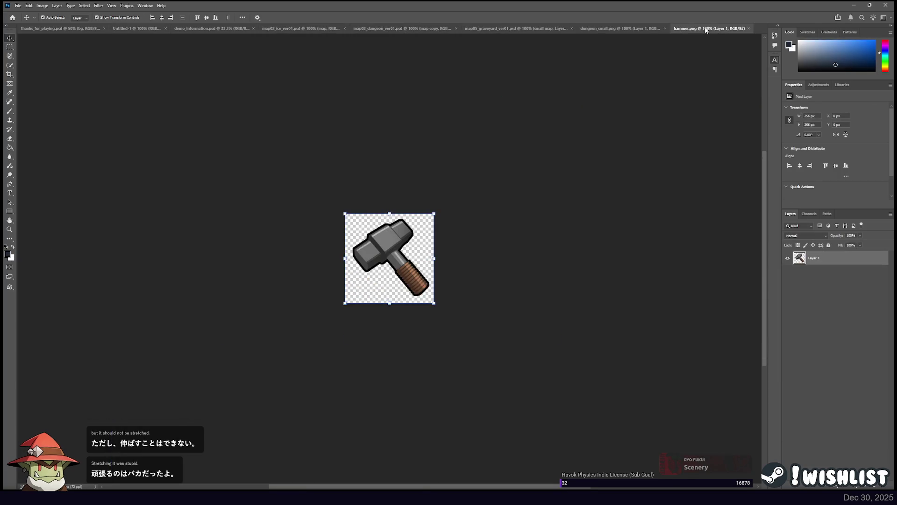
key(ctrl+Tab)
key(ctrl+Tab)
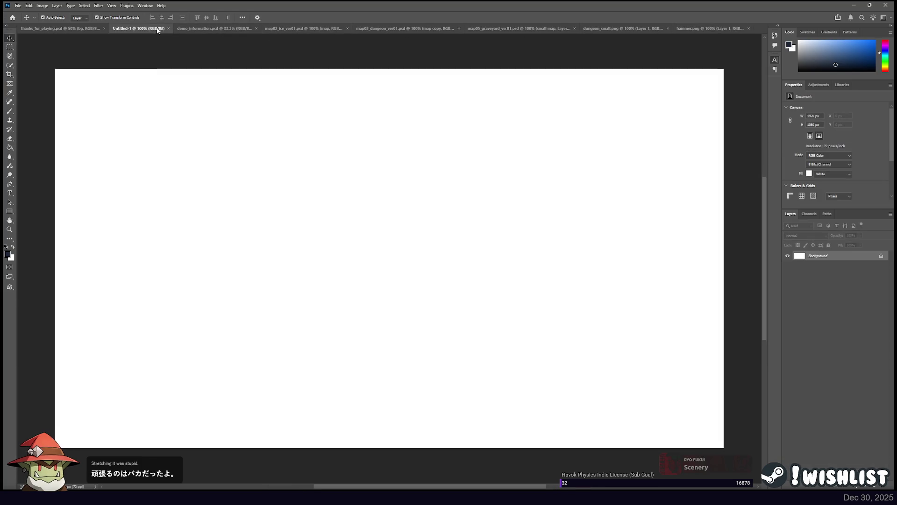
Close the Untitled-1, map02_ice, map03_dangeon, map05_graveyard, dungeon_small and hammer documents
click(167, 29)
click(293, 28)
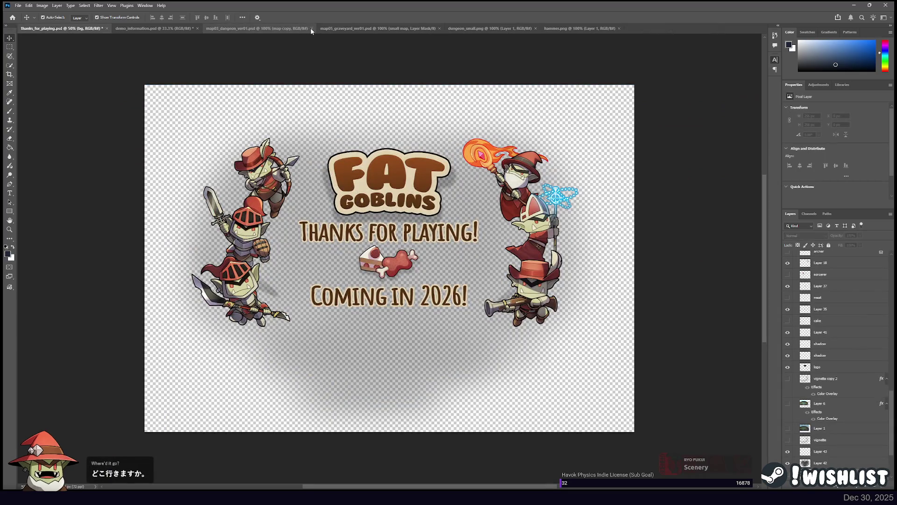
click(311, 28)
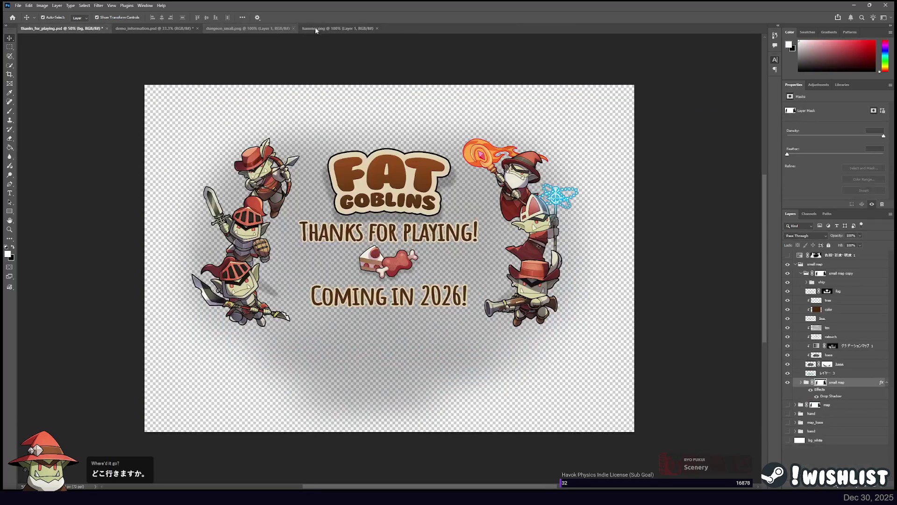
click(325, 28)
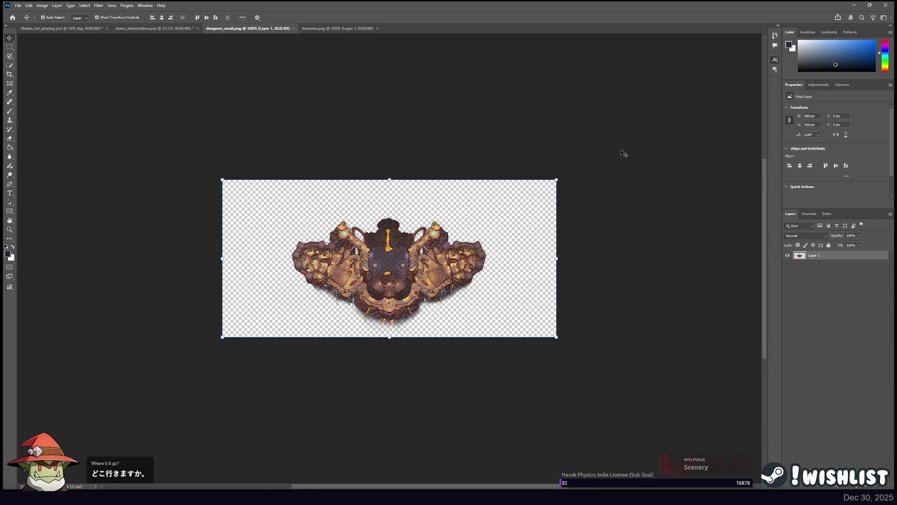
click(294, 29)
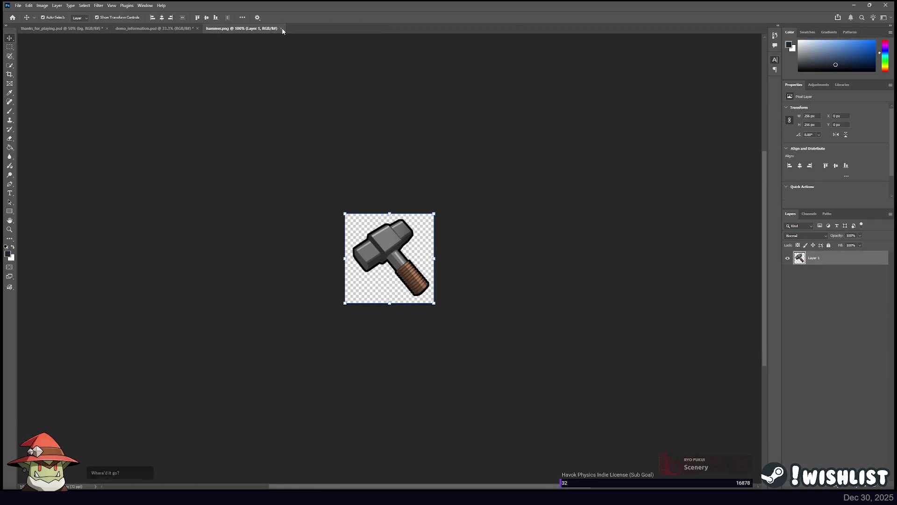
click(281, 28)
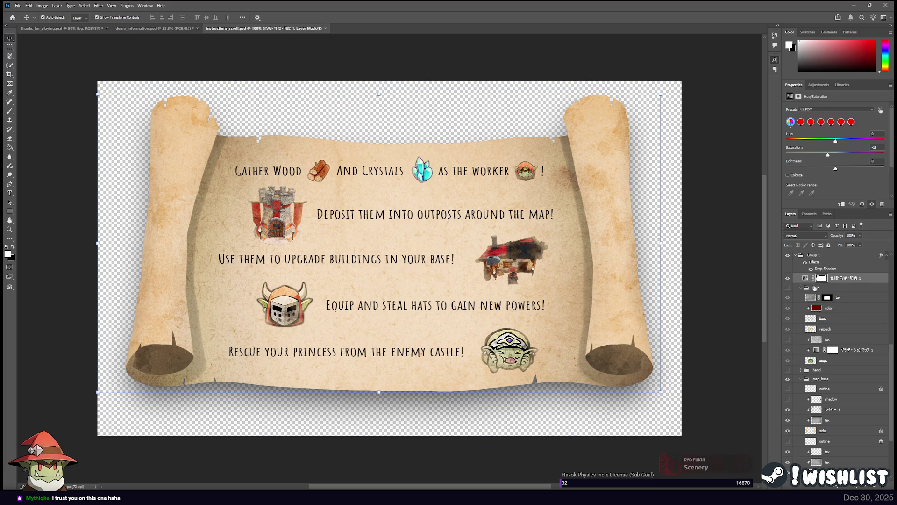
Inspect the color, retouch and Hue/Saturation layers, then select Group 1
click(813, 308)
click(829, 328)
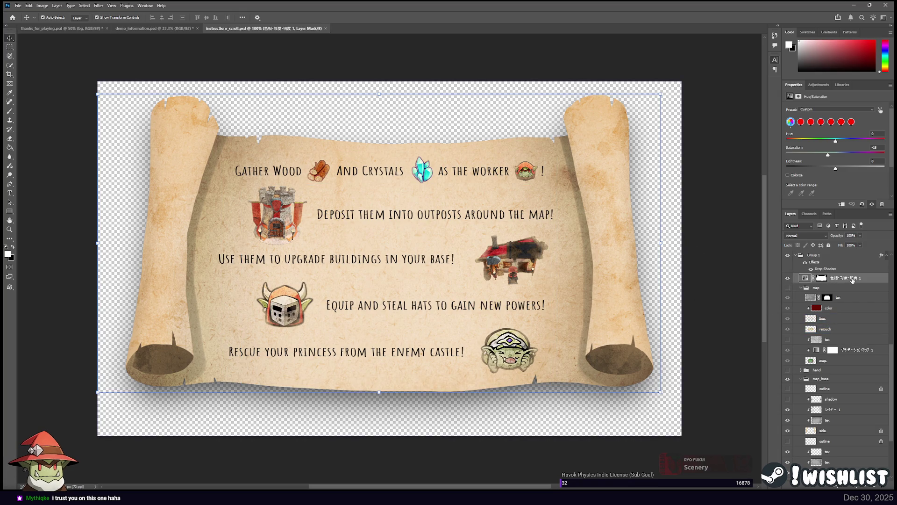
click(804, 277)
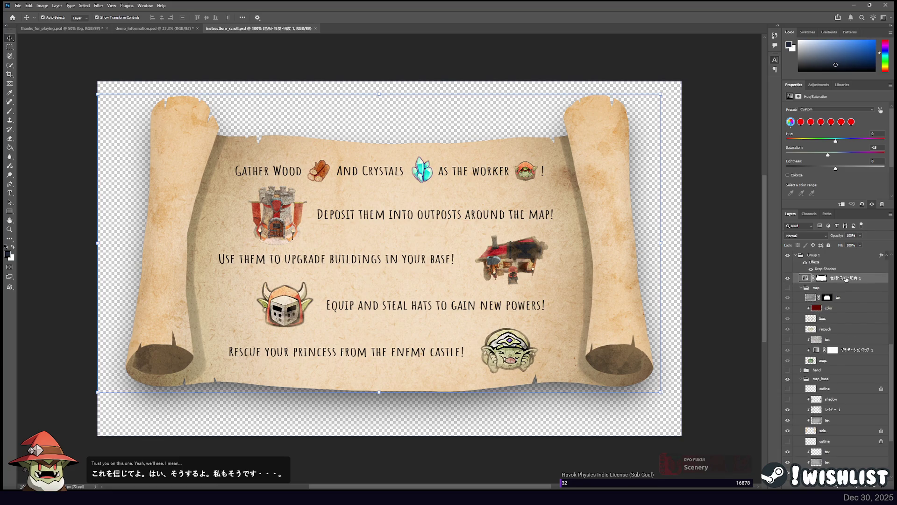
scroll(836, 290, up, 3)
click(815, 307)
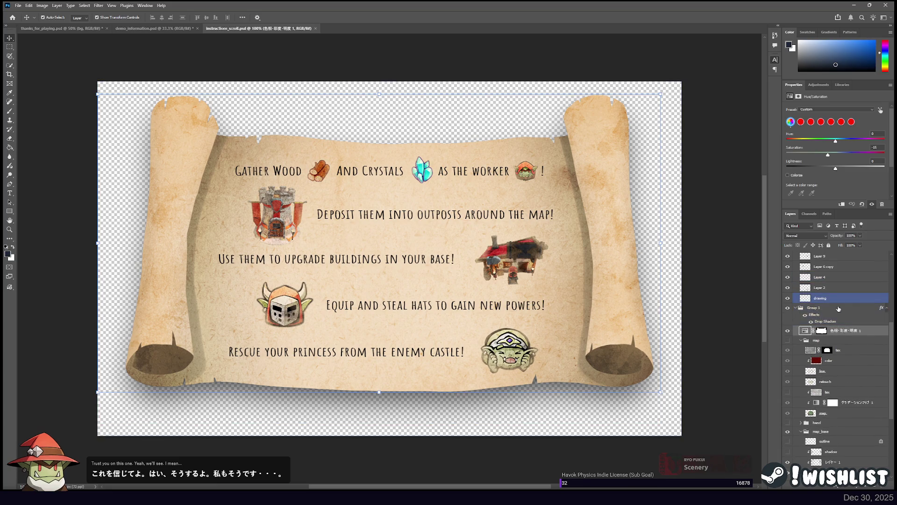
Toggle the Hue/Saturation adjustment off and on to compare its effect on the parchment
click(788, 331)
click(788, 331)
click(788, 331)
click(788, 331)
click(787, 331)
click(788, 331)
Step through the retouch, map_base and レイヤー 1 layers down to the Gather Wood text layer
scroll(827, 346, down, 3)
click(826, 318)
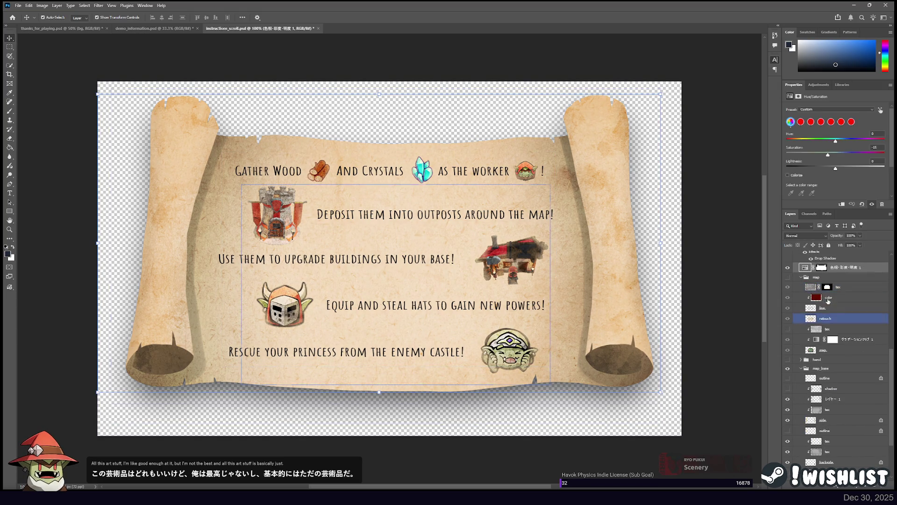
scroll(827, 327, down, 3)
click(812, 306)
click(849, 295)
scroll(847, 297, down, 1)
click(847, 297)
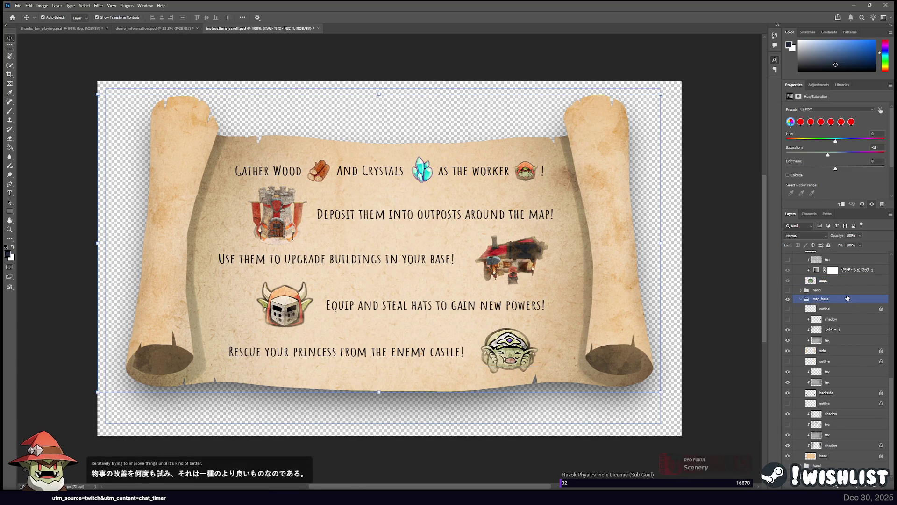
click(834, 301)
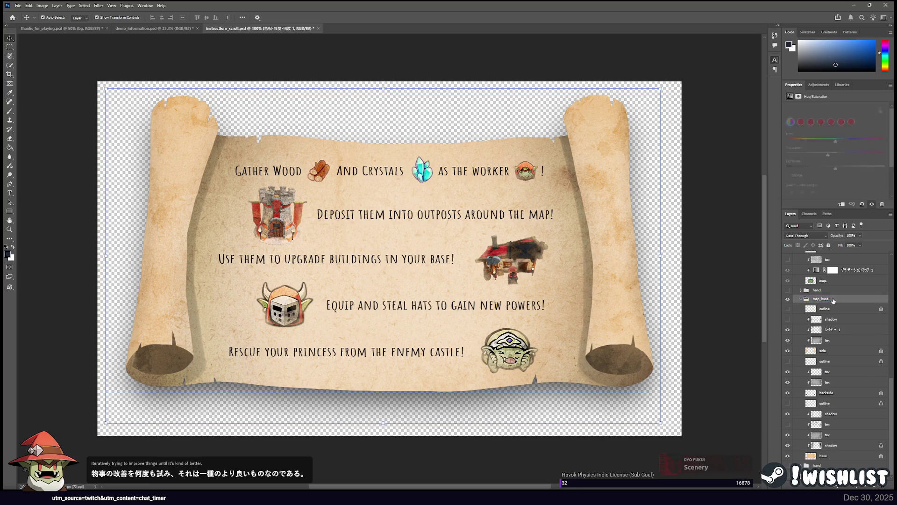
click(800, 331)
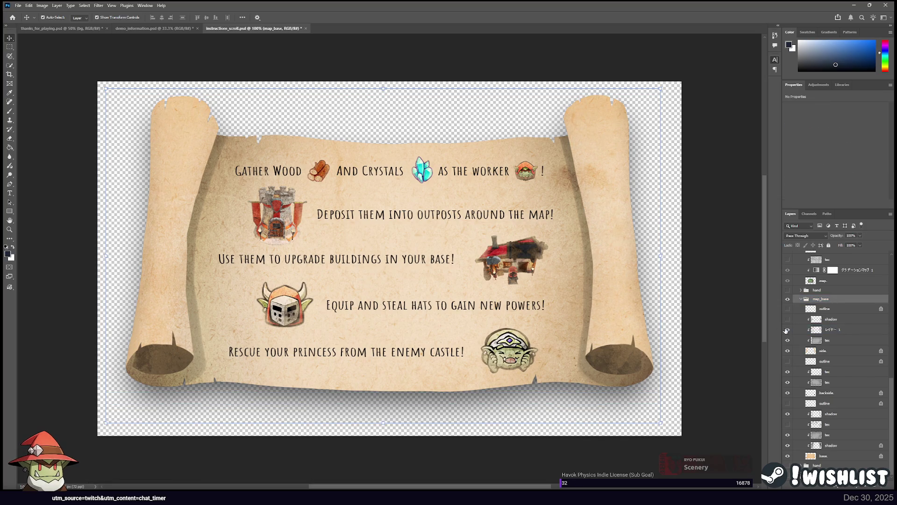
key(alt+period)
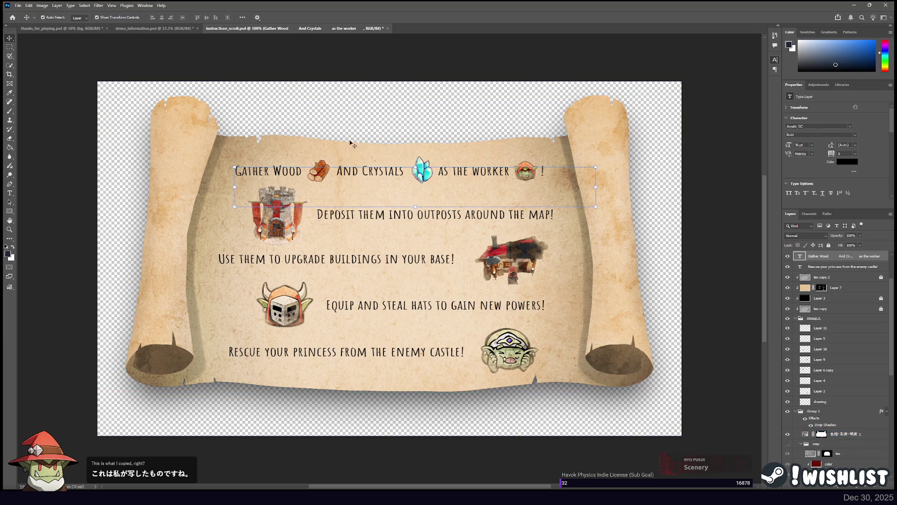
Move the Hue/Saturation layer up onto Group 1 and check the parchment group's visibility
click(794, 434)
scroll(793, 405, down, 3)
drag(795, 405, 786, 382)
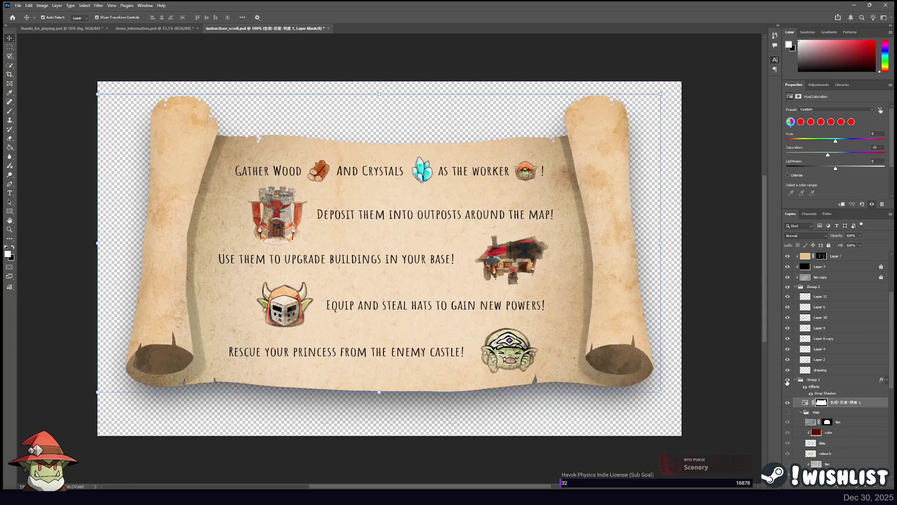
click(786, 381)
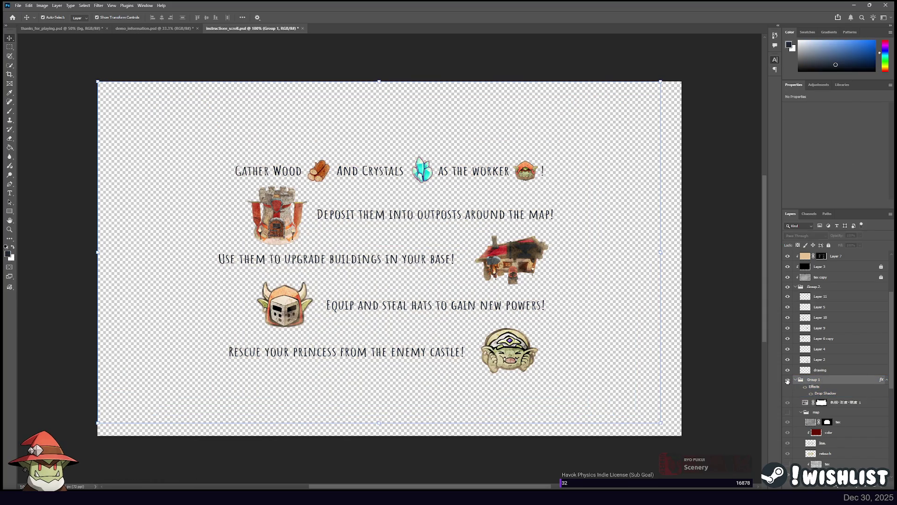
click(787, 381)
Hide the icon artwork and text layers so only the blank scroll shows
click(790, 367)
drag(787, 370, 787, 297)
click(788, 370)
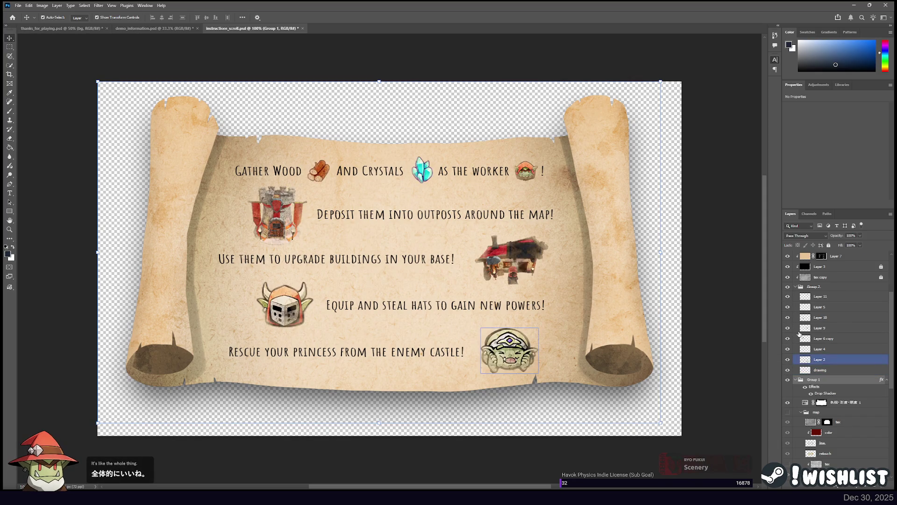
scroll(789, 314, up, 2)
scroll(788, 314, up, 1)
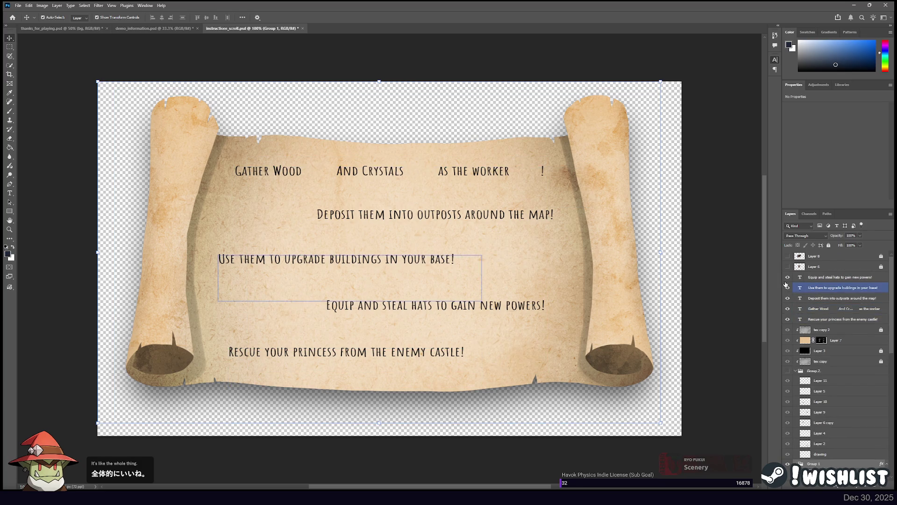
drag(788, 276, 790, 323)
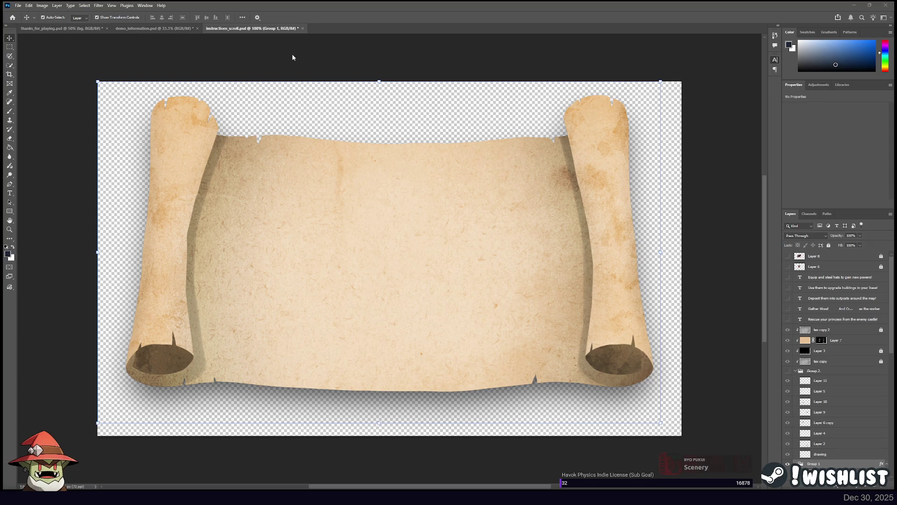
Paste the blank scroll into demo_information.psd, trial-scale it to about 138%, then cancel and go back to instructions_scroll.psd
click(143, 29)
key(ctrl+v)
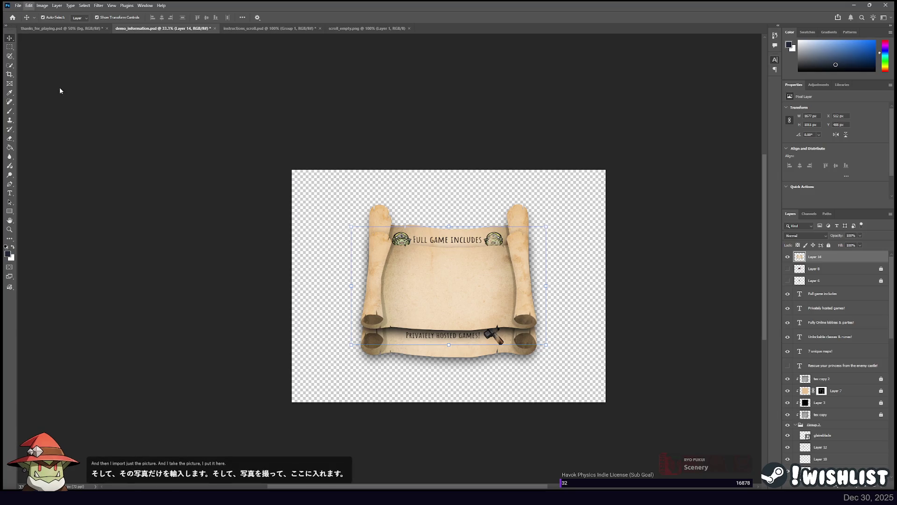
key(ctrl+t)
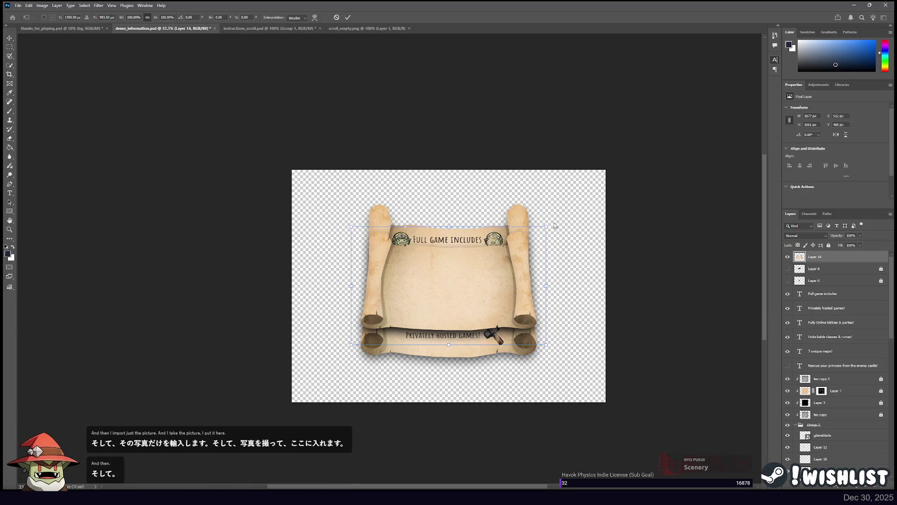
mouse_move(546, 226)
mouse_down()
mouse_move(600, 177)
mouse_move(609, 184)
mouse_move(612, 164)
mouse_move(527, 234)
mouse_move(611, 170)
mouse_move(506, 280)
mouse_up()
mouse_move(450, 207)
mouse_down()
mouse_move(455, 153)
mouse_move(453, 181)
mouse_move(466, 137)
mouse_move(463, 179)
mouse_move(462, 168)
mouse_up()
mouse_move(481, 253)
mouse_down()
mouse_move(441, 248)
mouse_move(469, 253)
mouse_move(460, 256)
mouse_move(456, 248)
mouse_move(464, 248)
mouse_up()
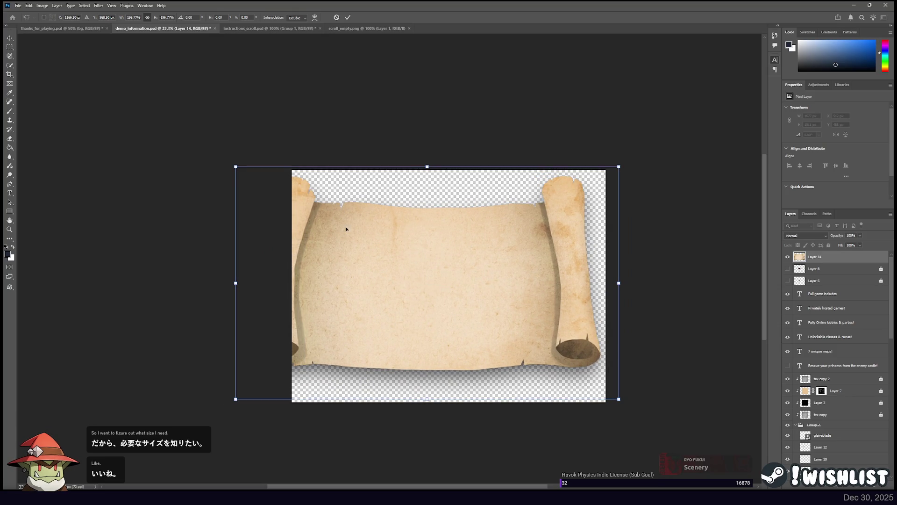
mouse_move(392, 215)
mouse_down()
mouse_move(421, 250)
mouse_move(430, 239)
mouse_up()
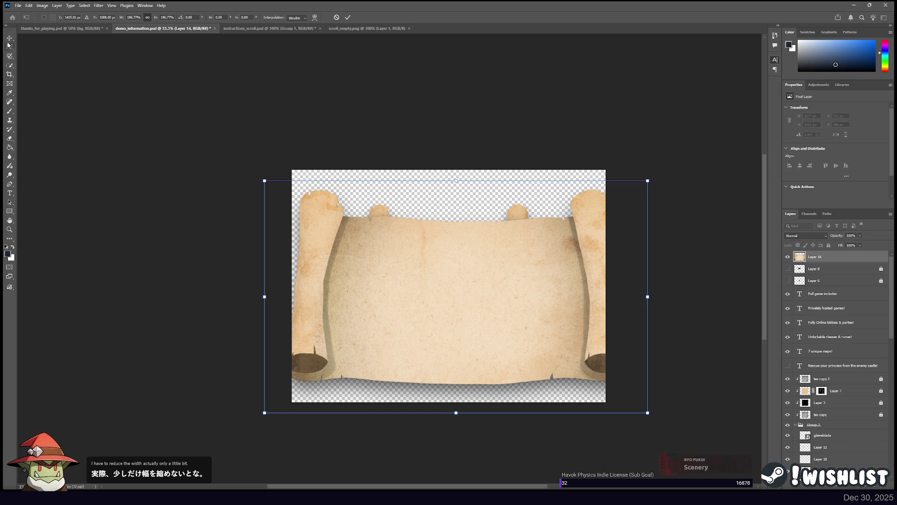
key(Escape)
click(284, 29)
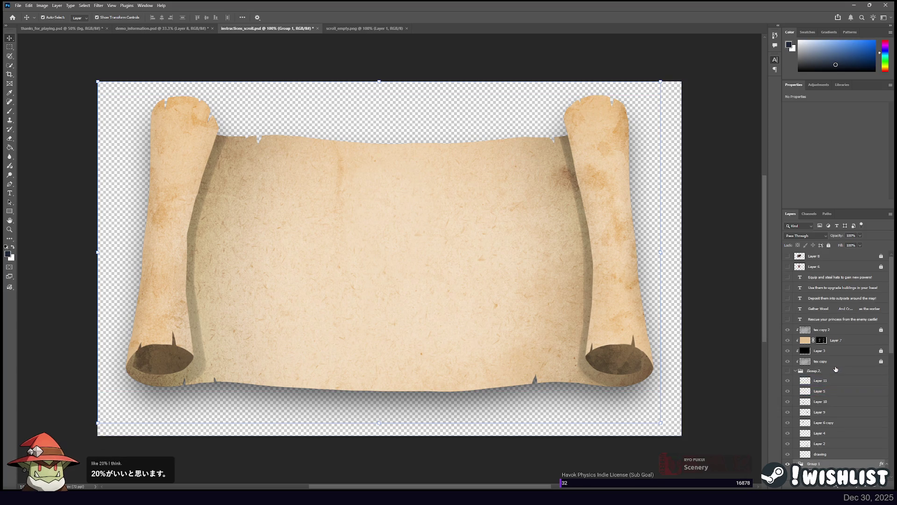
Draw a rectangular marquee selection around the scroll's left rolled end
scroll(836, 370, down, 10)
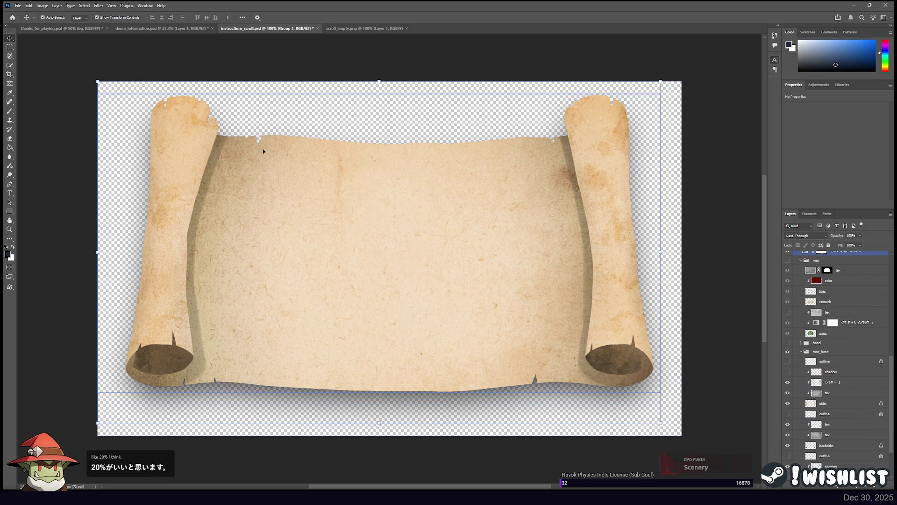
click(10, 47)
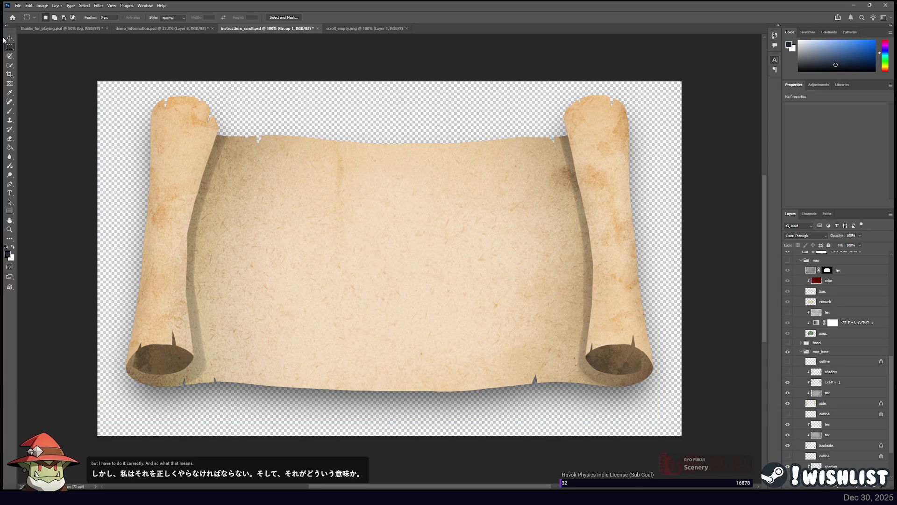
mouse_move(71, 76)
mouse_down()
mouse_move(514, 327)
mouse_move(229, 419)
mouse_move(159, 411)
mouse_move(4, 66)
mouse_up()
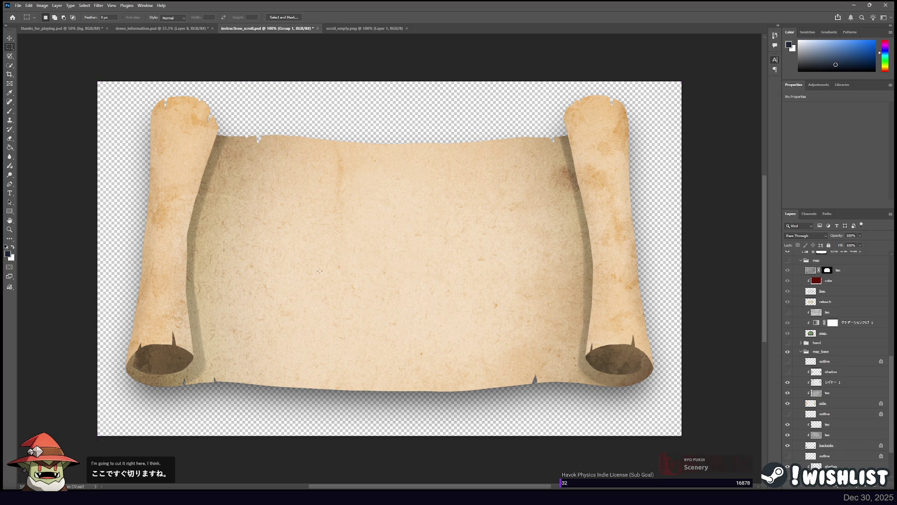
drag(134, 106, 133, 216)
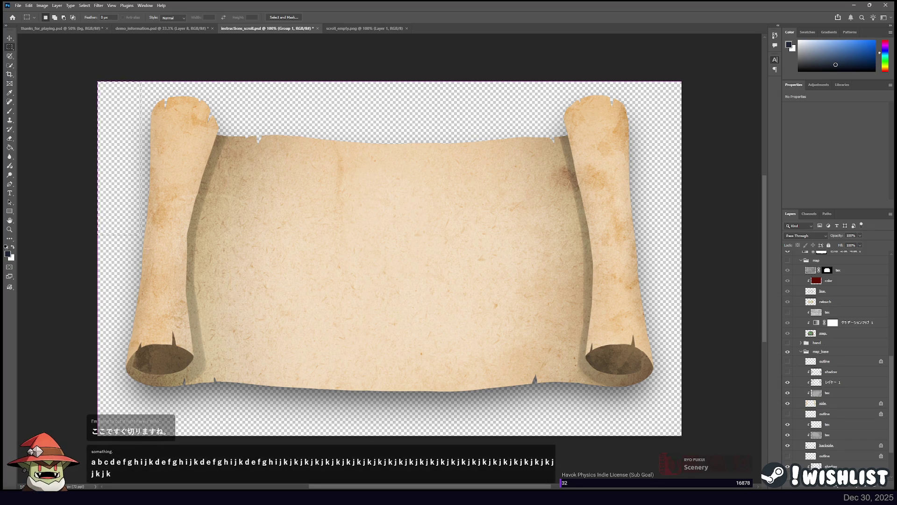
drag(229, 435, 229, 436)
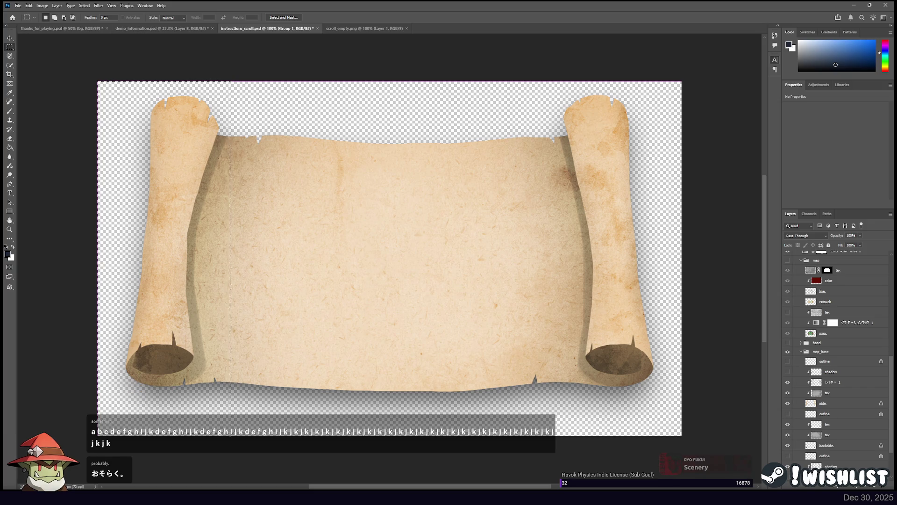
Turn on レイヤー 1 and toggle the side layer's rolled ends off and on to compare
scroll(804, 360, down, 3)
click(787, 330)
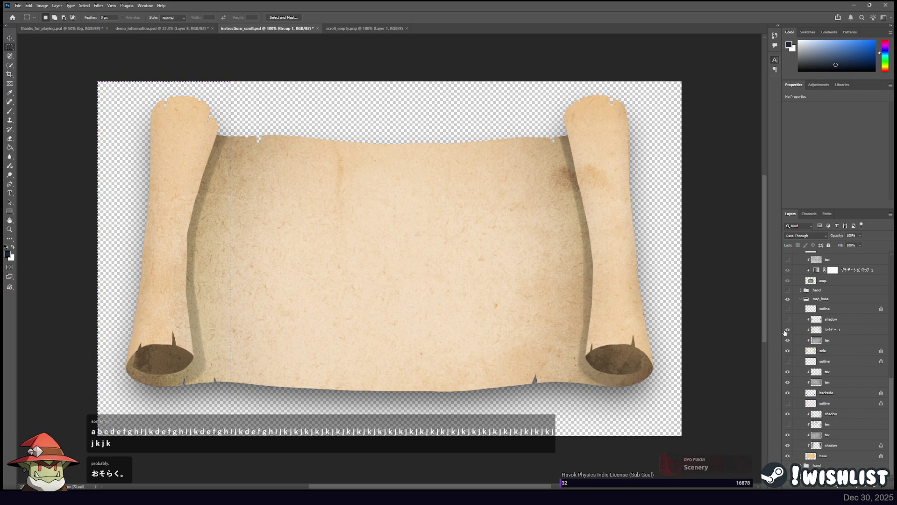
click(819, 352)
click(788, 351)
click(787, 351)
click(787, 351)
click(787, 351)
click(787, 351)
click(787, 351)
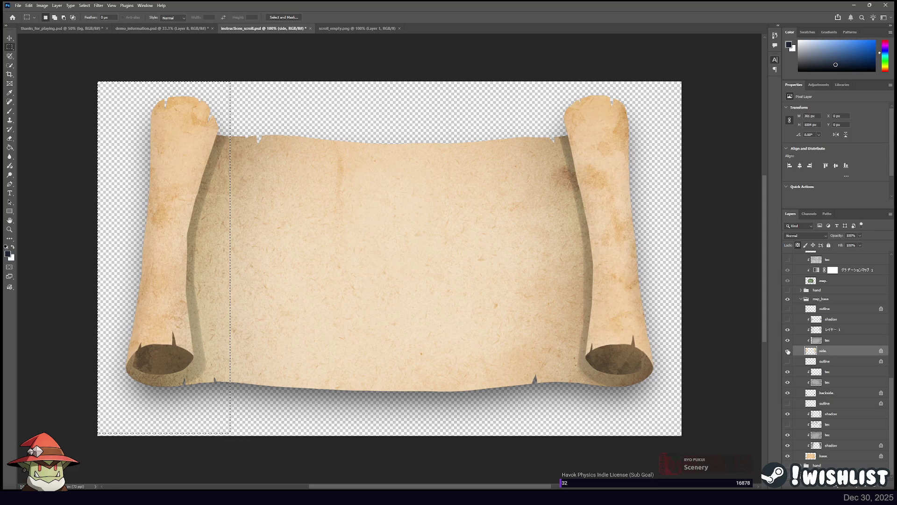
click(787, 352)
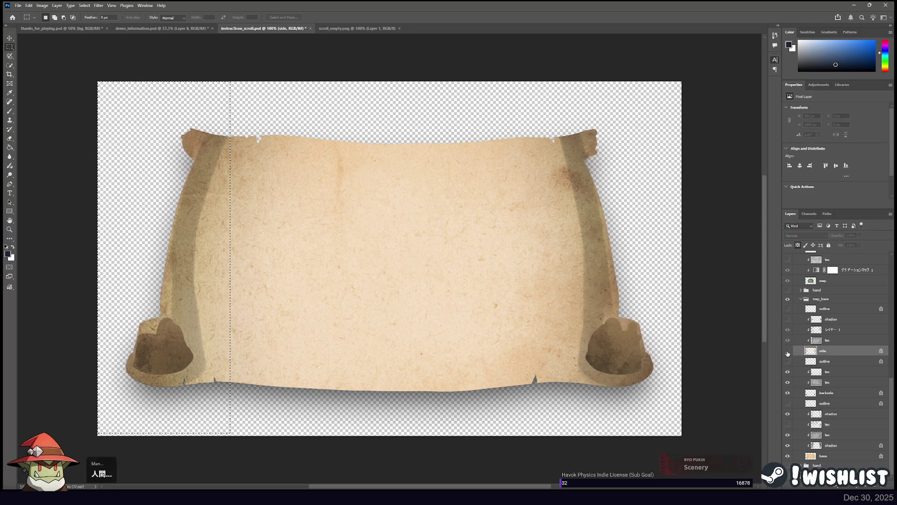
click(787, 353)
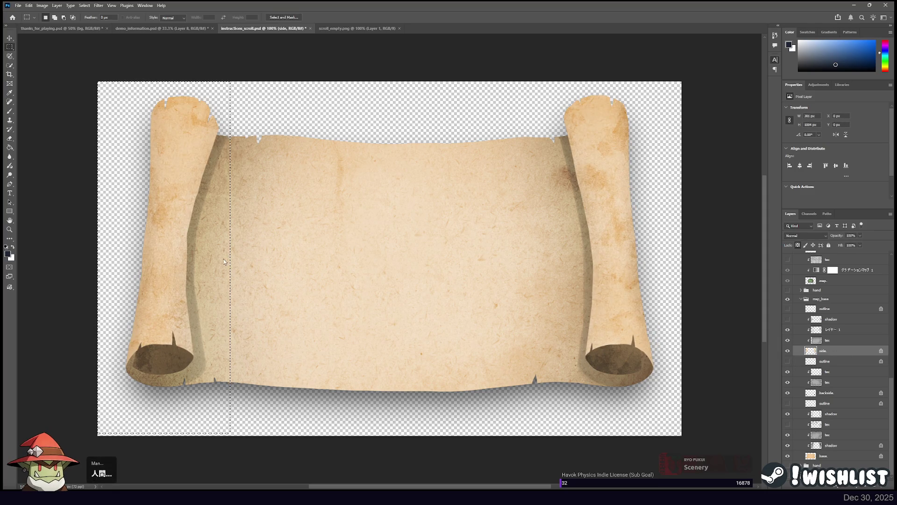